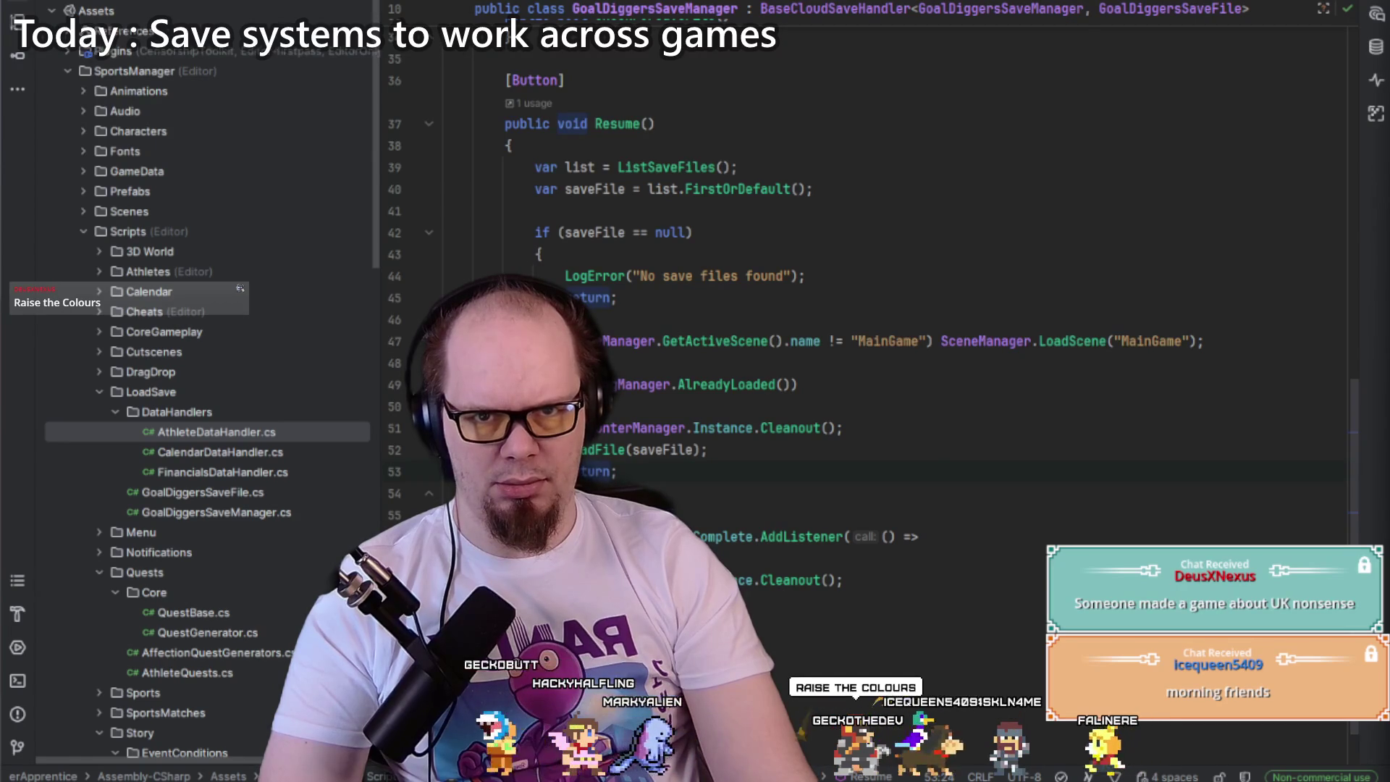
Step: Switch to Chrome and search Google for 'raise the colours' in a new tab
key(alt+Tab)
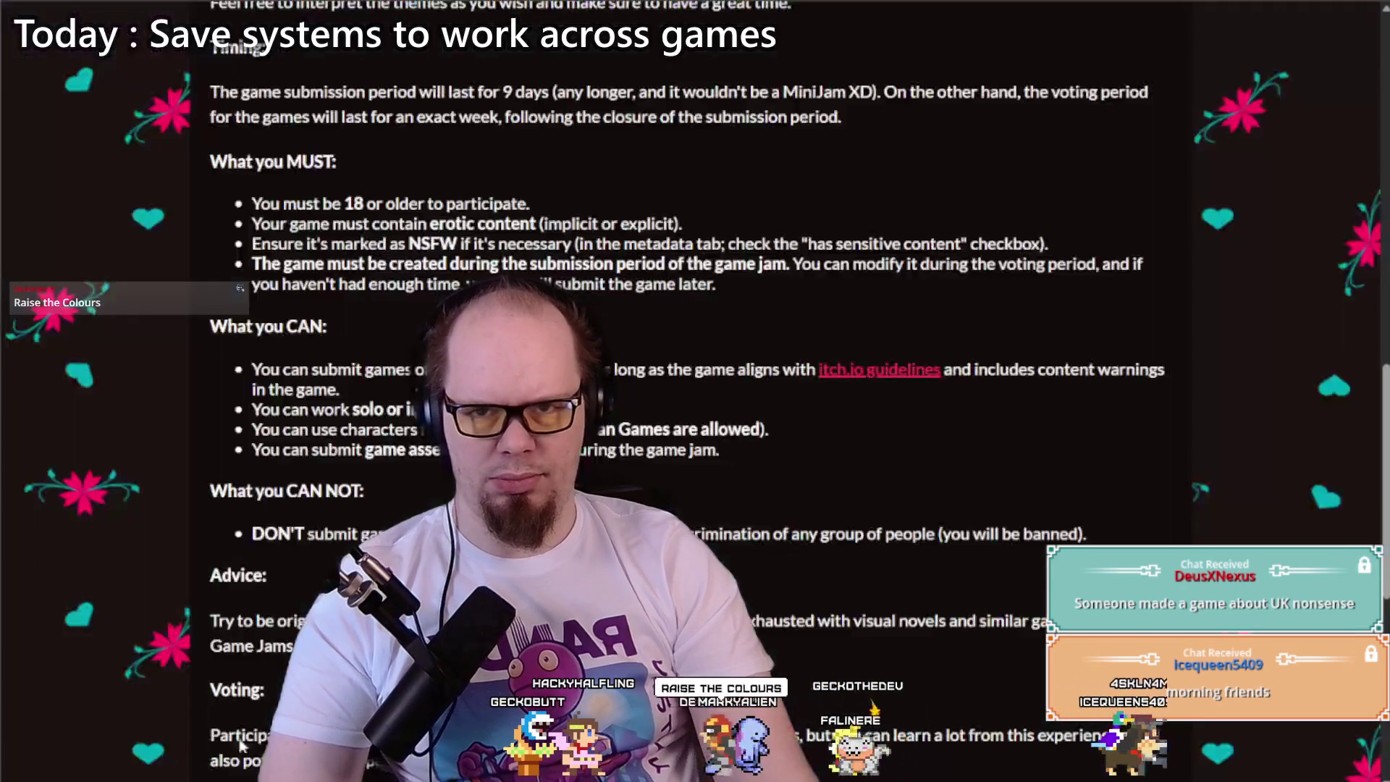
key(ctrl+t)
text(raise the colours)
key(Return)
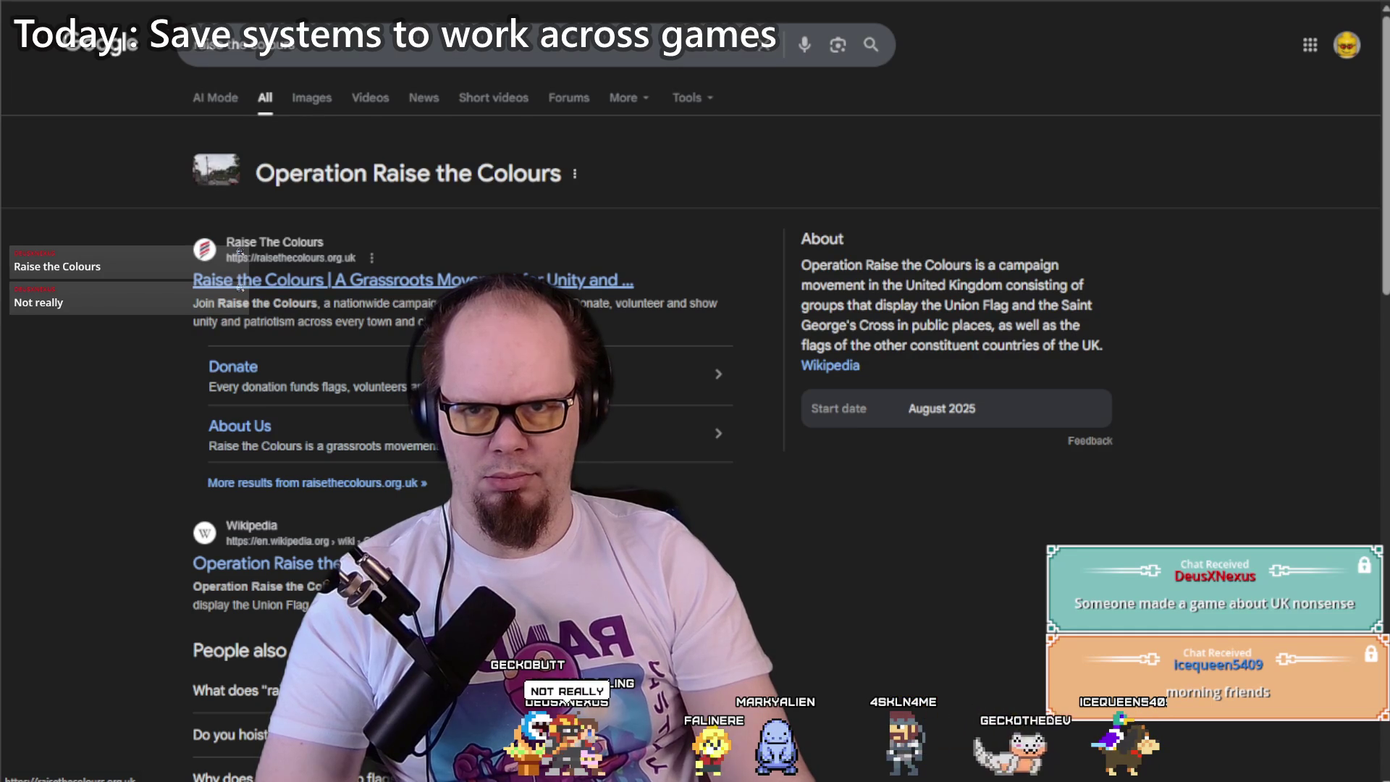
Step: Open the campaign's official site in a new tab, then the Operation Raise the Colours Wikipedia article
click(240, 281)
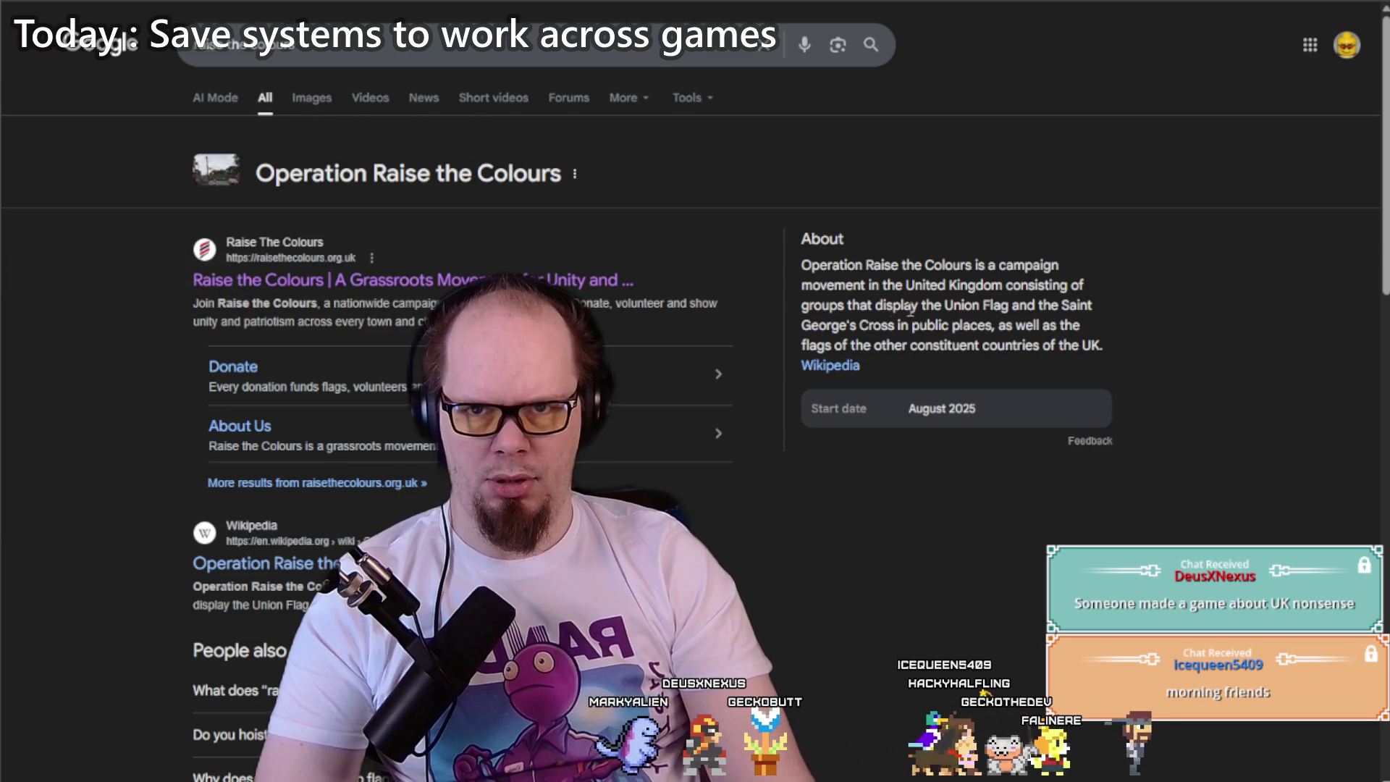
click(825, 365)
mouse_move(572, 399)
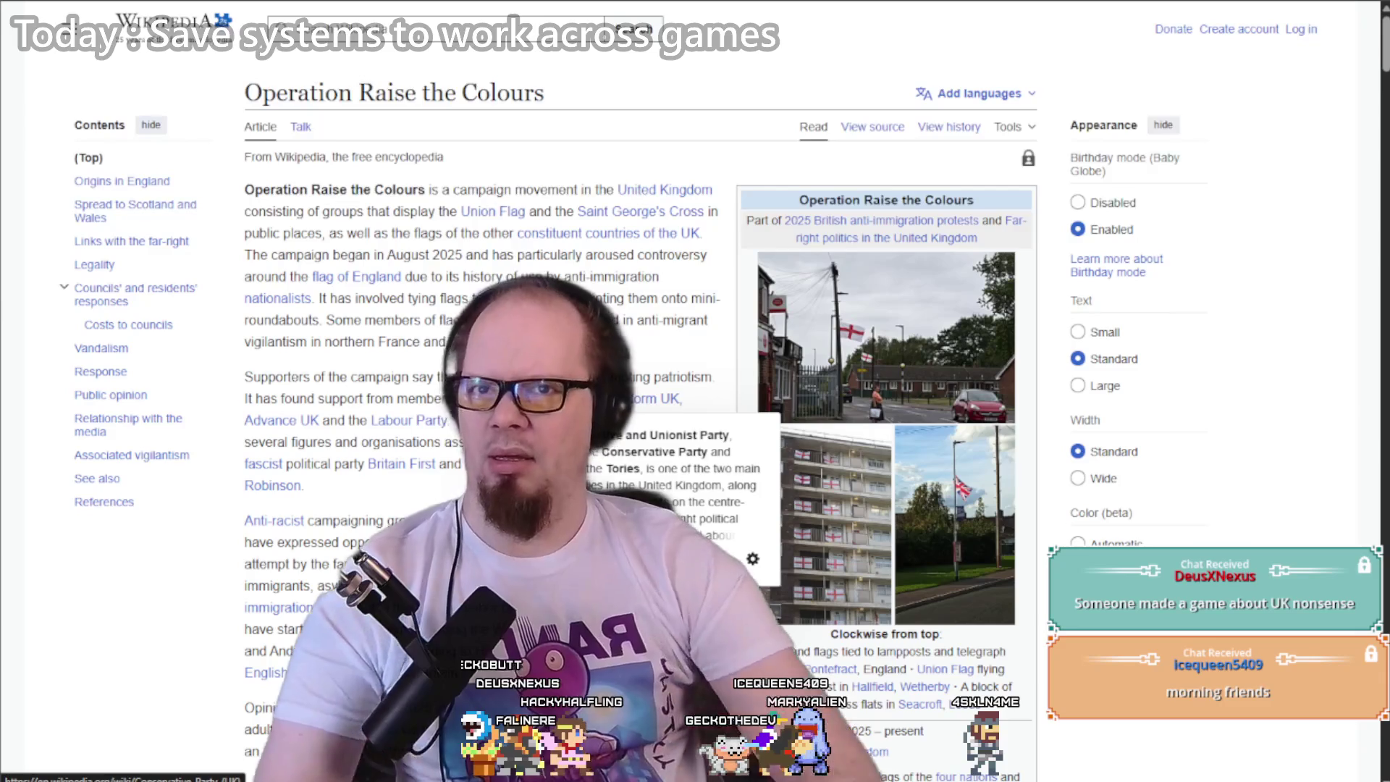
Step: Scroll the Wikipedia article through the infobox and the Origins in England section
scroll(637, 391, down, 5)
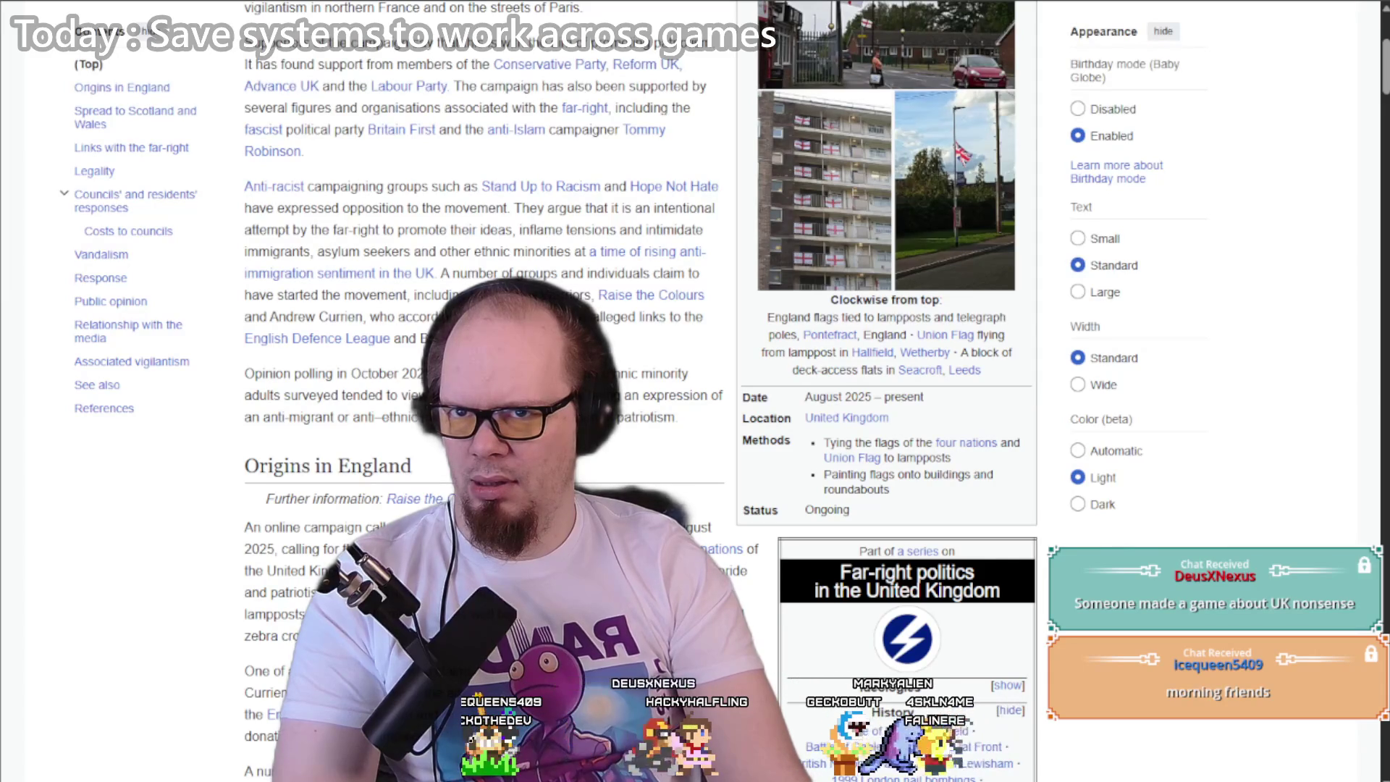
scroll(507, 391, down, 5)
scroll(641, 391, down, 20)
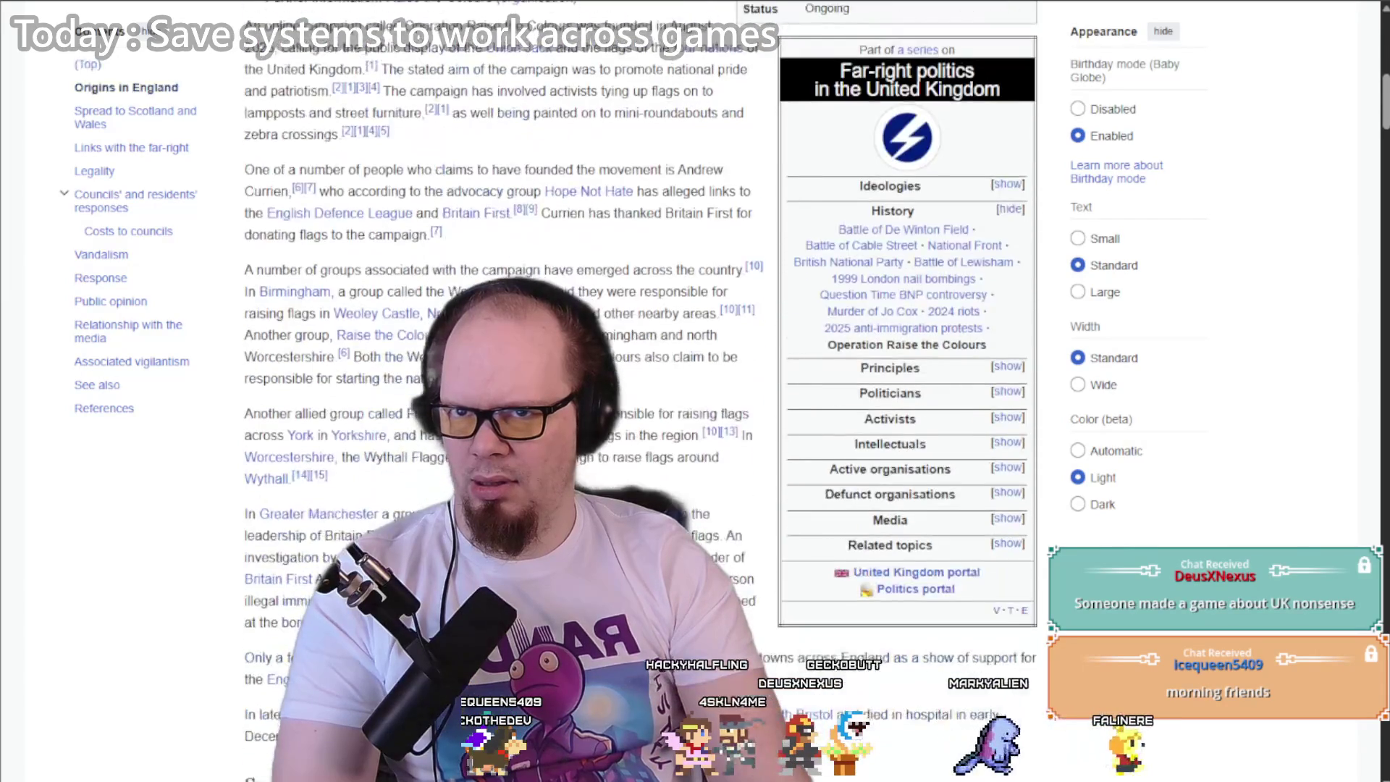
scroll(641, 391, up, 5)
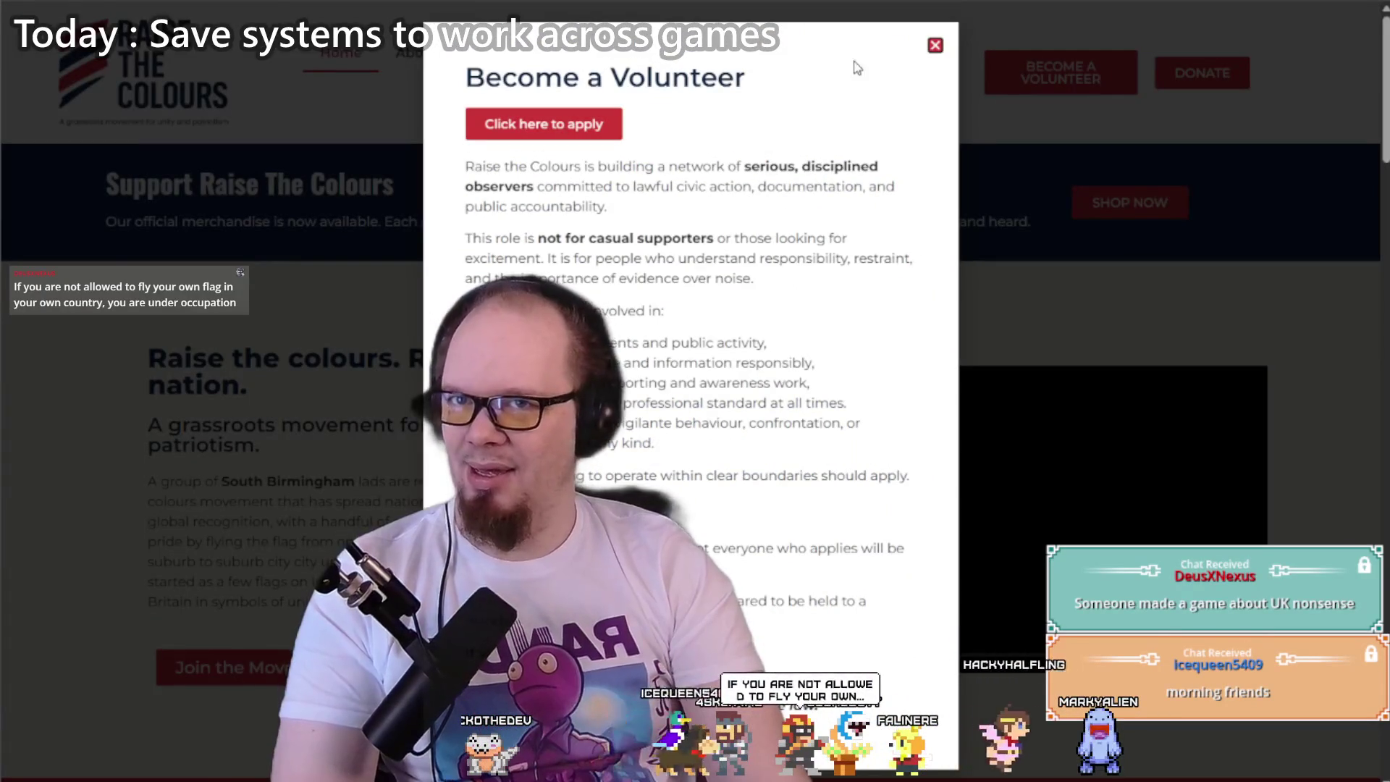
Step: Close the Become a Volunteer popup, skim the Raise the Colours homepage, then return to Wikipedia
click(935, 46)
scroll(403, 268, down, 4)
scroll(376, 272, up, 2)
scroll(296, 190, down, 15)
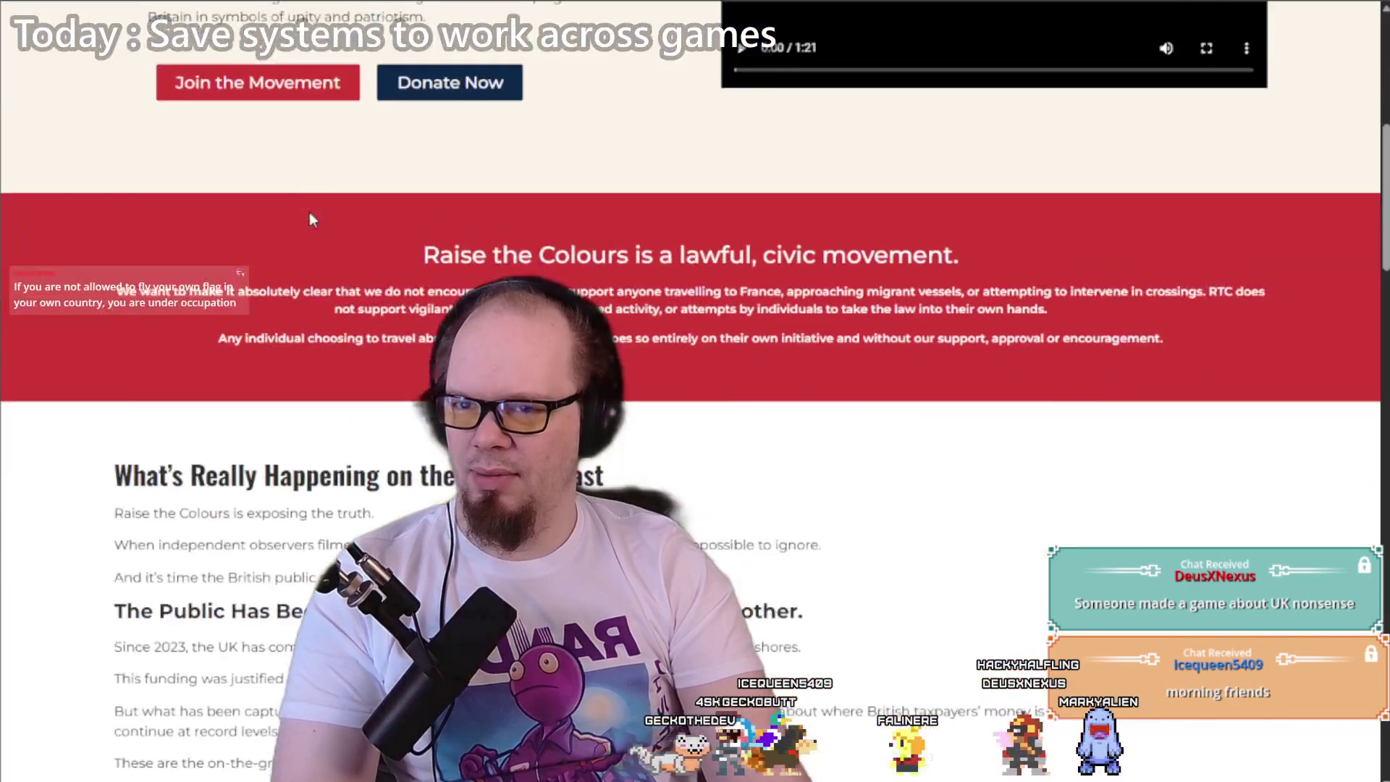
scroll(312, 212, down, 5)
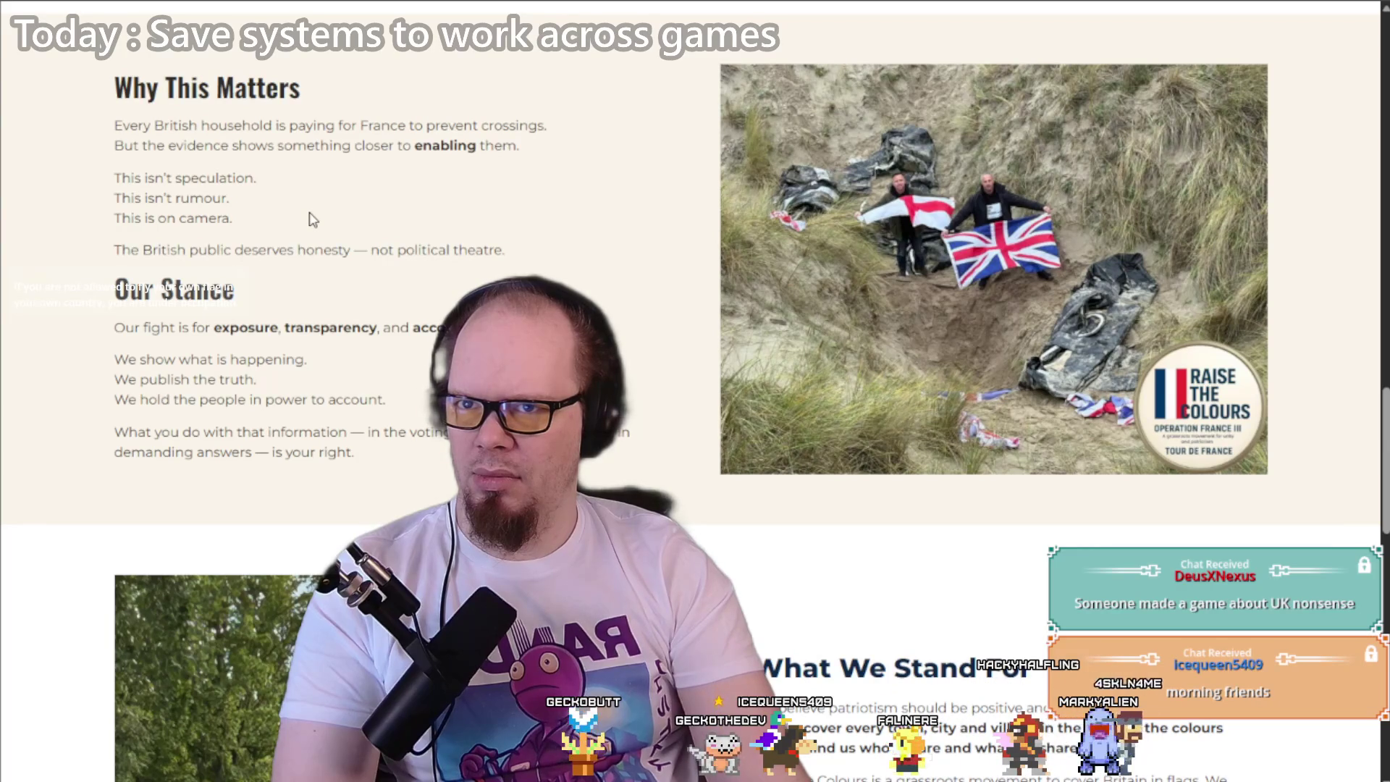
scroll(312, 219, down, 5)
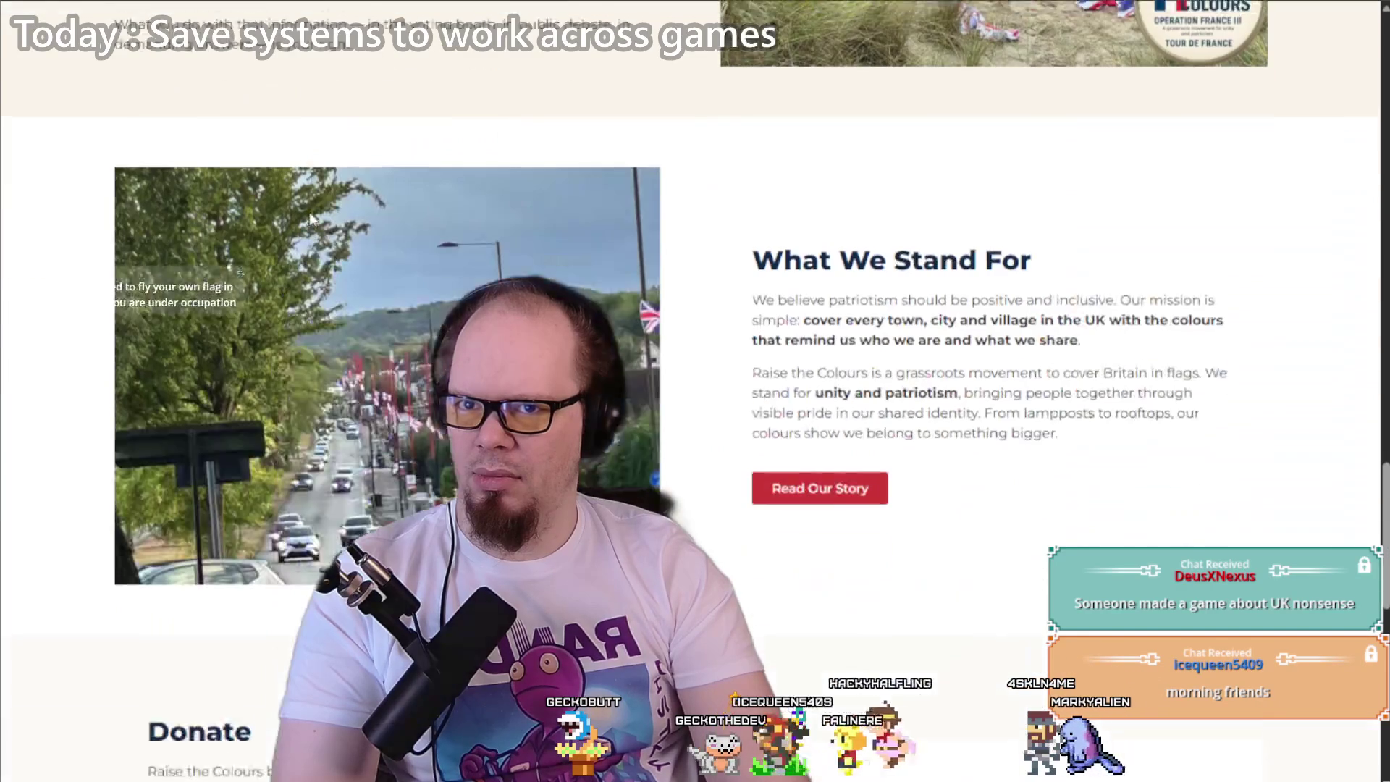
scroll(312, 217, down, 5)
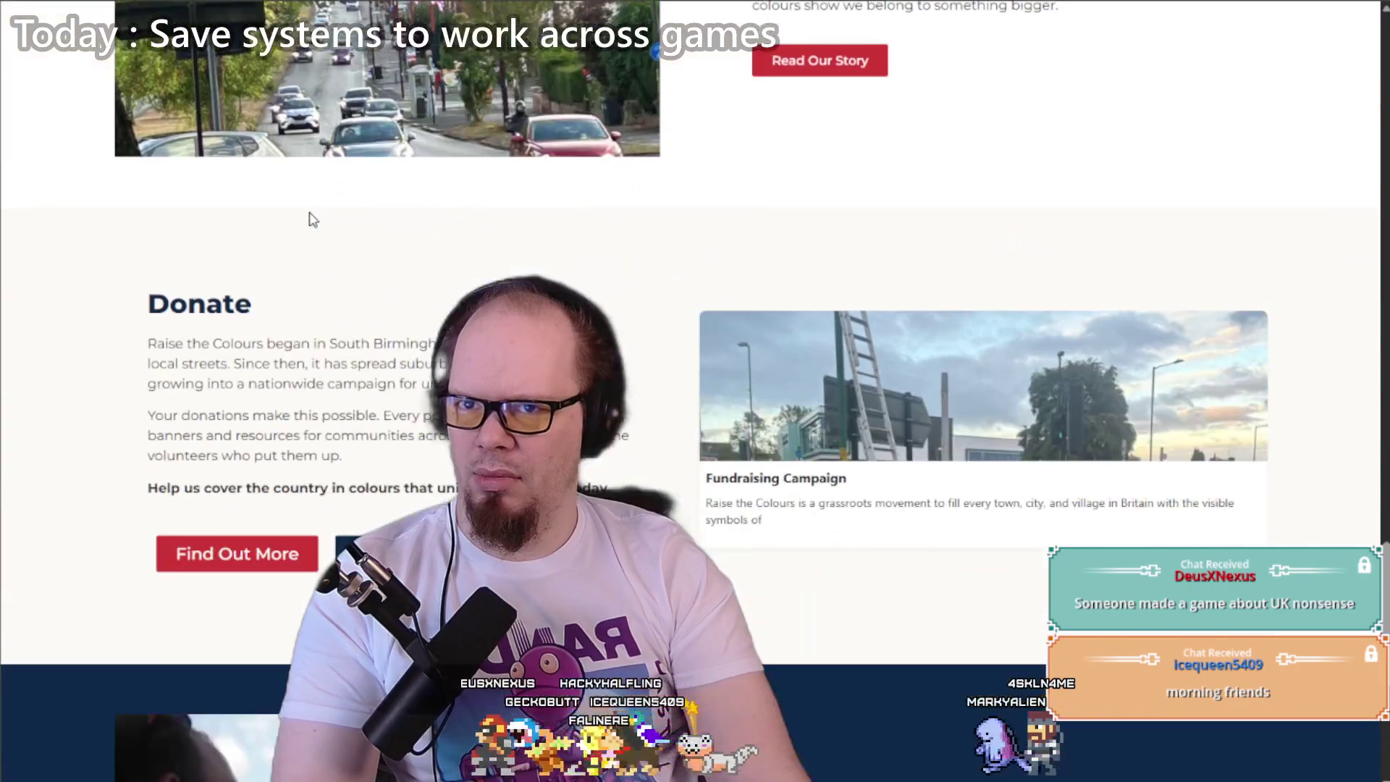
scroll(312, 219, down, 5)
scroll(310, 218, up, 20)
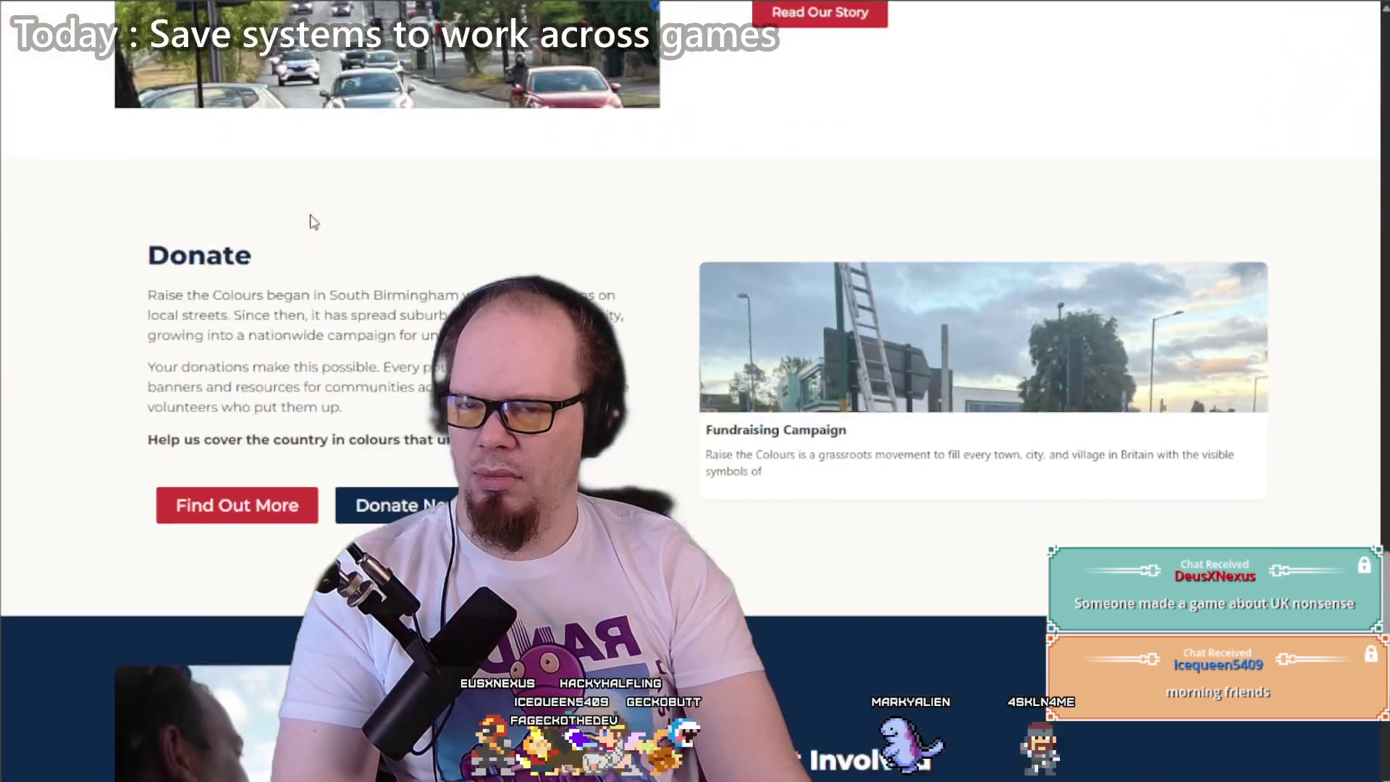
scroll(367, 235, up, 5)
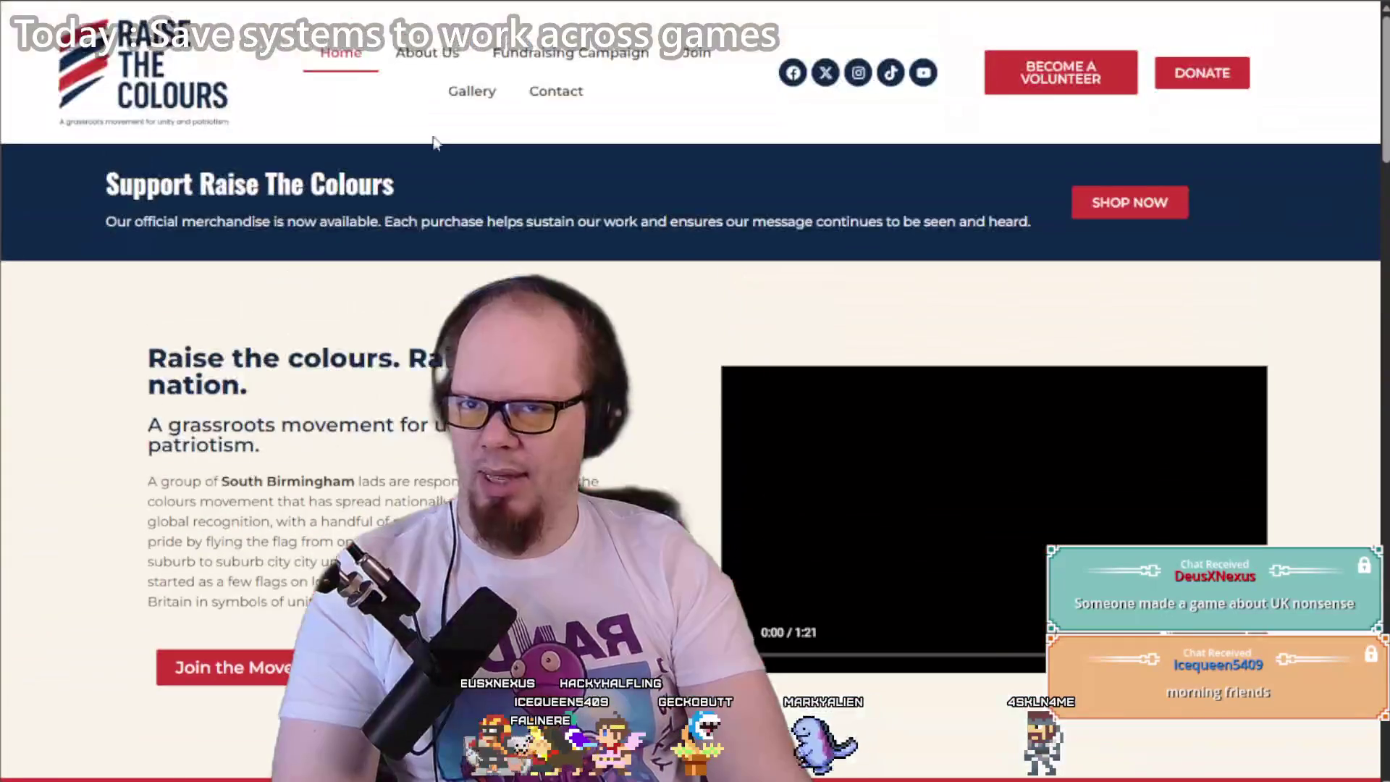
key(ctrl+Tab)
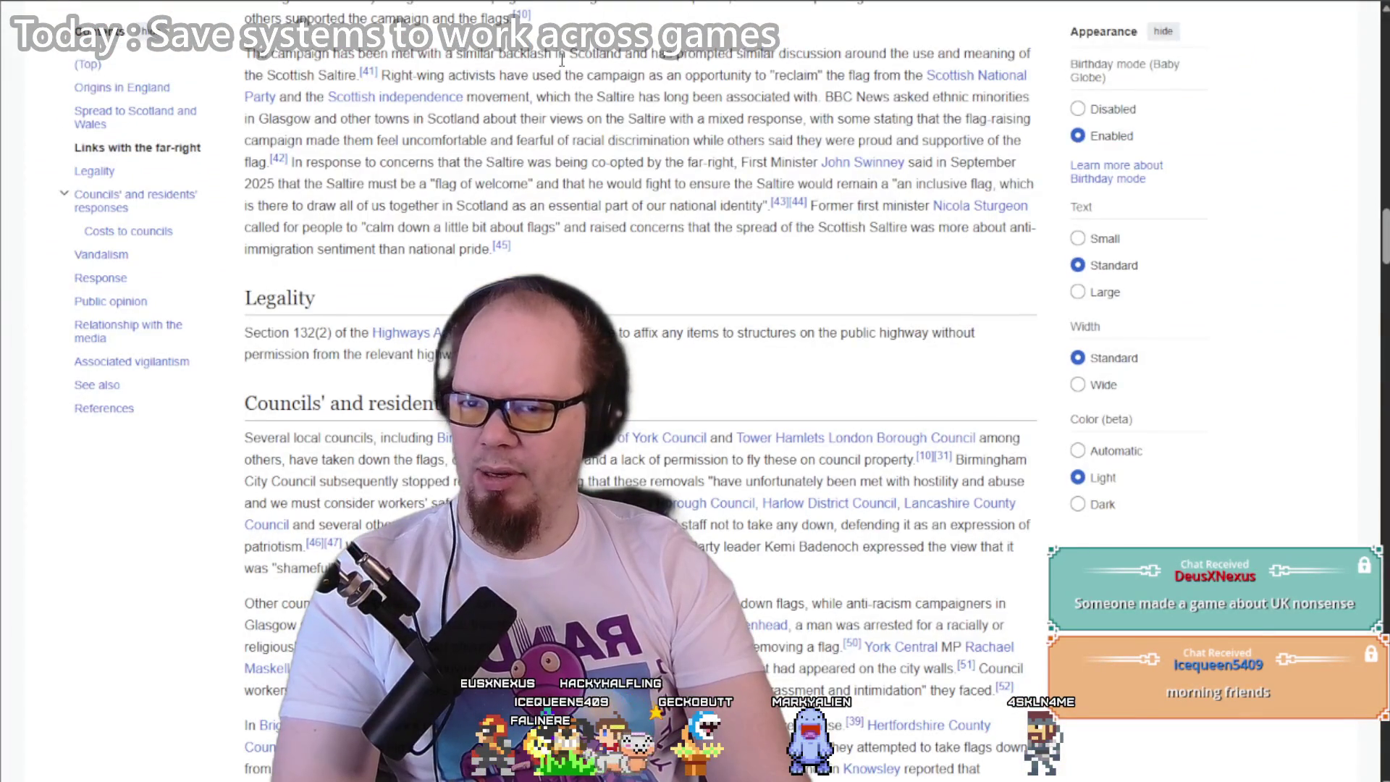
Step: Skim the Legality, Costs to councils and Vandalism sections to References, then return to itch.io
scroll(580, 206, down, 8)
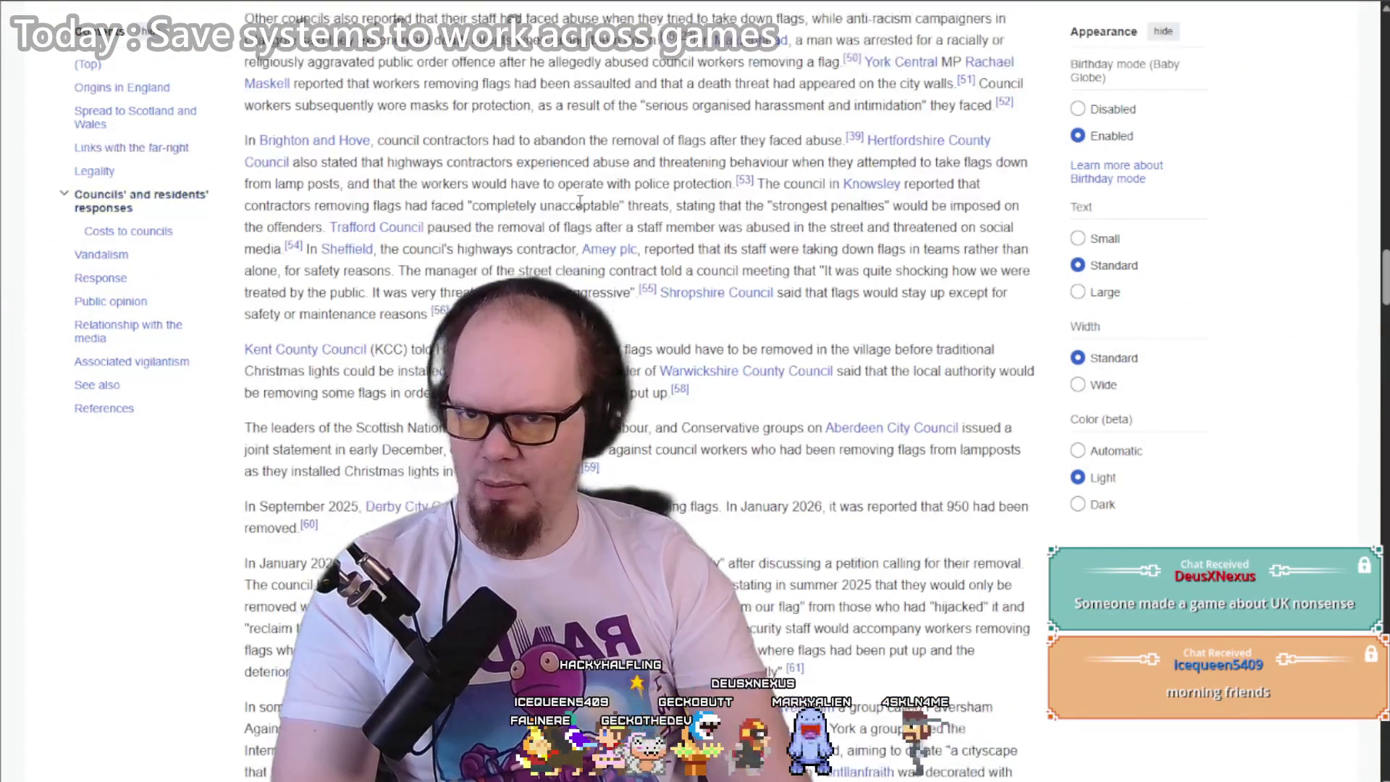
scroll(580, 213, up, 8)
scroll(507, 232, down, 20)
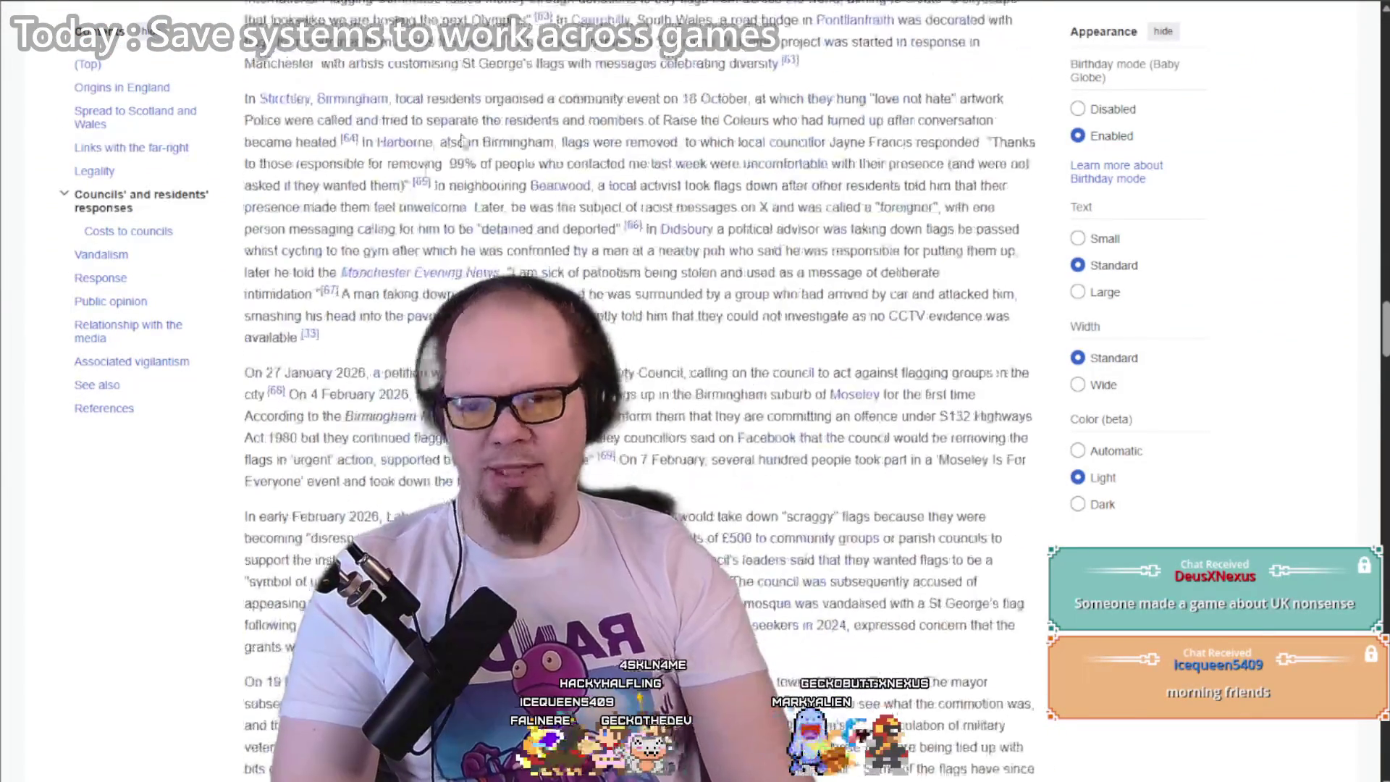
scroll(447, 243, down, 20)
scroll(449, 243, up, 15)
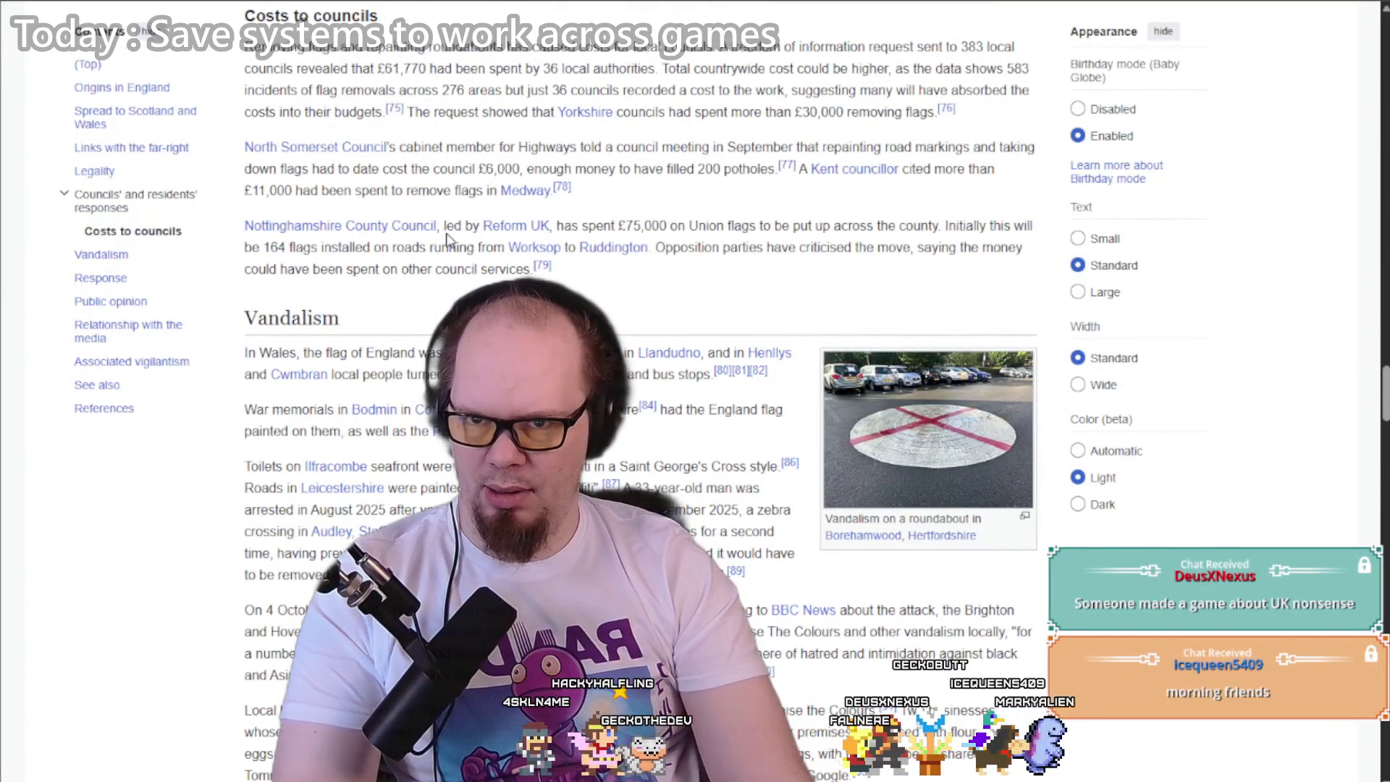
scroll(447, 239, down, 8)
scroll(449, 239, down, 20)
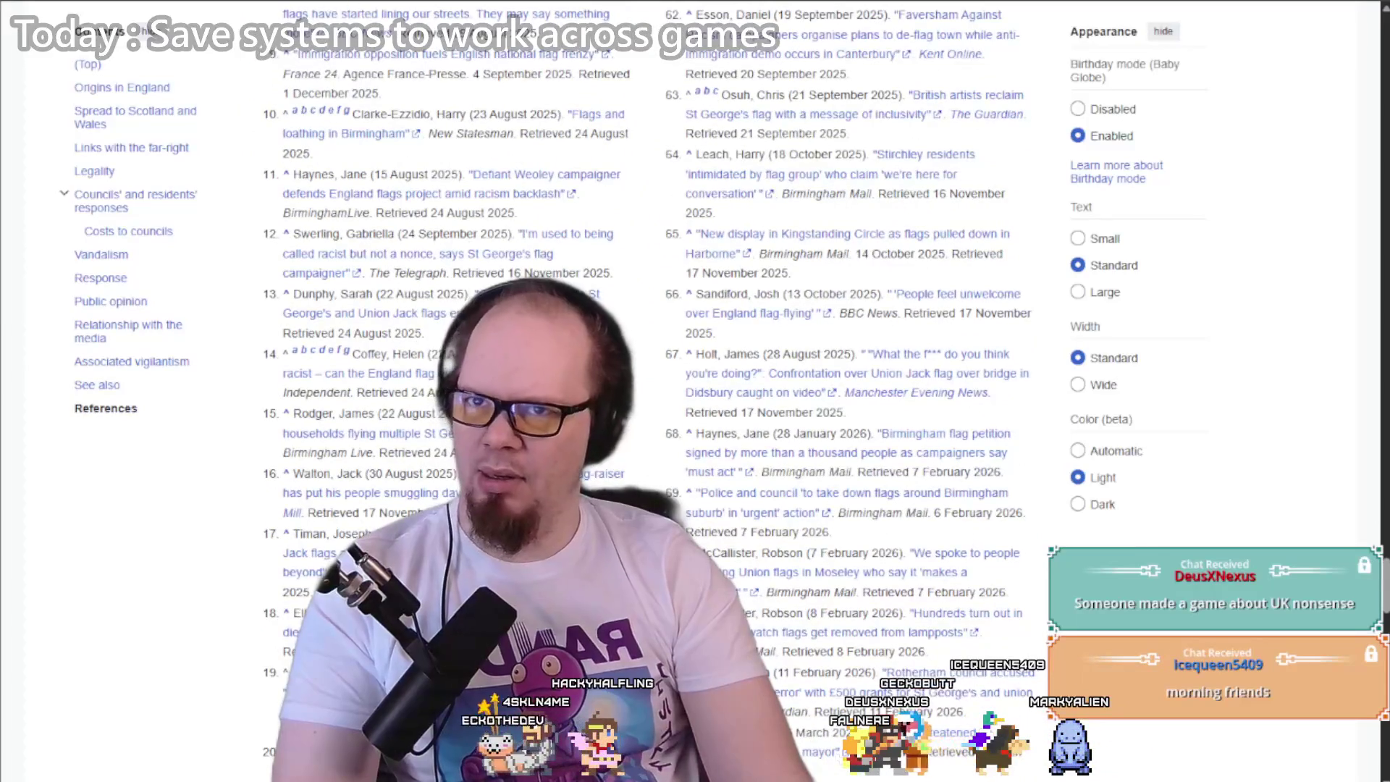
key(ctrl+Tab)
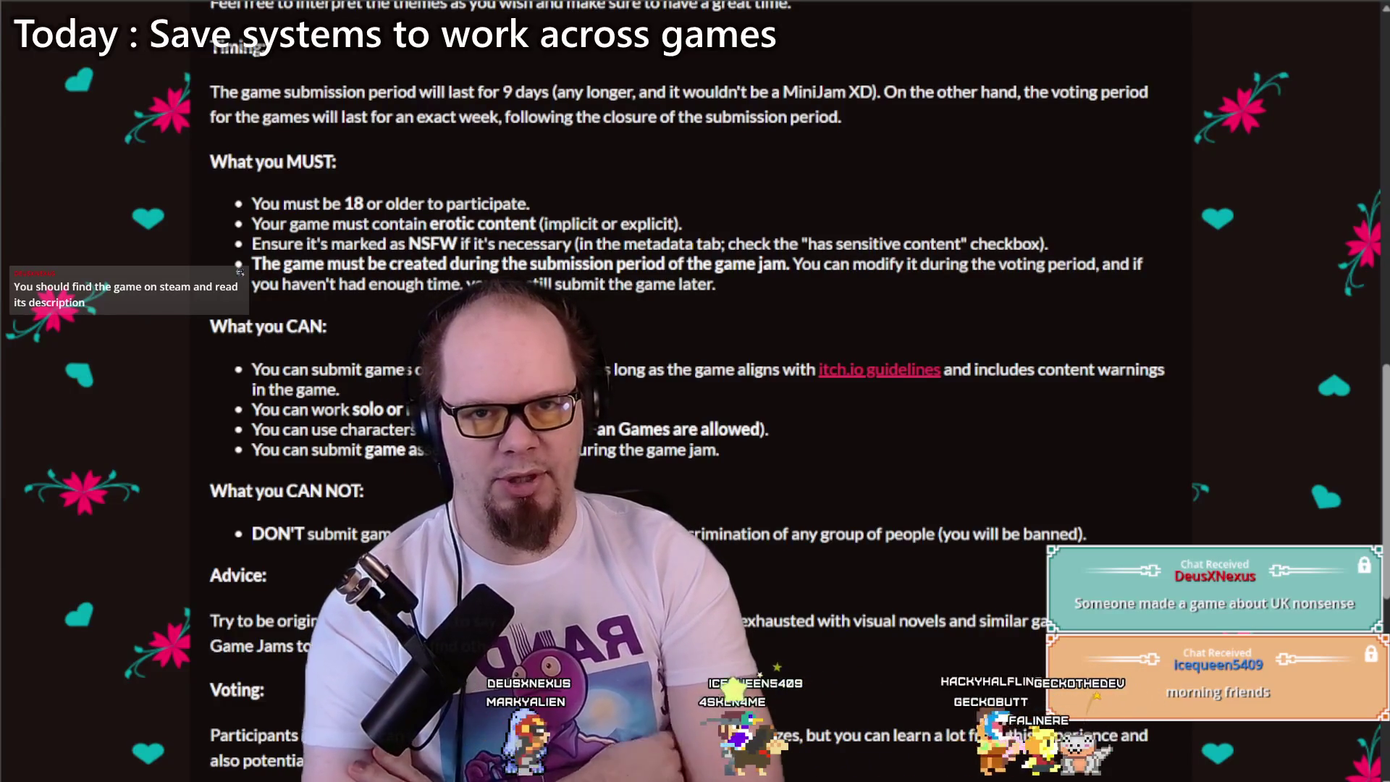
Step: Search Google for 'Raise the Colours' and open the game's Steam store page
key(ctrl+t)
text(Raise the Colours)
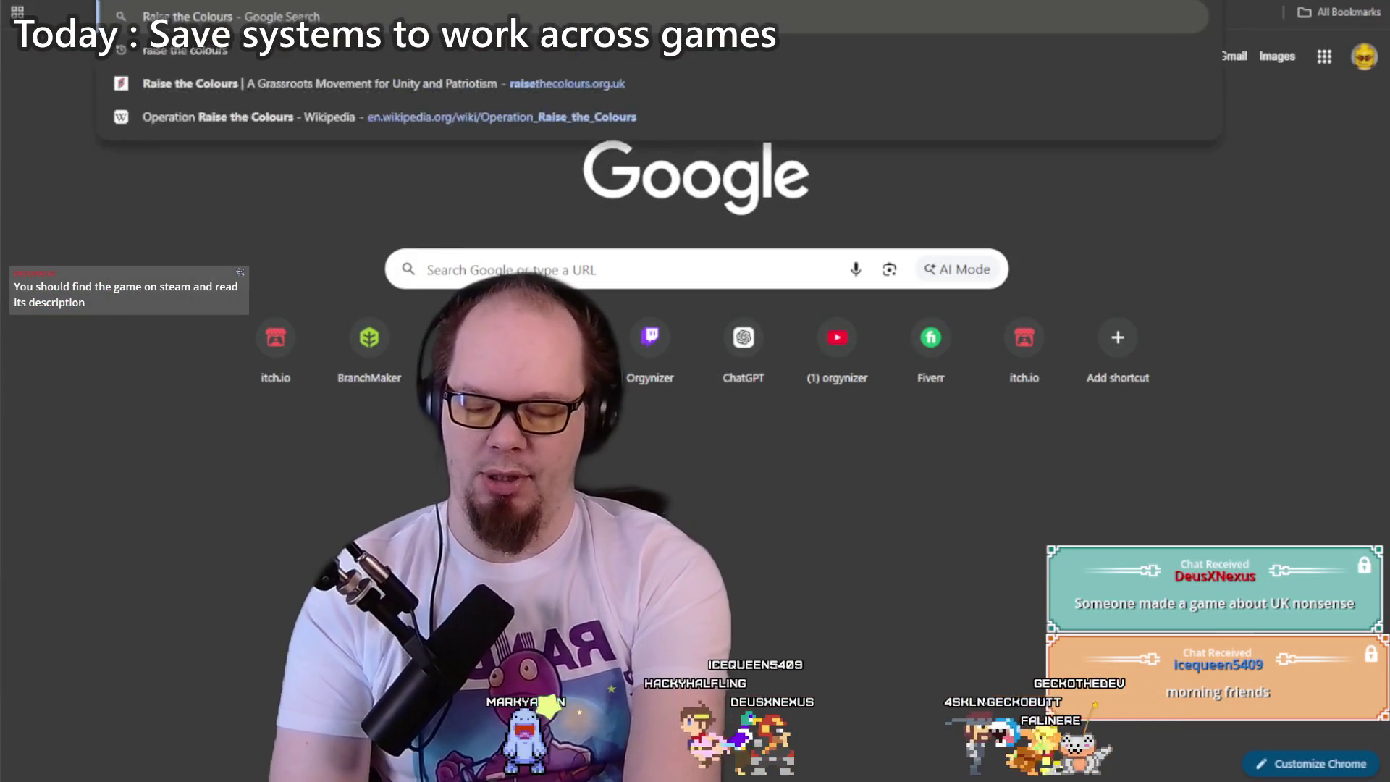
key(Return)
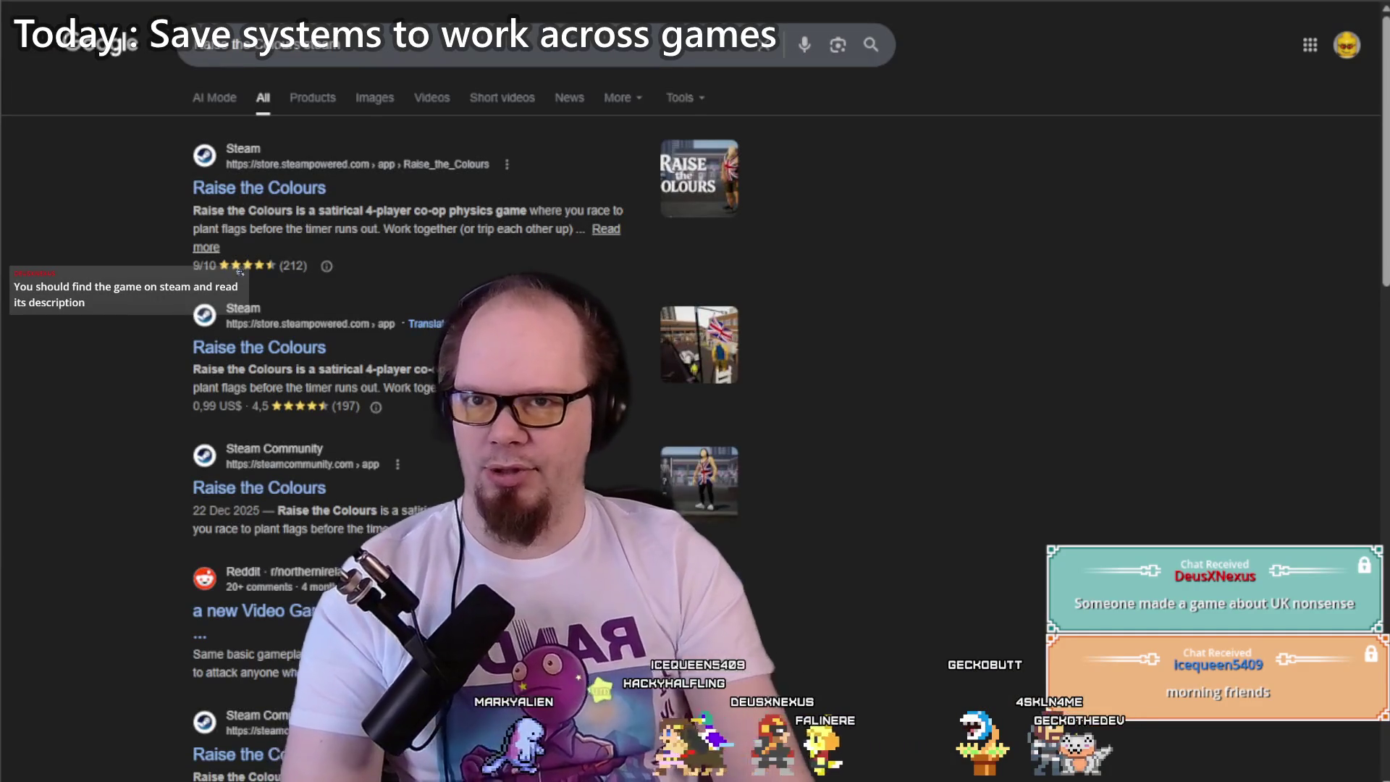
click(302, 194)
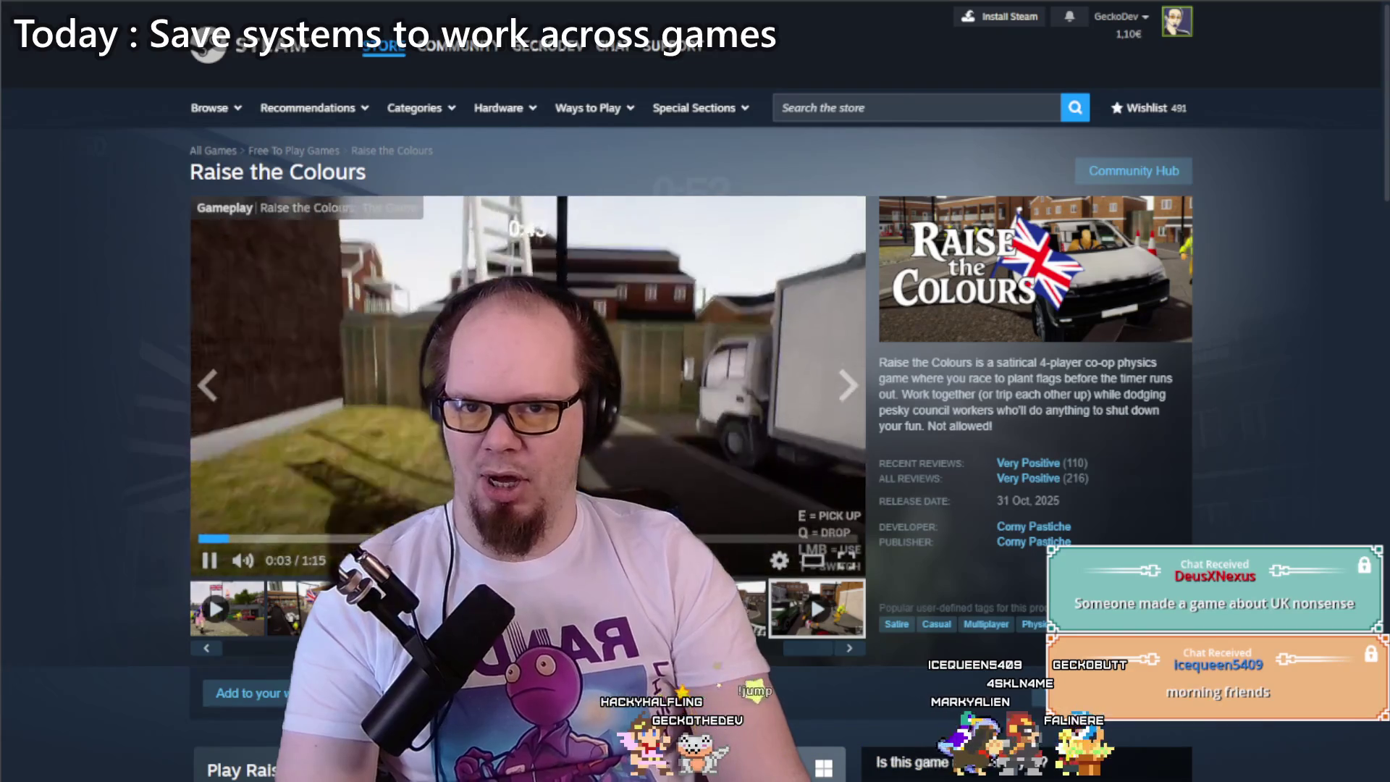
Step: Pause and resume the gameplay trailer, stopping it at the character select
key(space)
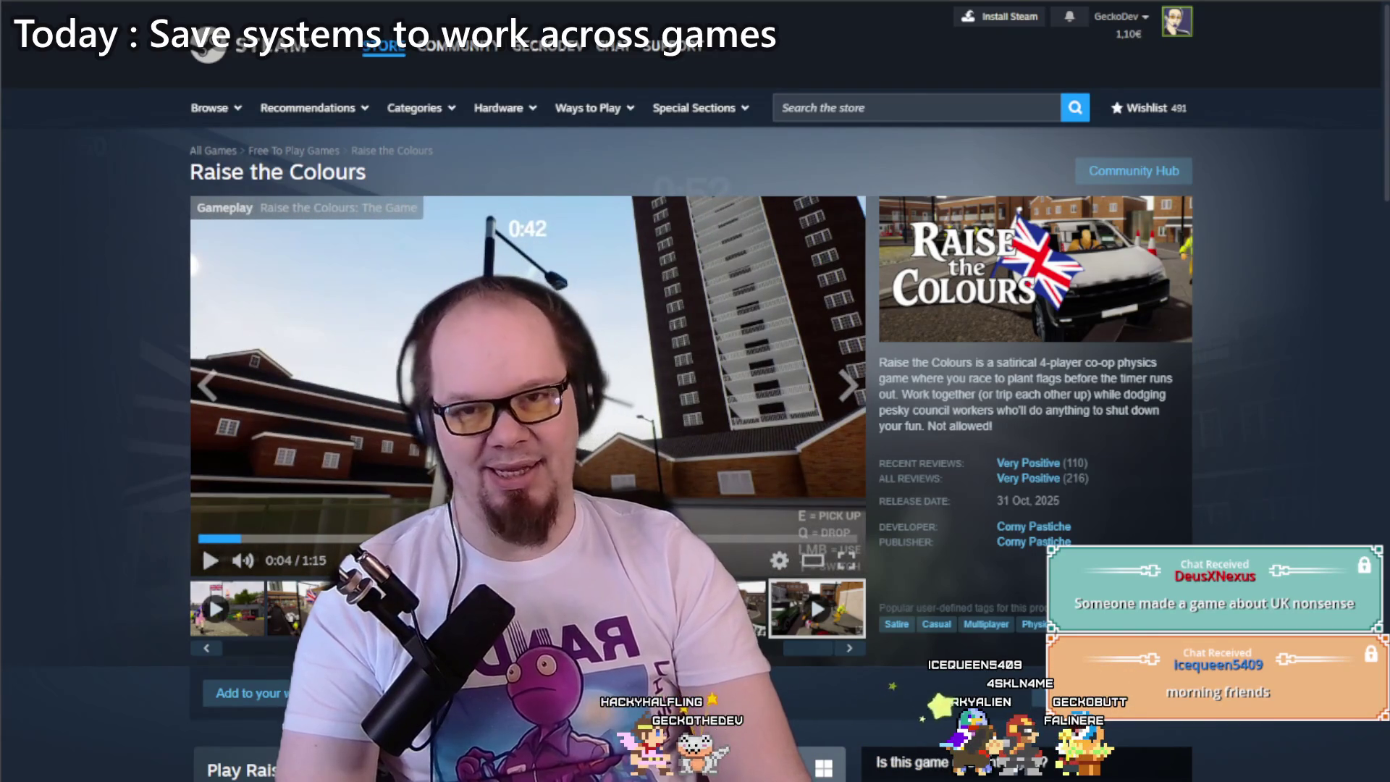
click(210, 561)
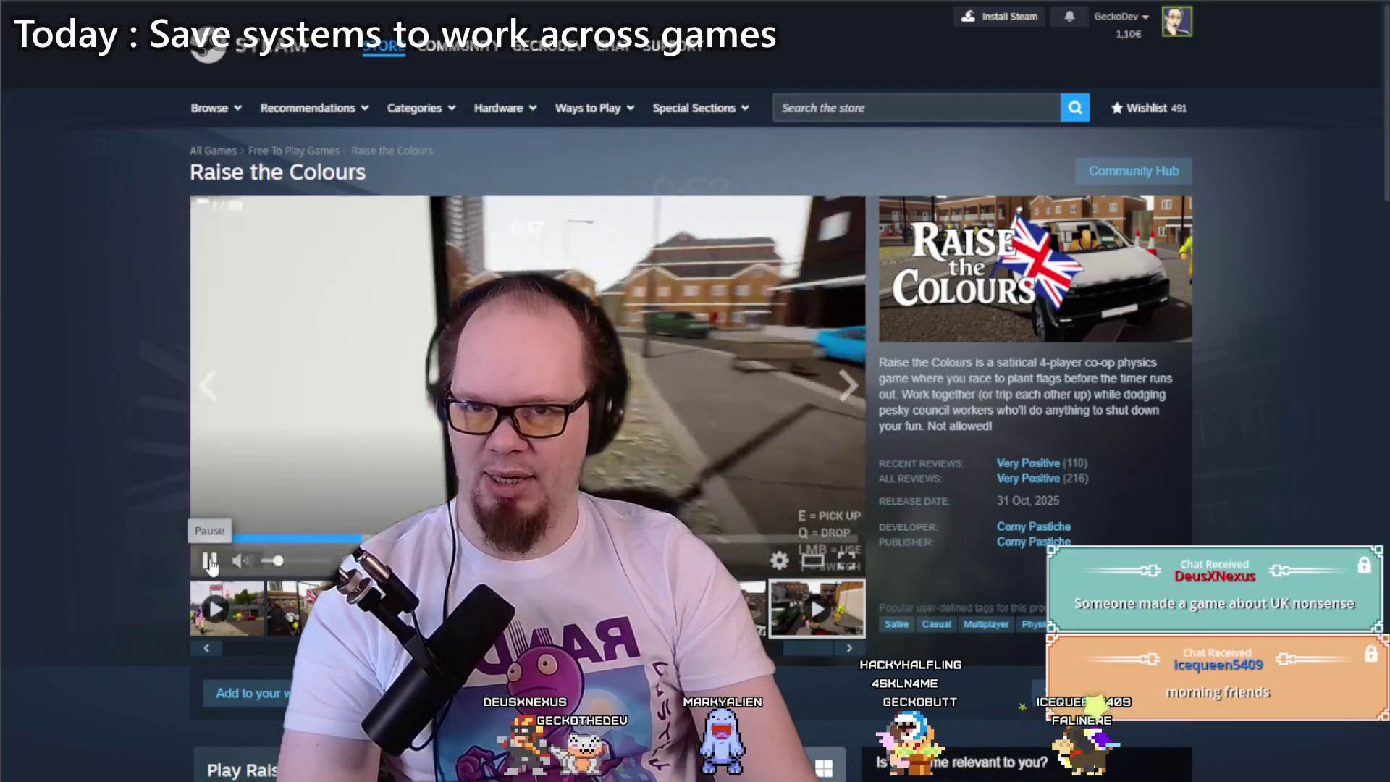
click(210, 561)
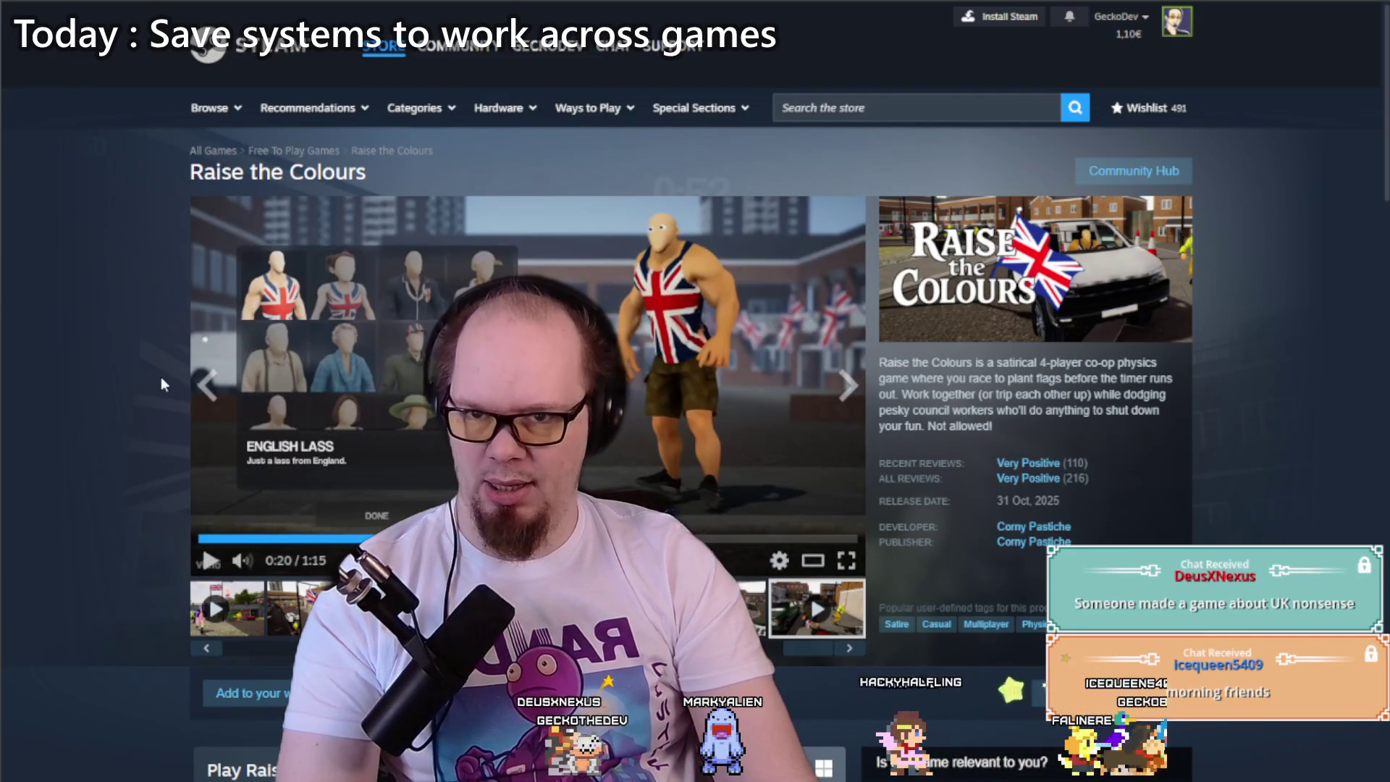
Step: Scroll through the Raise the Colours Steam page and back up to the top
scroll(155, 384, down, 4)
scroll(154, 378, down, 3)
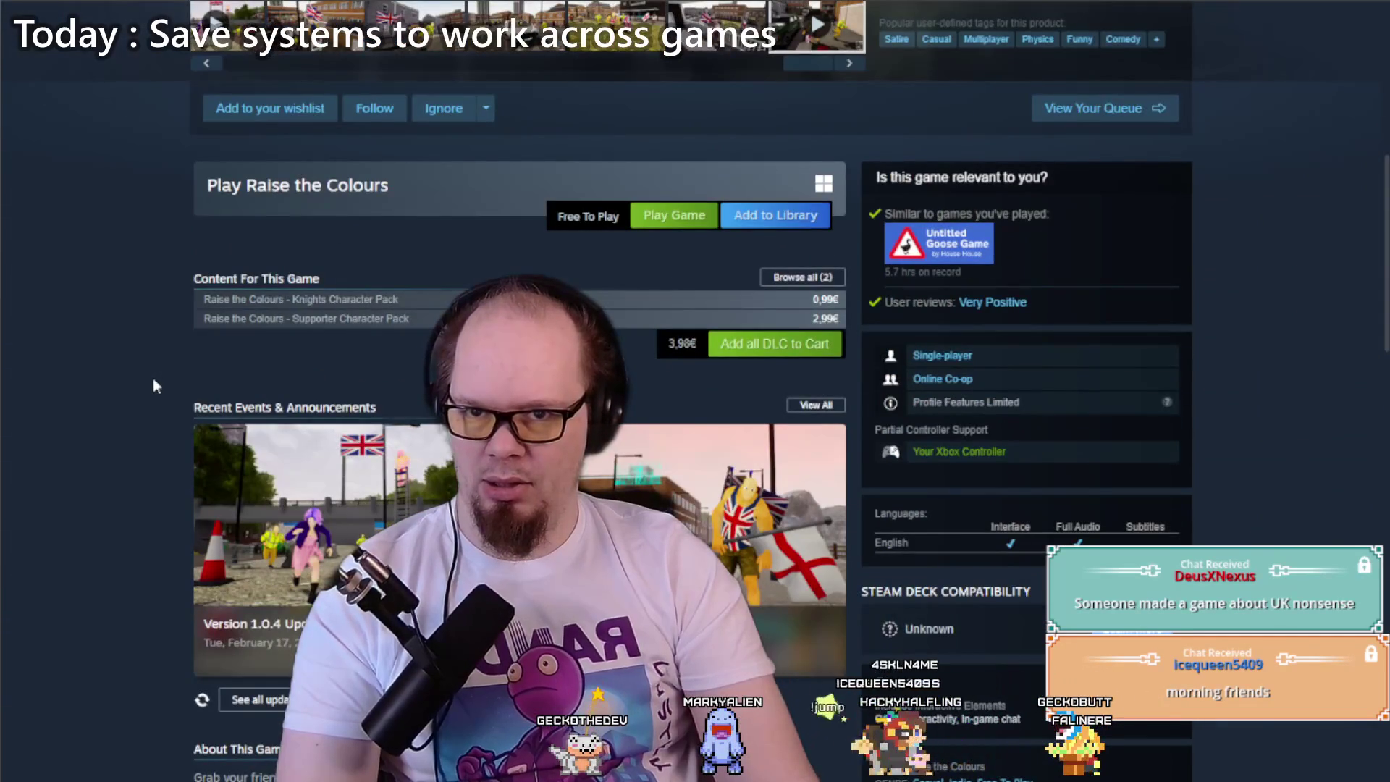
scroll(153, 377, down, 6)
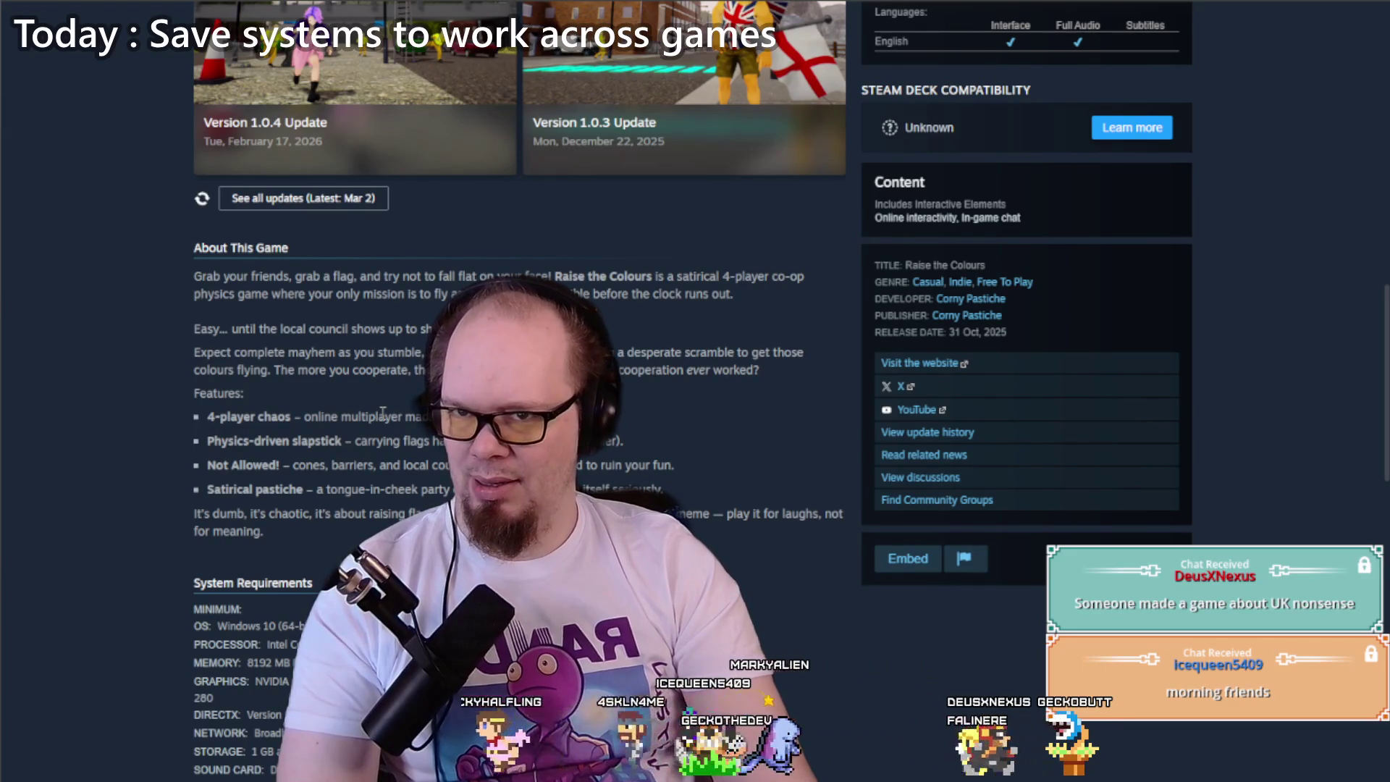
scroll(383, 411, up, 8)
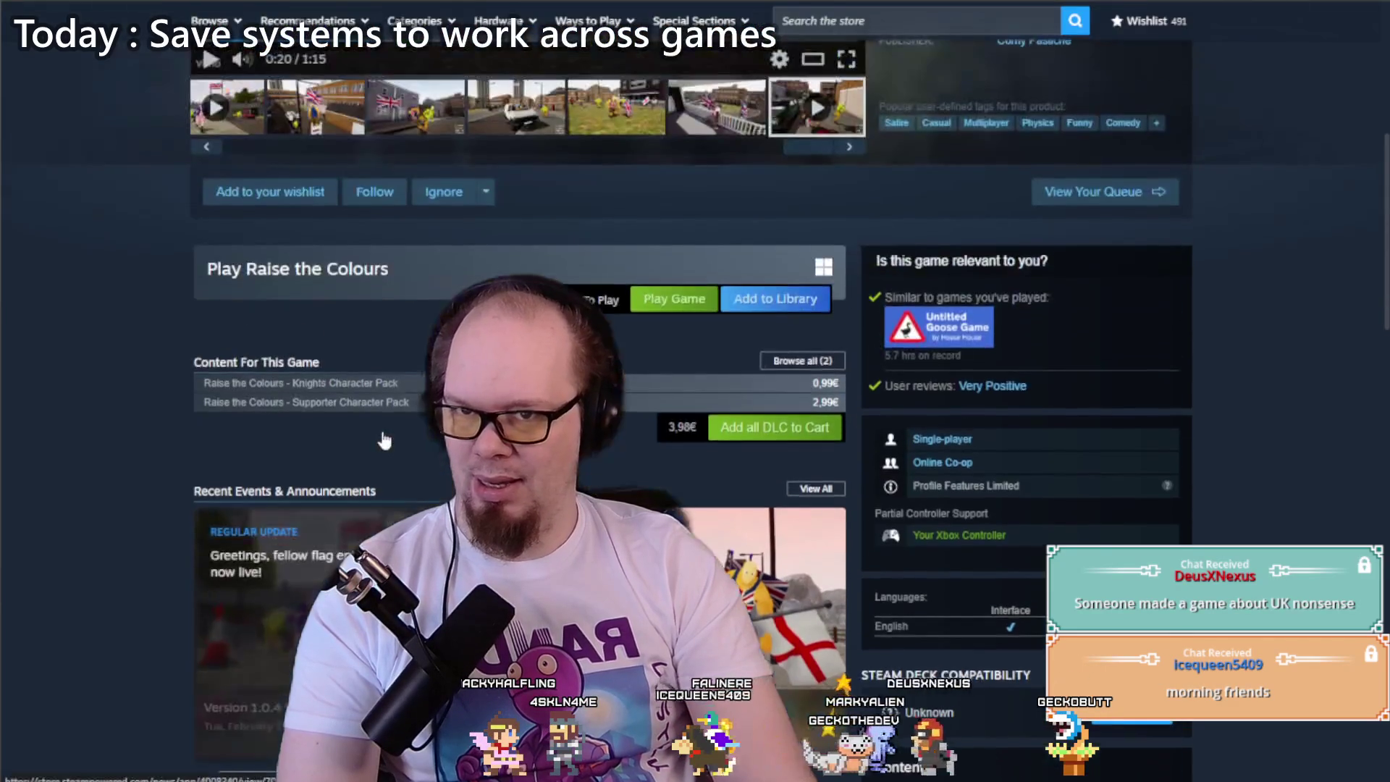
scroll(382, 435, down, 15)
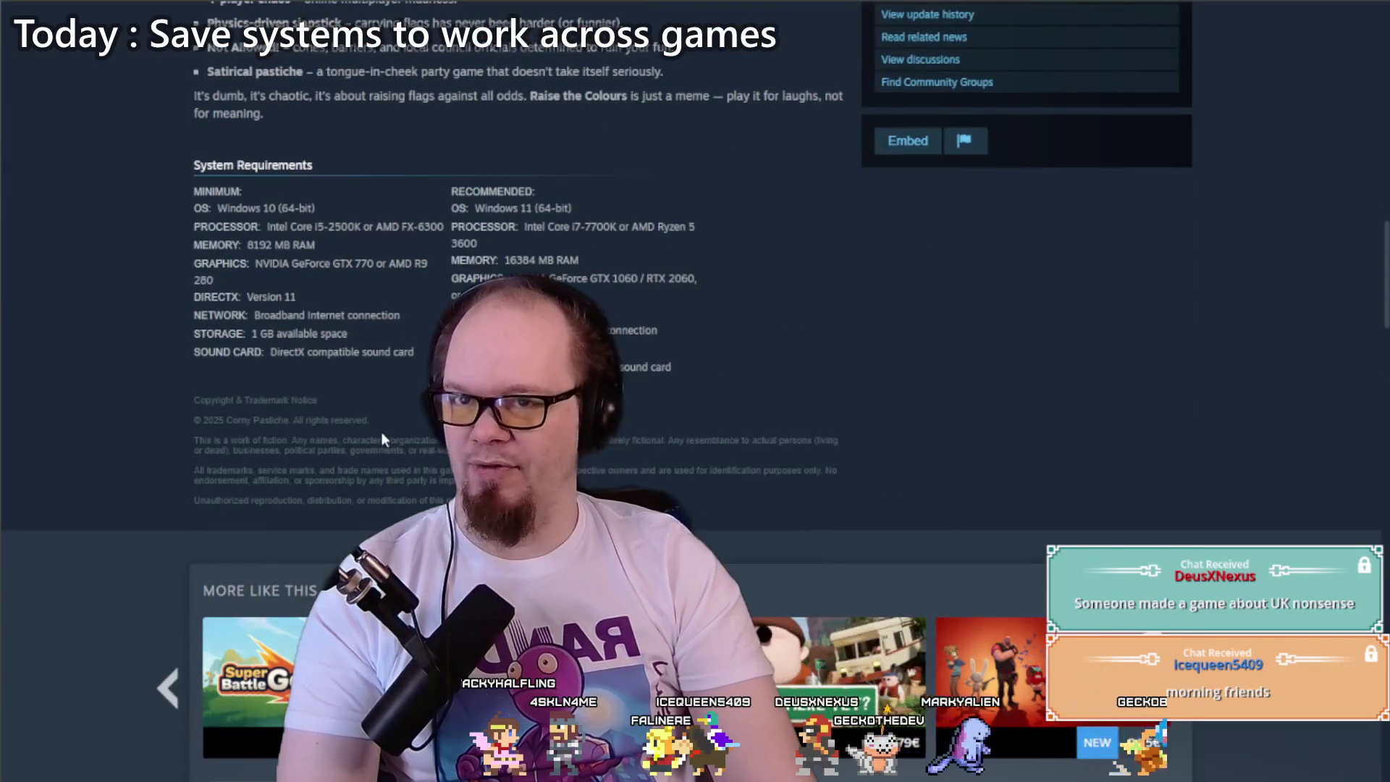
scroll(382, 434, down, 7)
scroll(382, 433, up, 7)
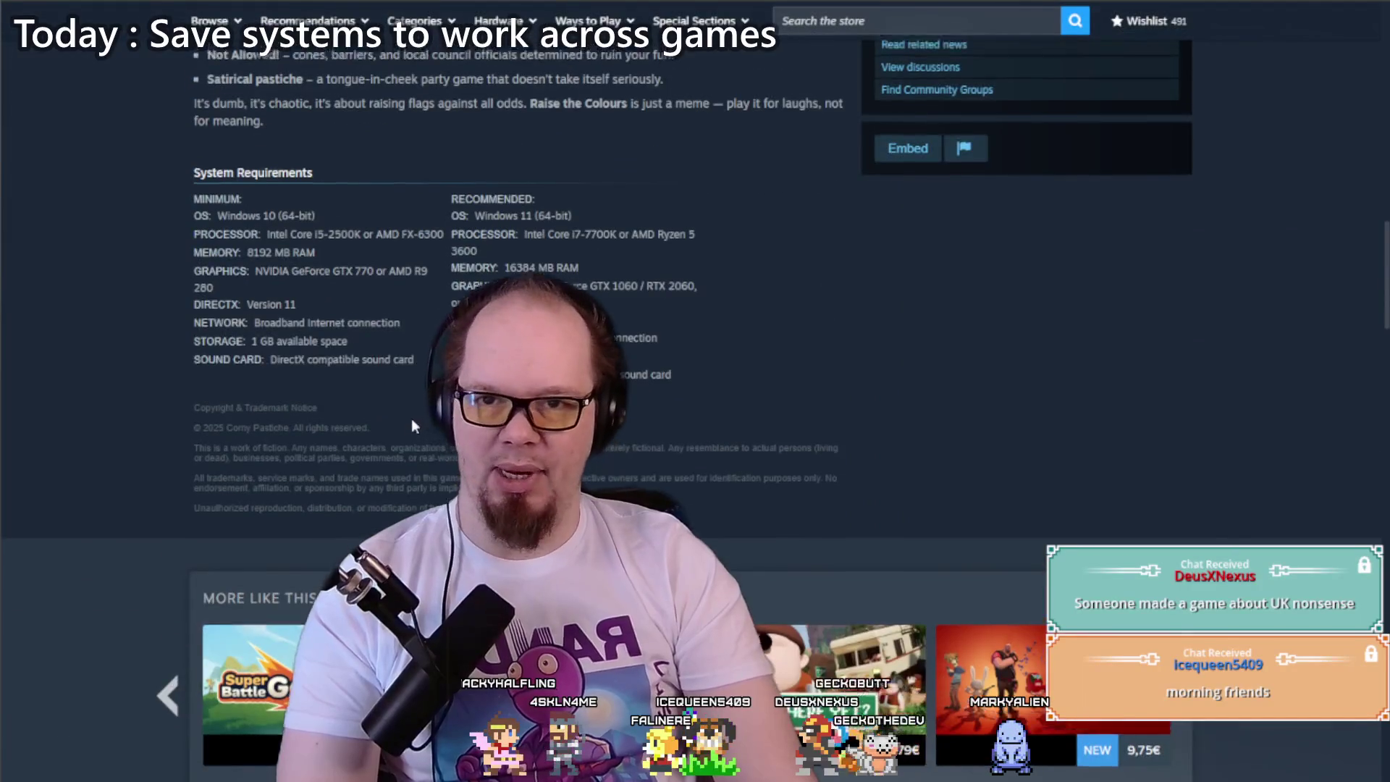
scroll(405, 420, up, 10)
scroll(411, 432, up, 12)
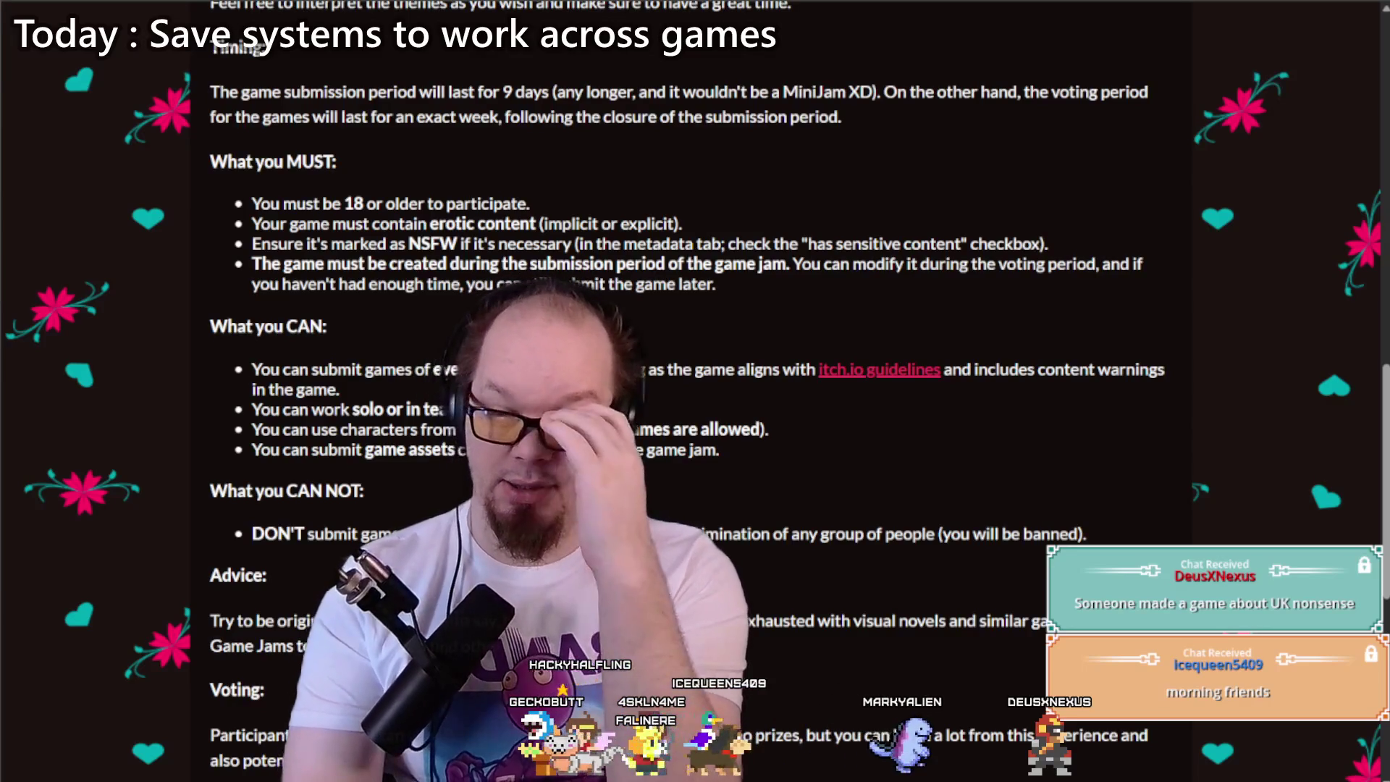
Step: Search Google for 'danish bus flag' in a new tab
key(ctrl+t)
text(danish bus fl)
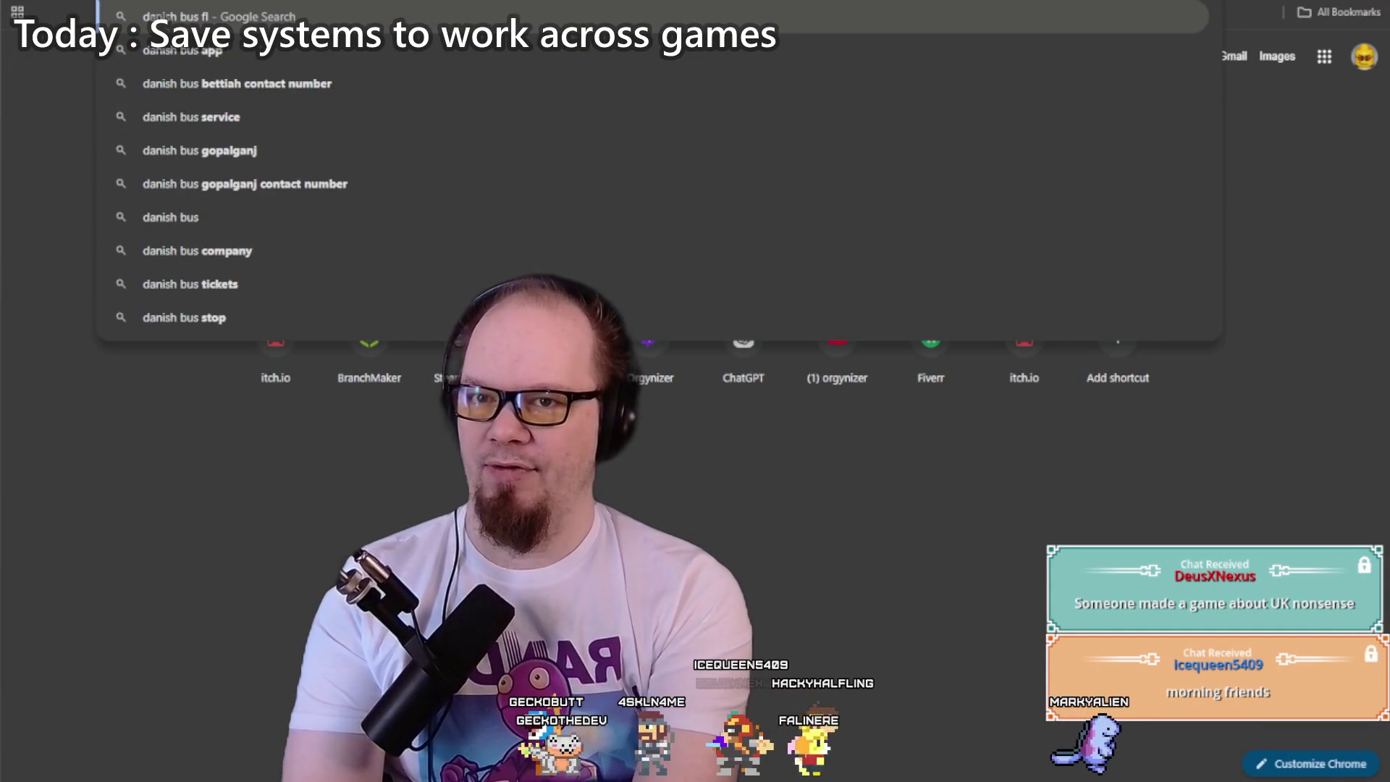
text(ag)
key(Return)
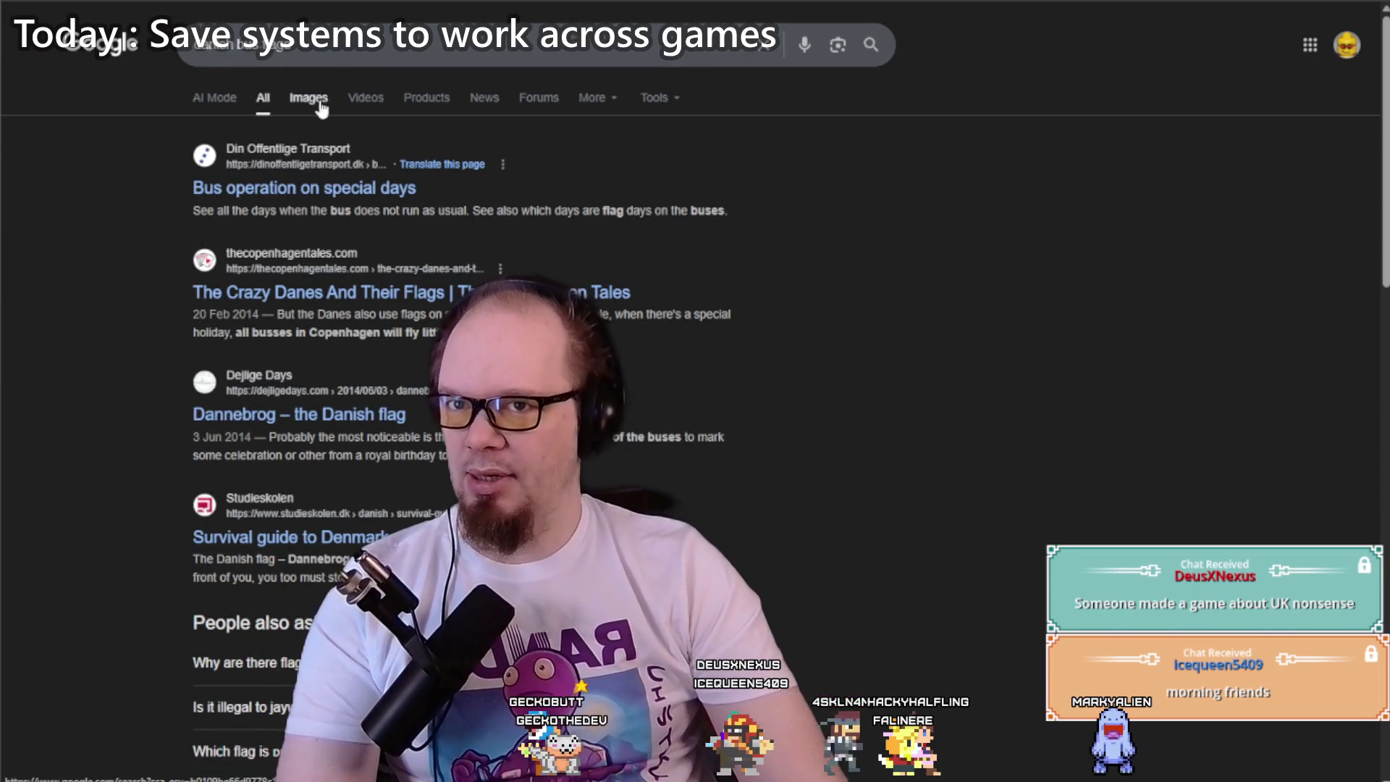
Step: Preview the first Danish bus image result, then start a new search for 'christmas danish flags ww2'
click(309, 97)
click(154, 258)
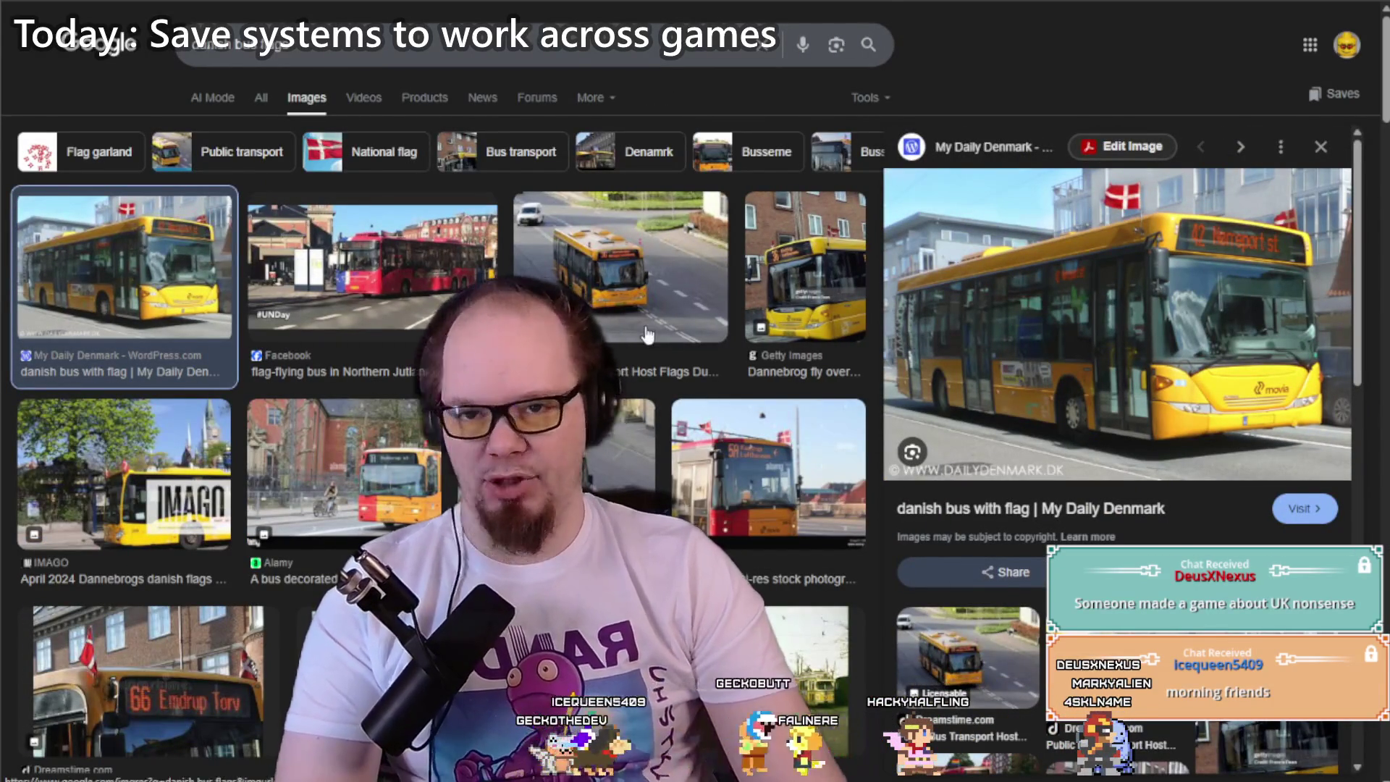
scroll(653, 327, down, 7)
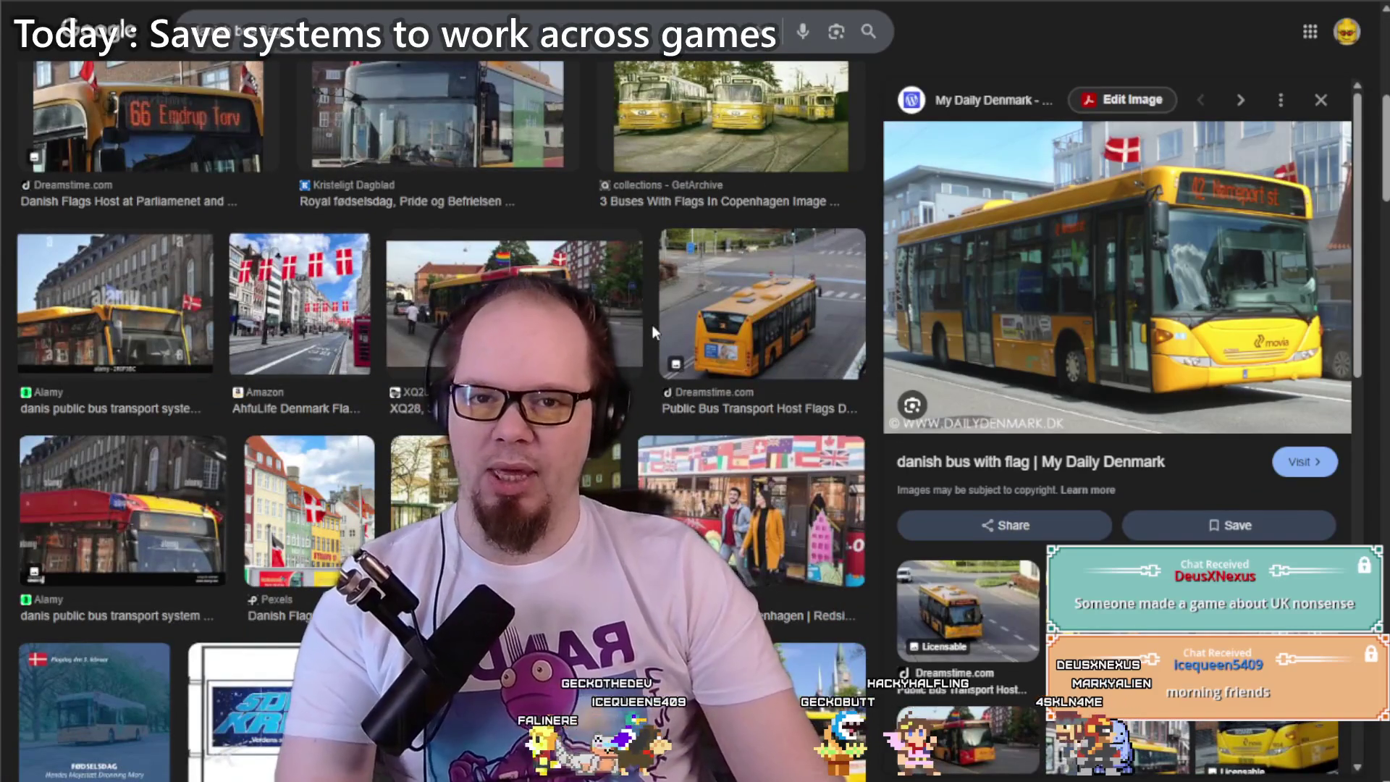
key(ctrl+t)
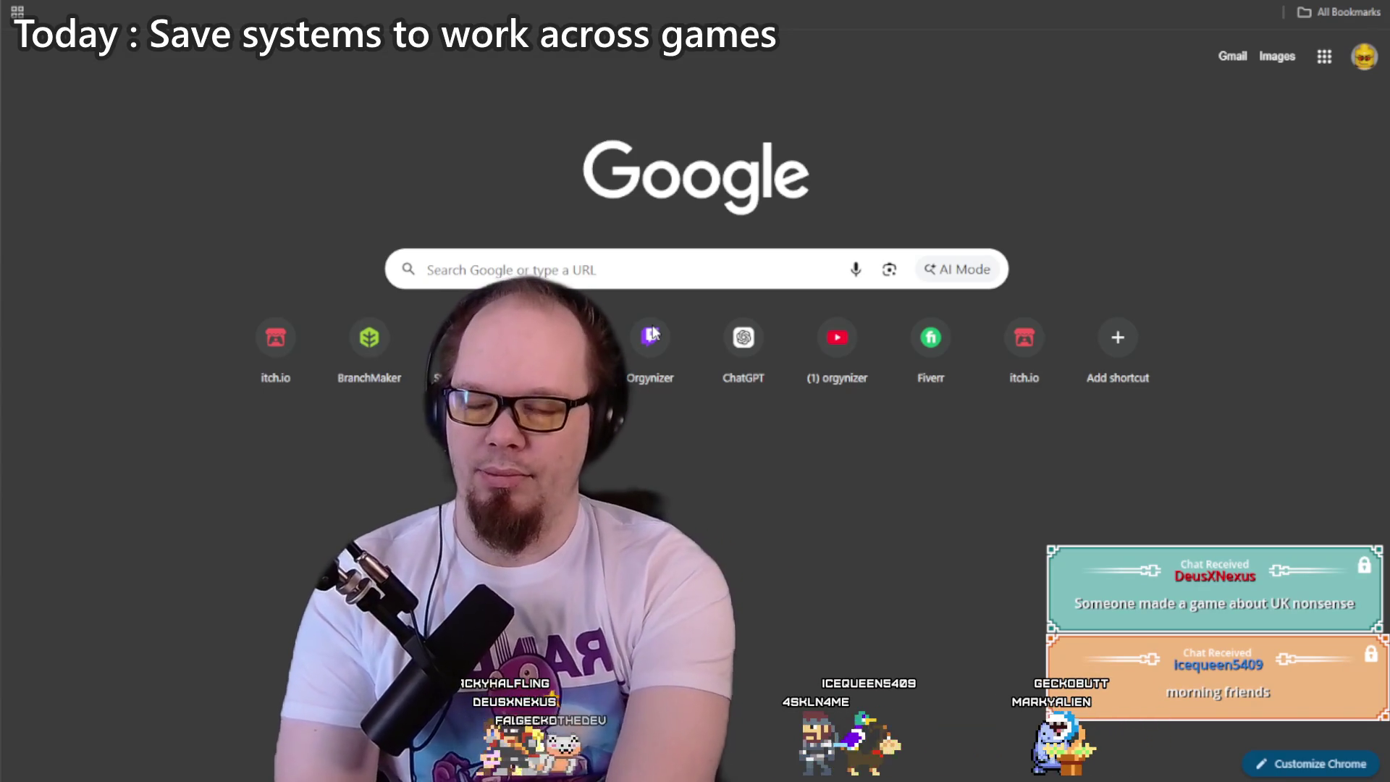
text(christma)
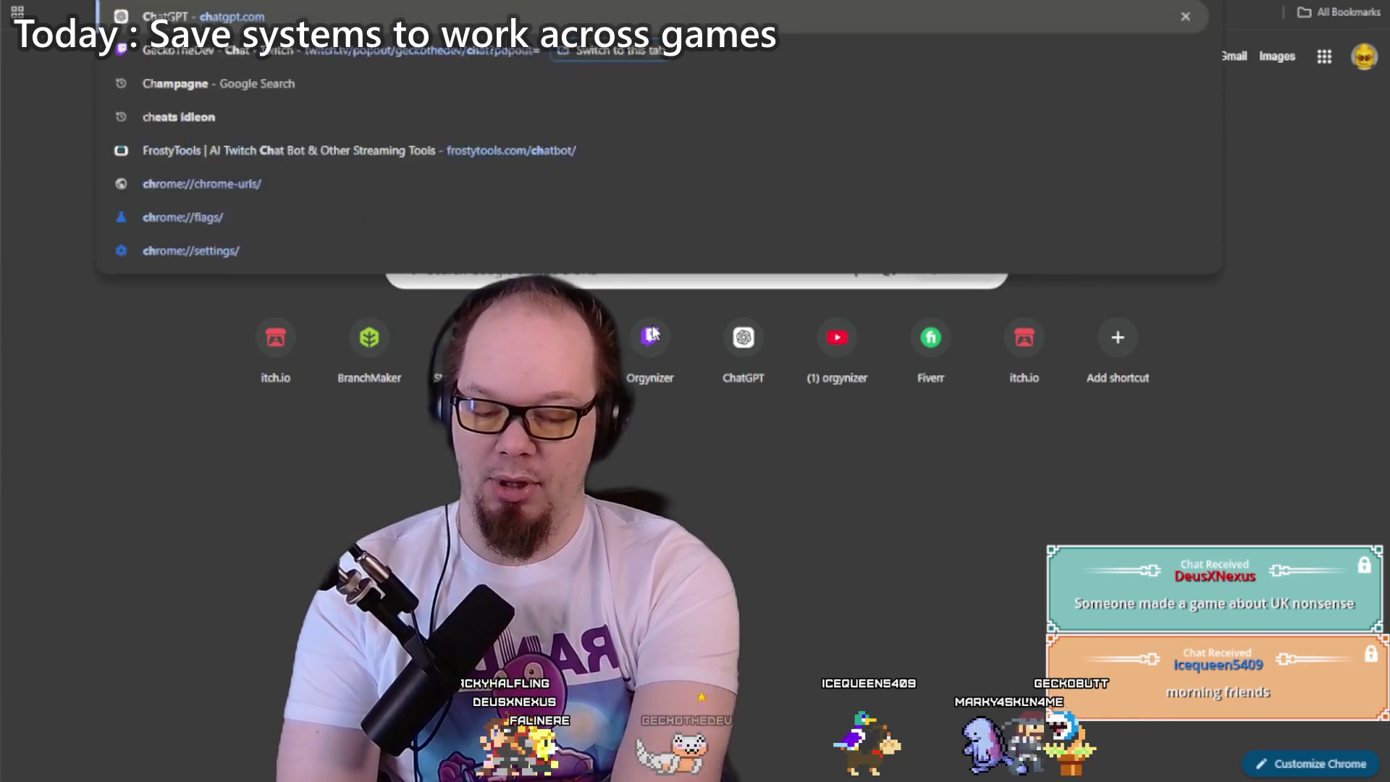
text(s danish)
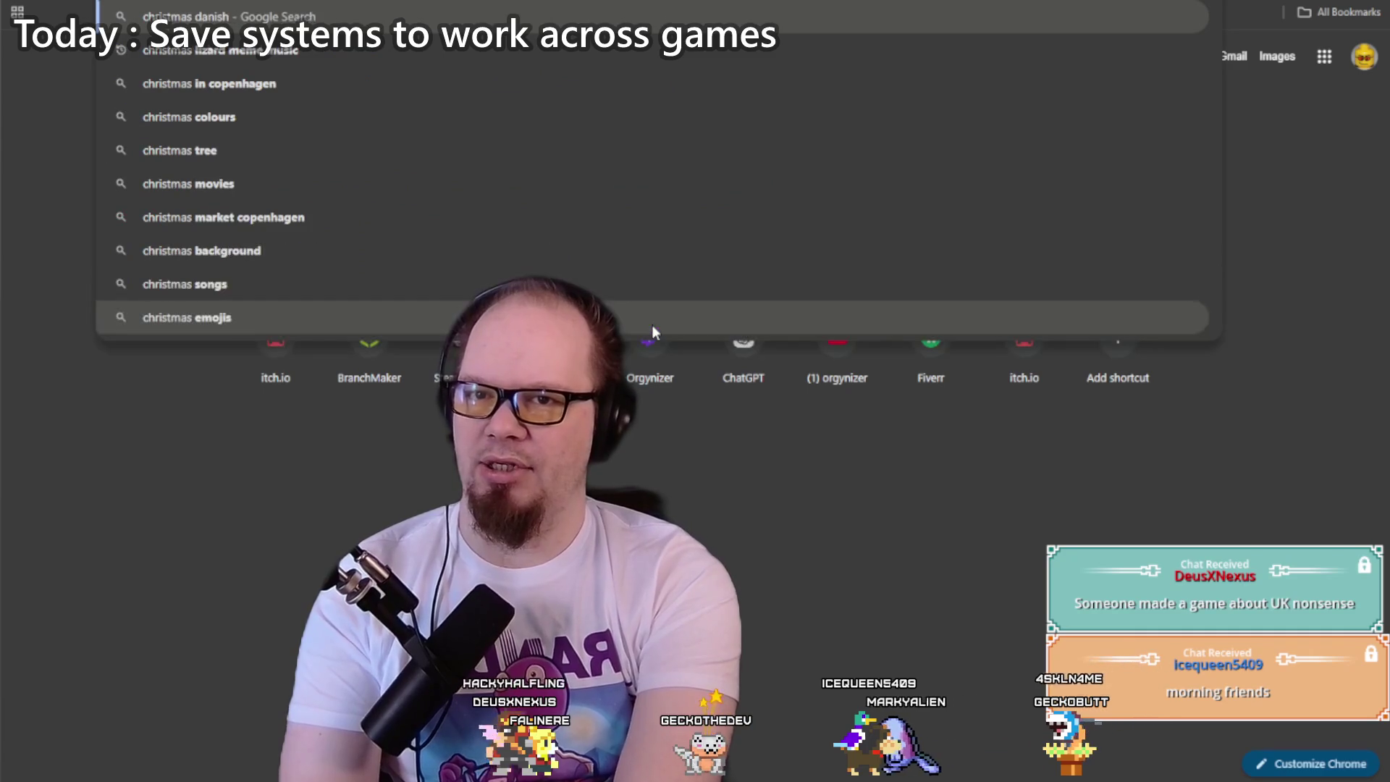
text( flags)
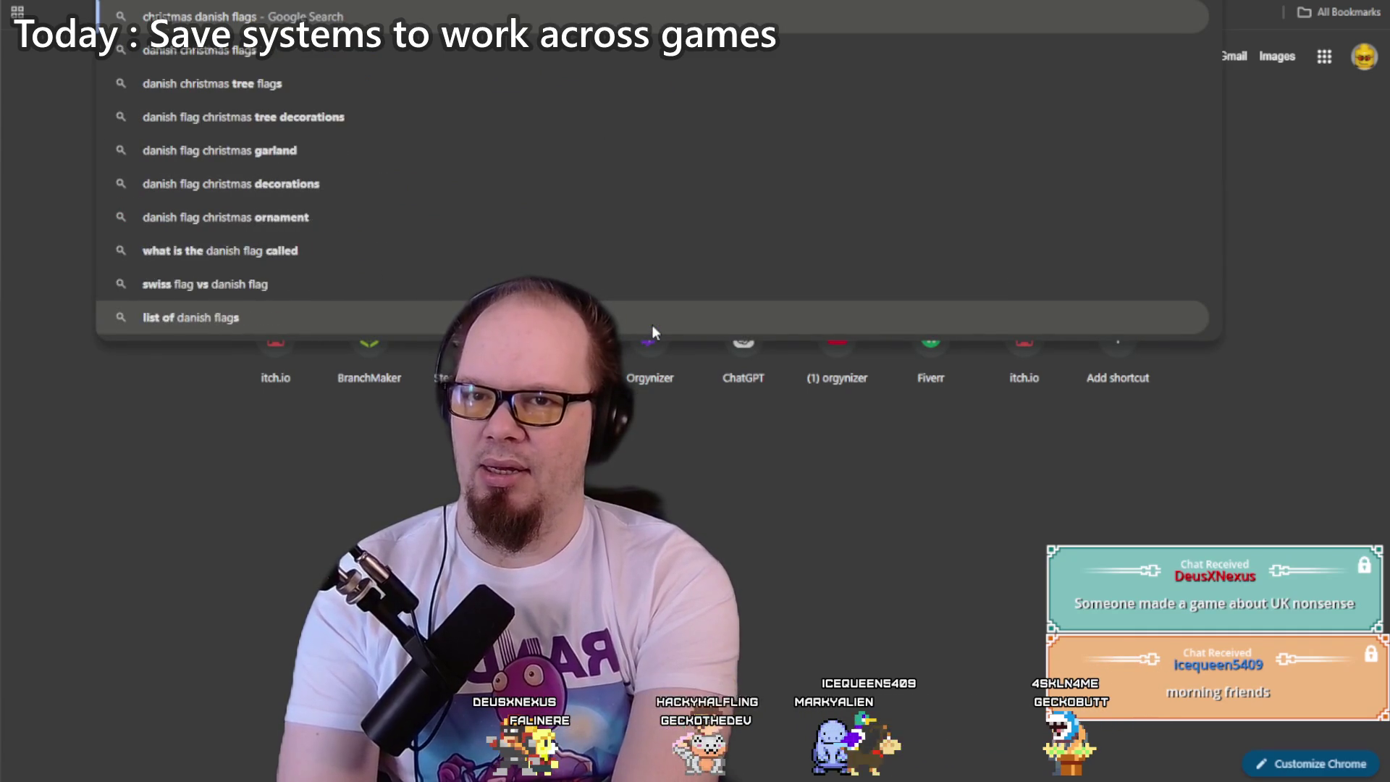
text( ww2)
Step: Run the 'christmas danish flags ww2' search and expand 'Why did Denmark not fight in WWII?'
key(Return)
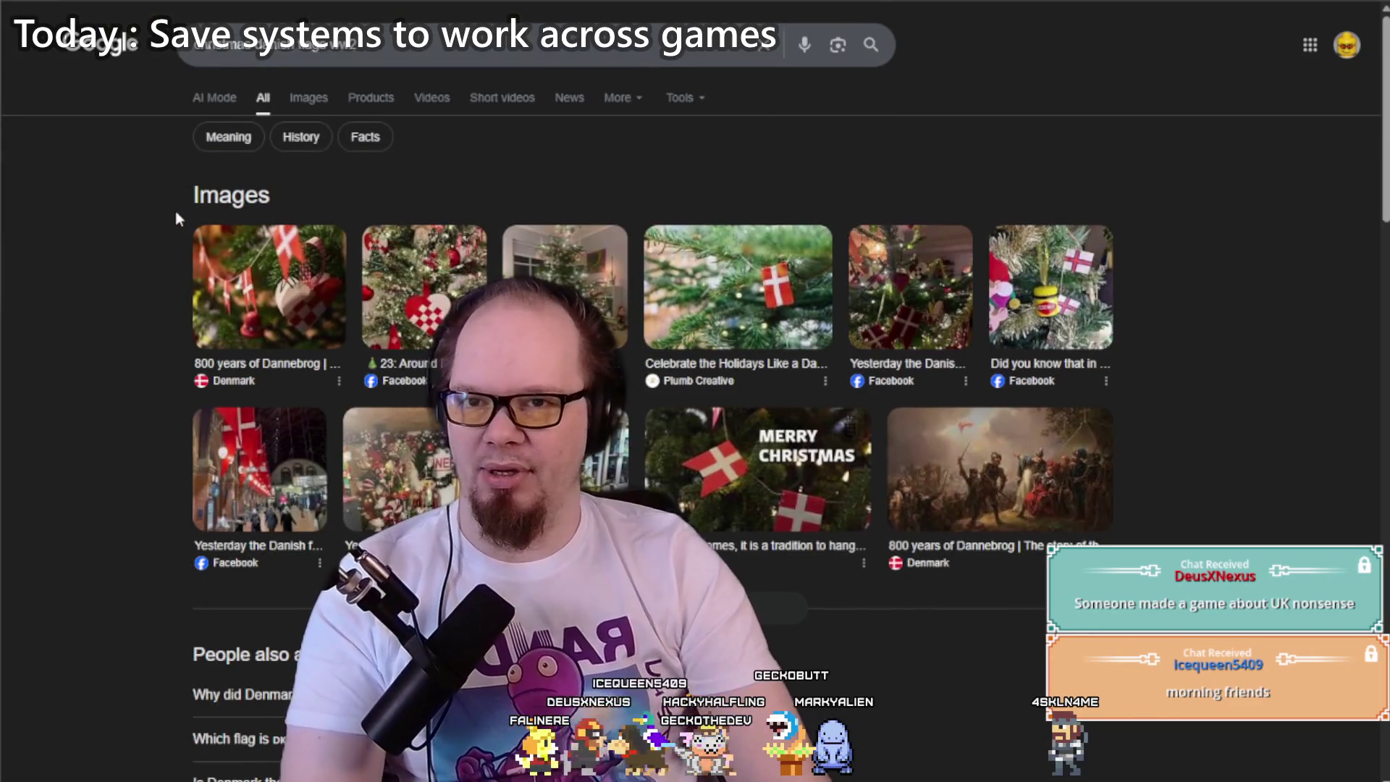
scroll(175, 210, down, 2)
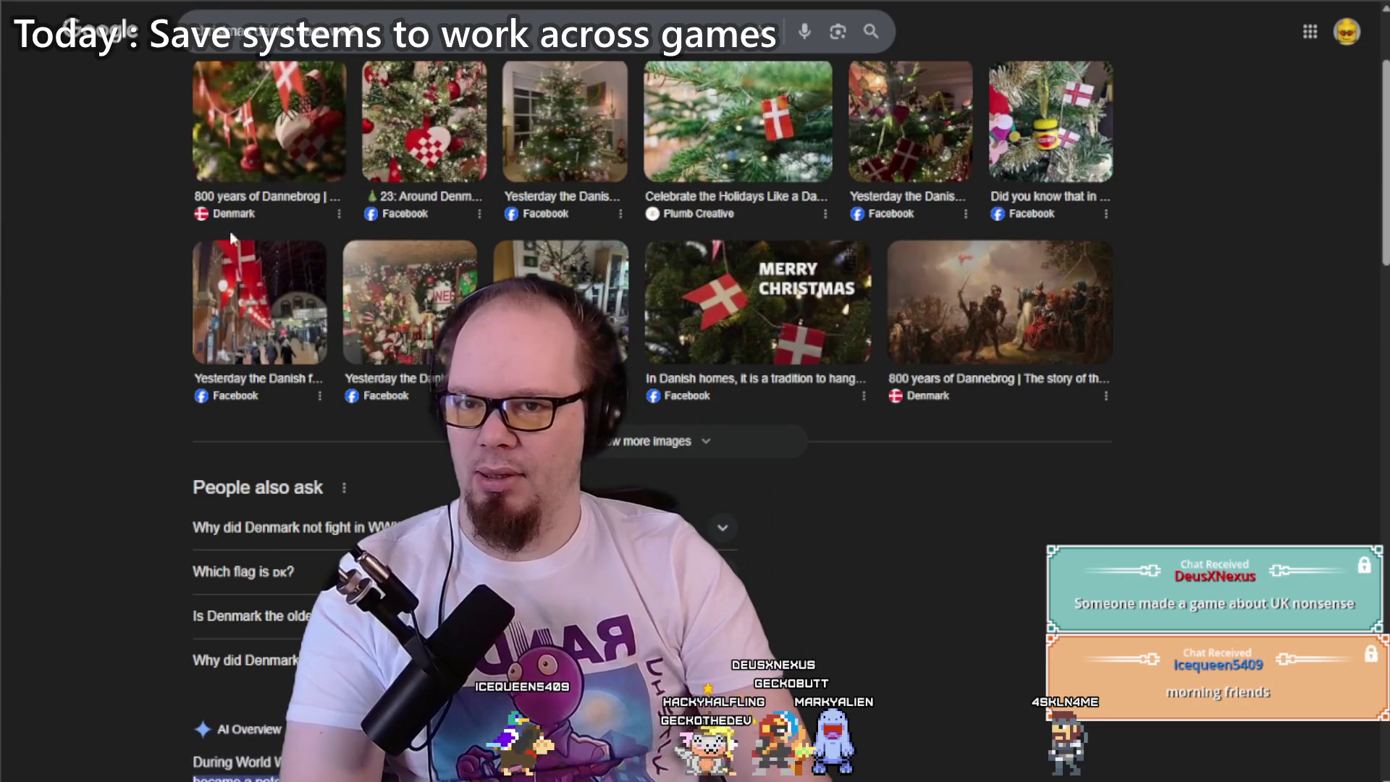
scroll(120, 245, down, 3)
scroll(119, 246, up, 4)
scroll(119, 245, down, 3)
click(394, 364)
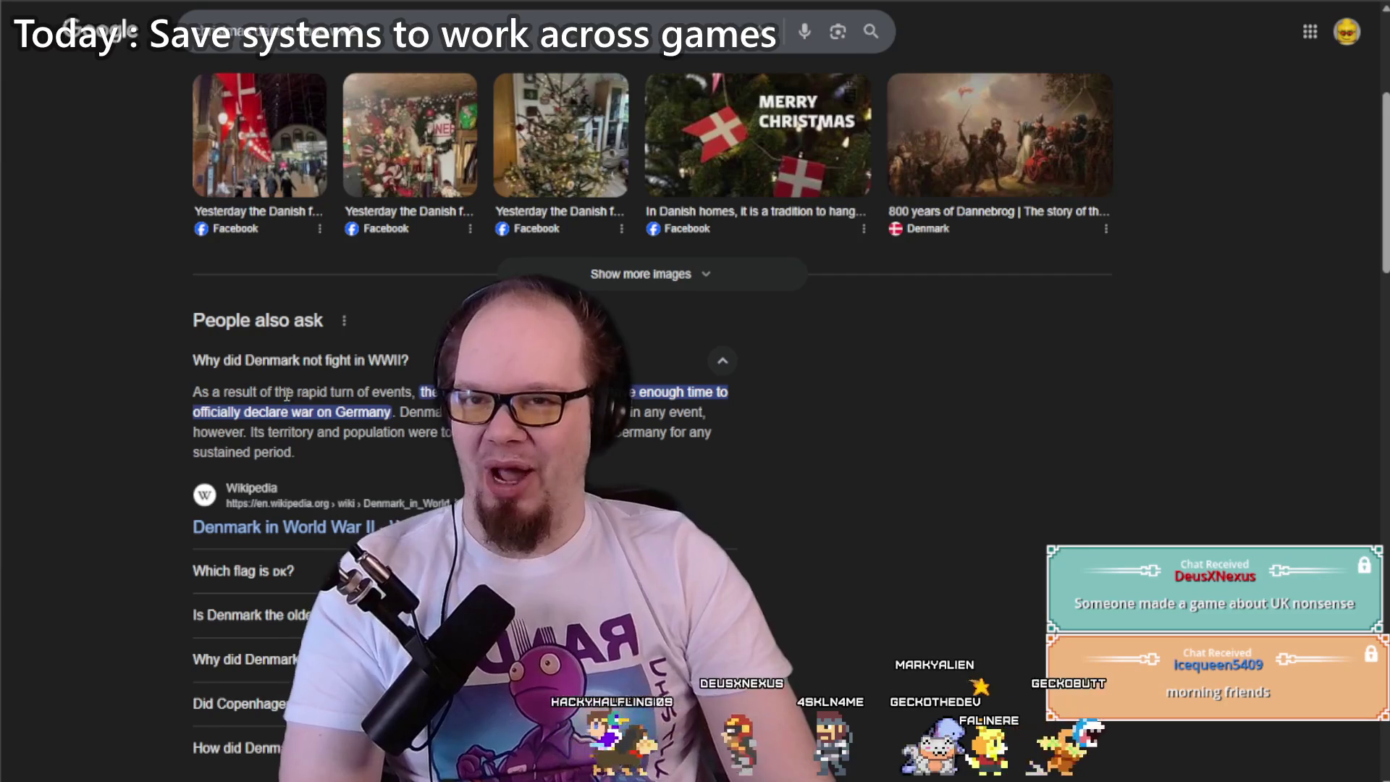
Step: Browse the results and preview the 800 years of Dannebrog image
scroll(418, 443, up, 1)
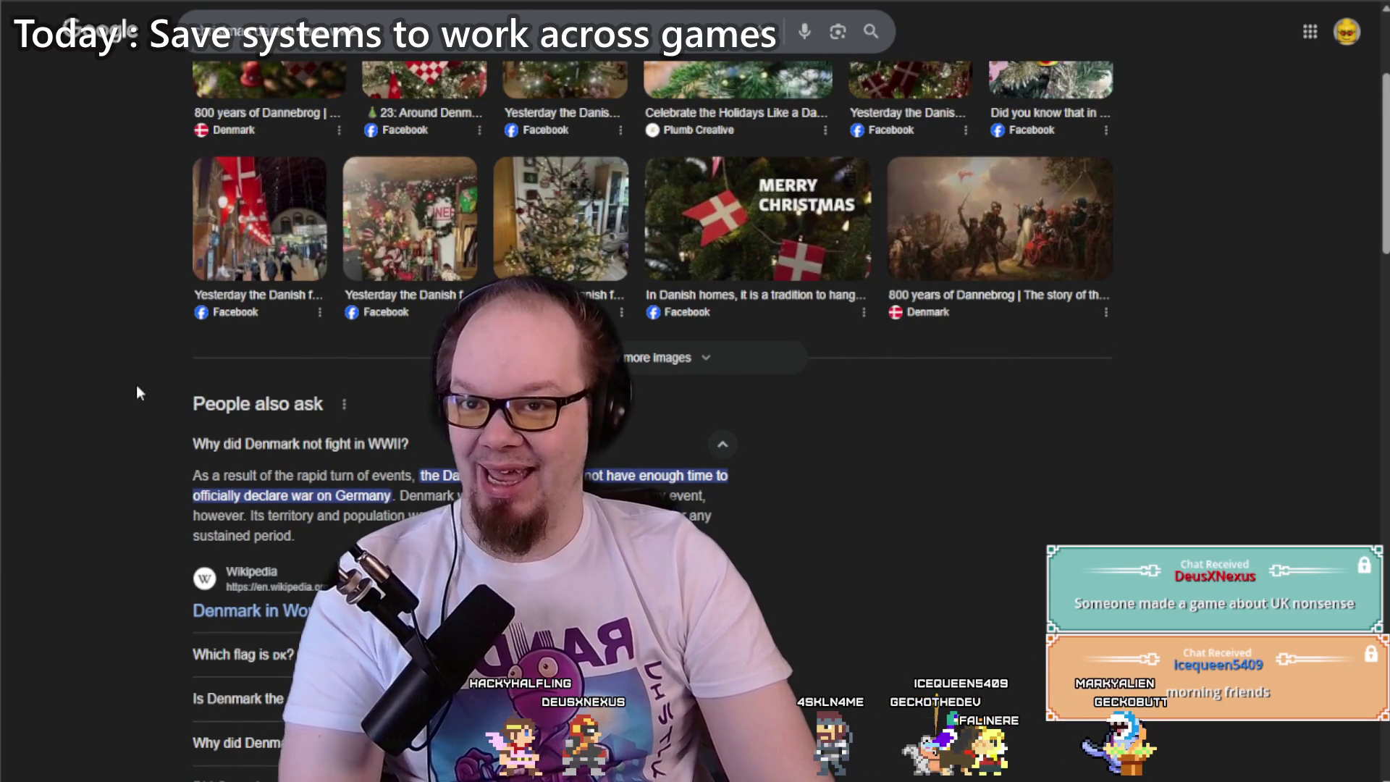
scroll(137, 395, down, 5)
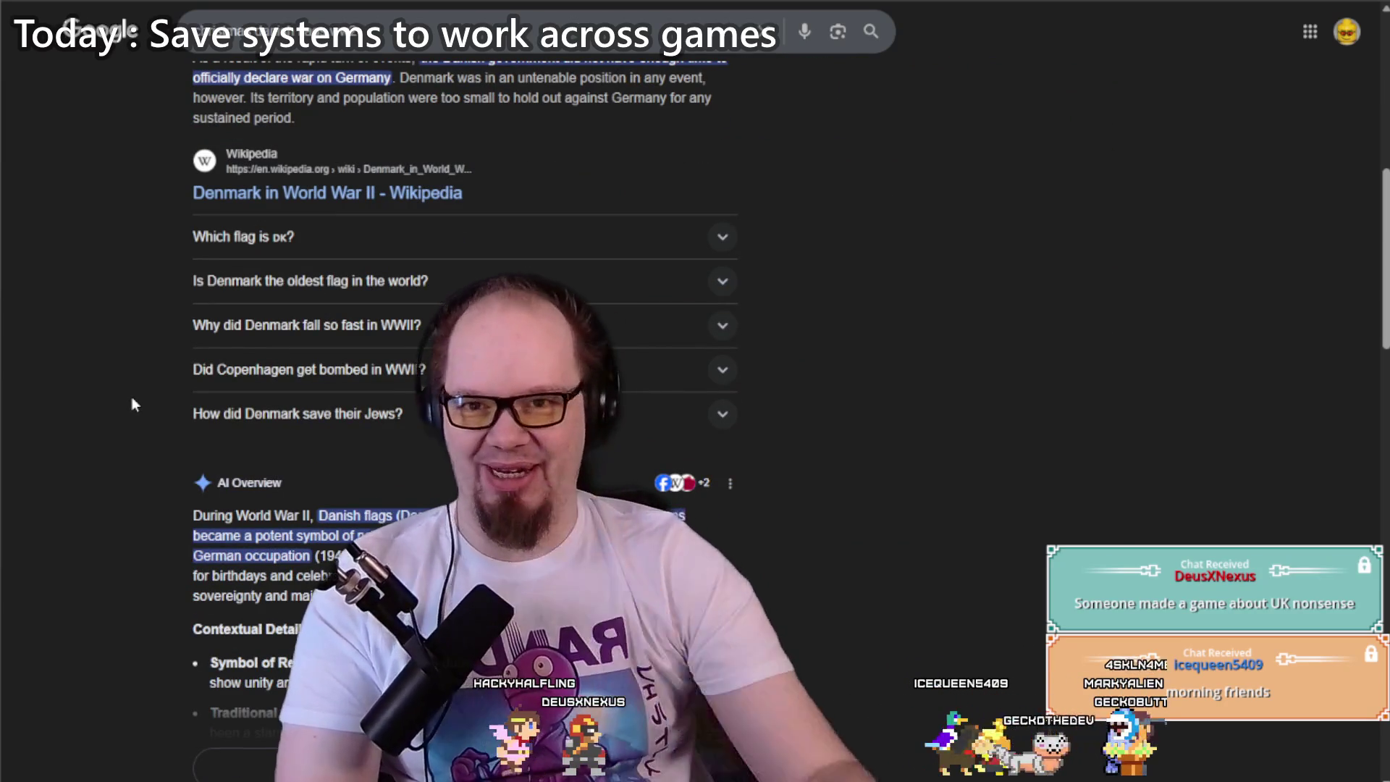
scroll(133, 402, up, 6)
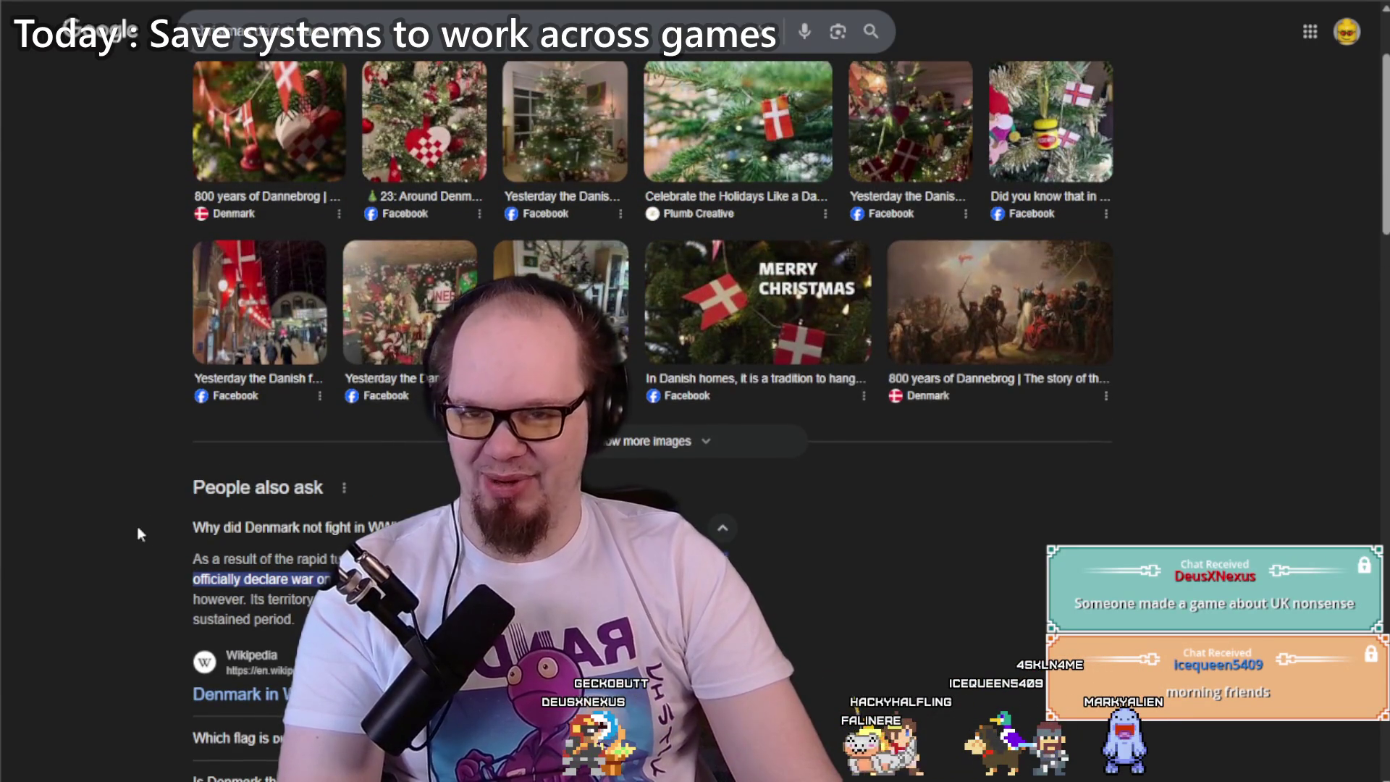
scroll(135, 539, up, 2)
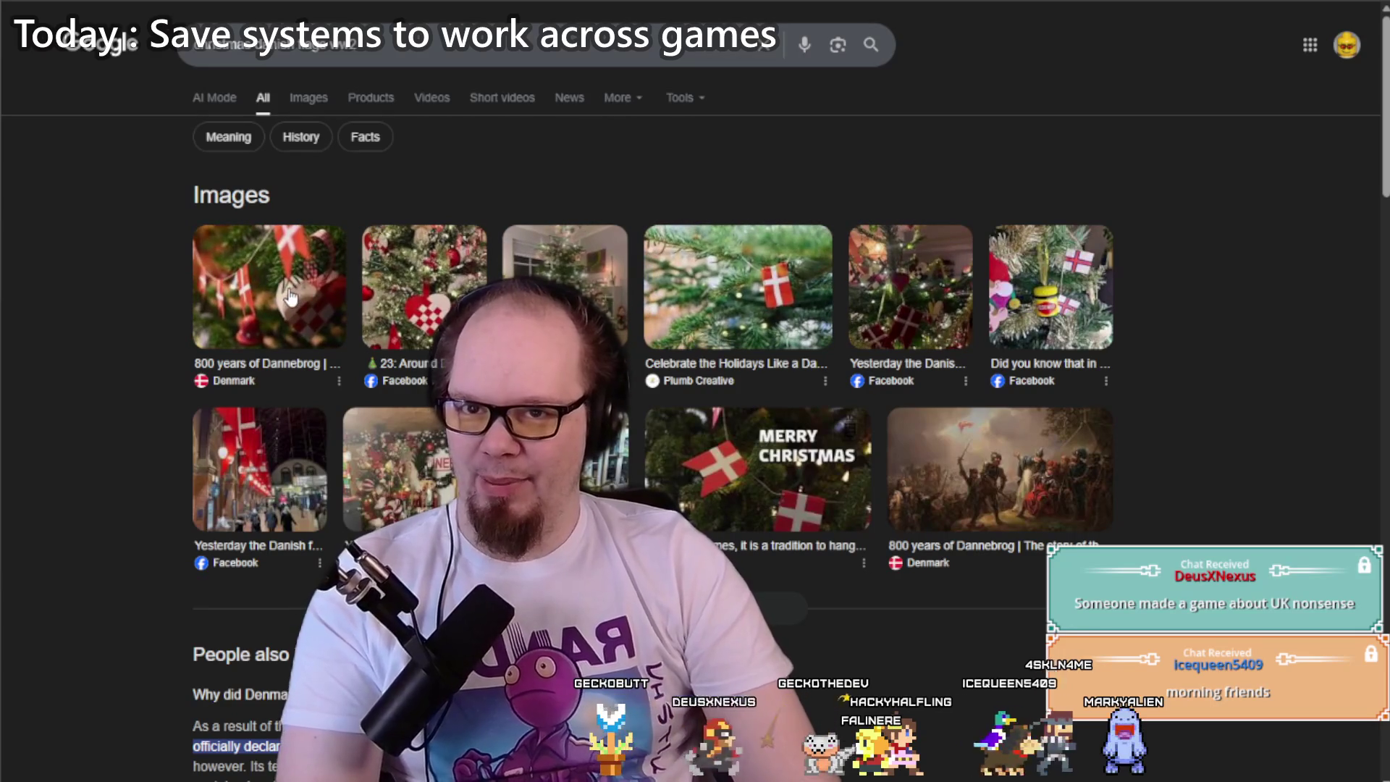
scroll(197, 276, down, 12)
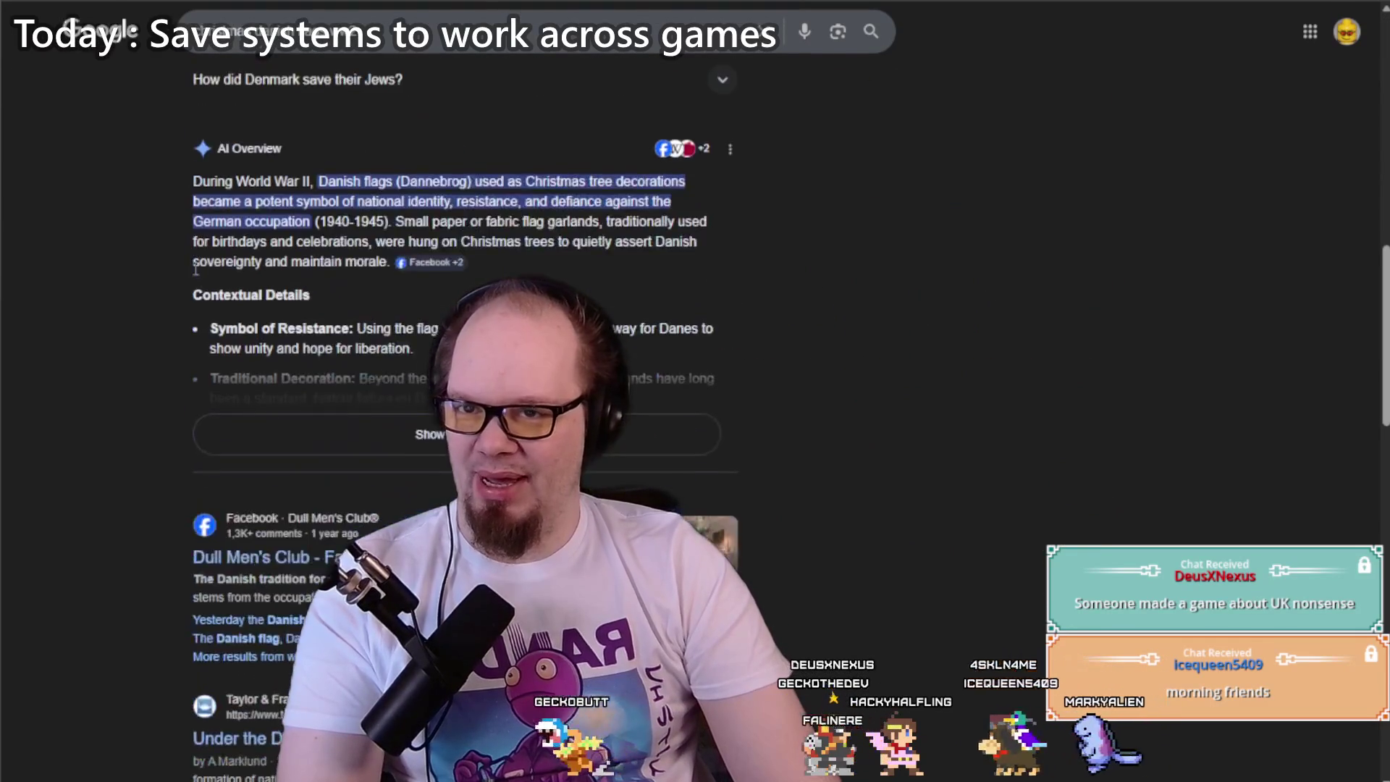
scroll(194, 272, down, 6)
scroll(181, 269, up, 4)
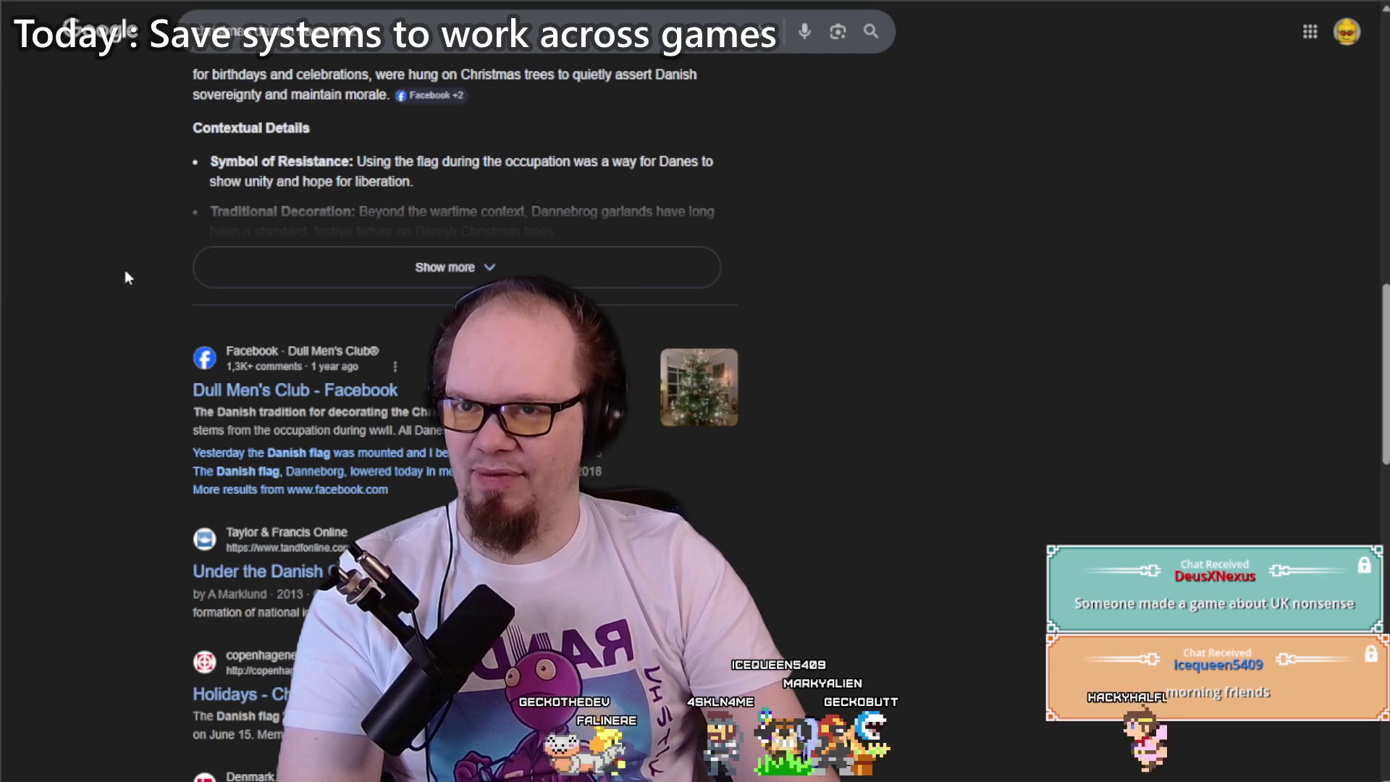
scroll(125, 273, down, 1)
scroll(126, 278, down, 4)
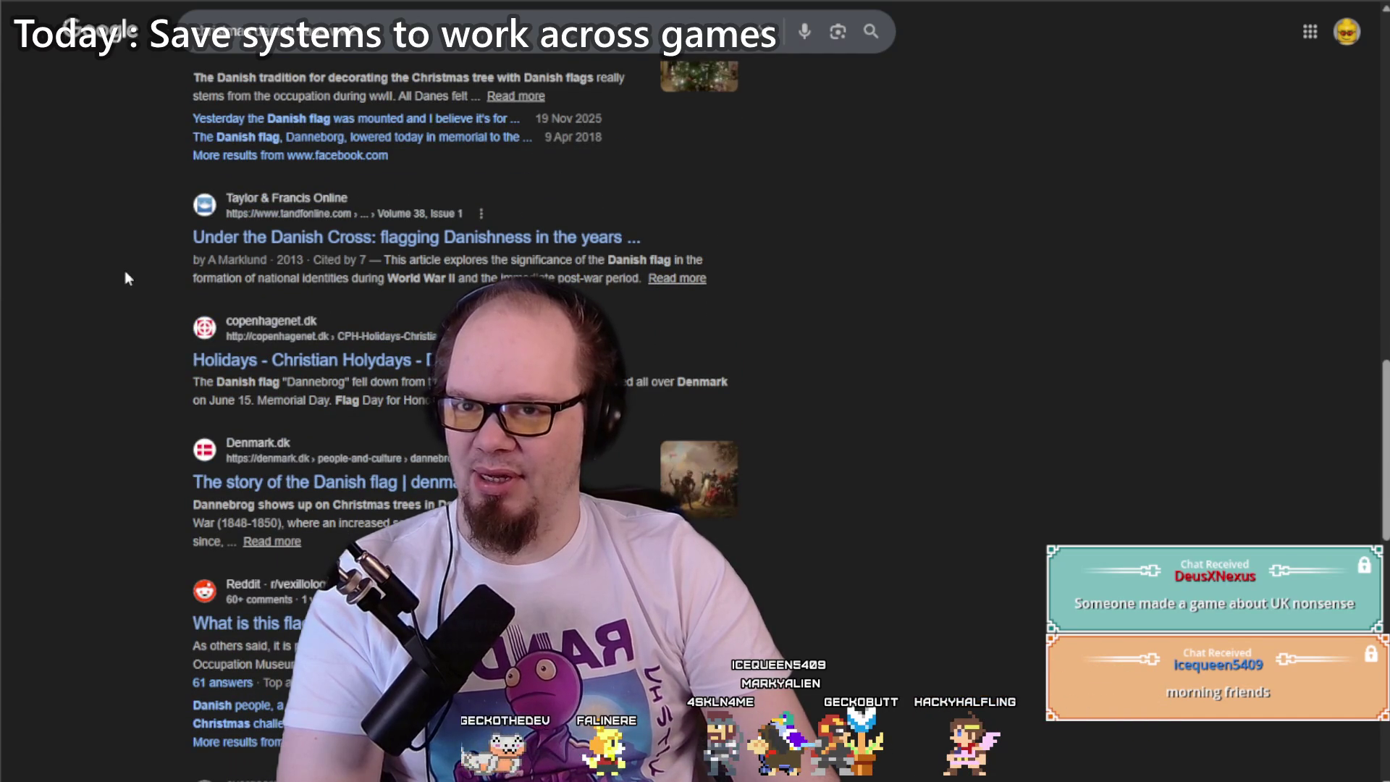
scroll(125, 274, down, 8)
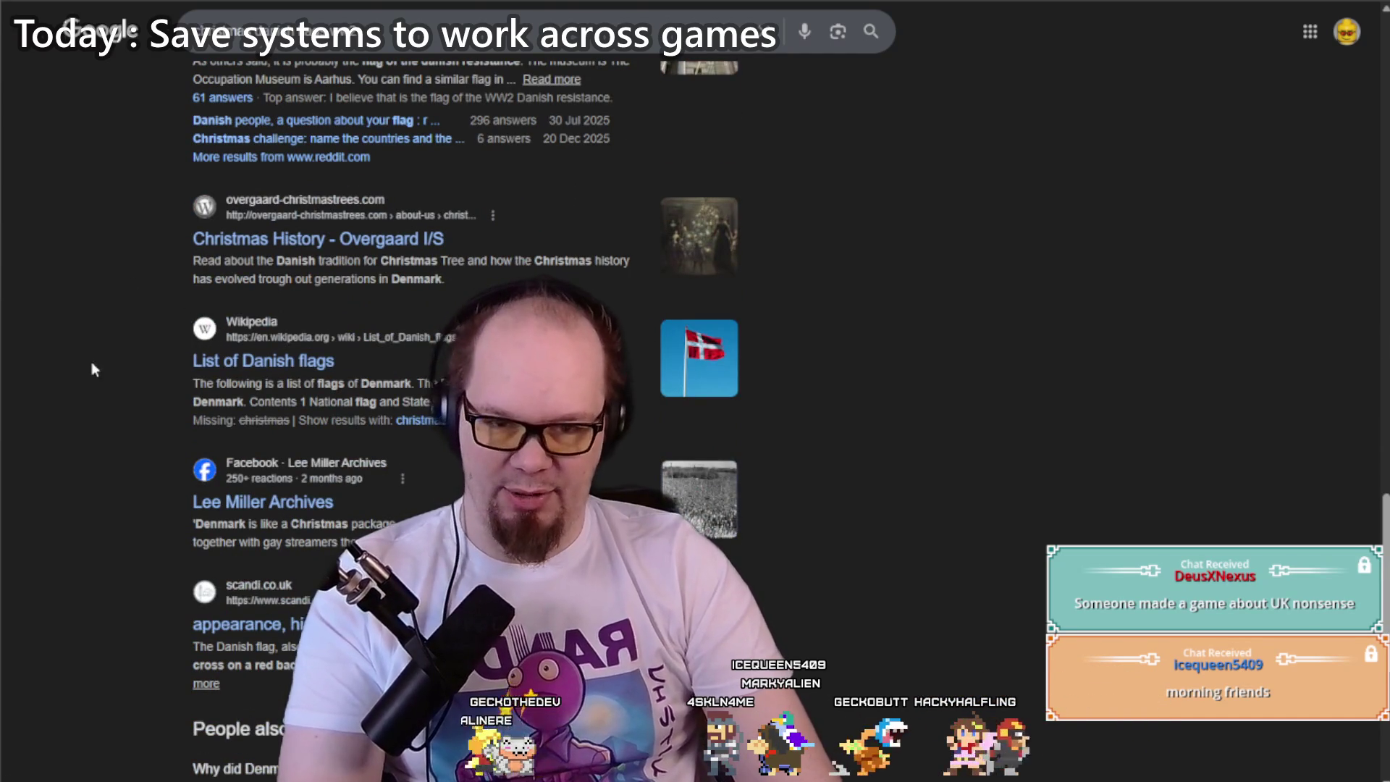
scroll(91, 355, down, 6)
scroll(91, 356, up, 9)
scroll(92, 355, up, 12)
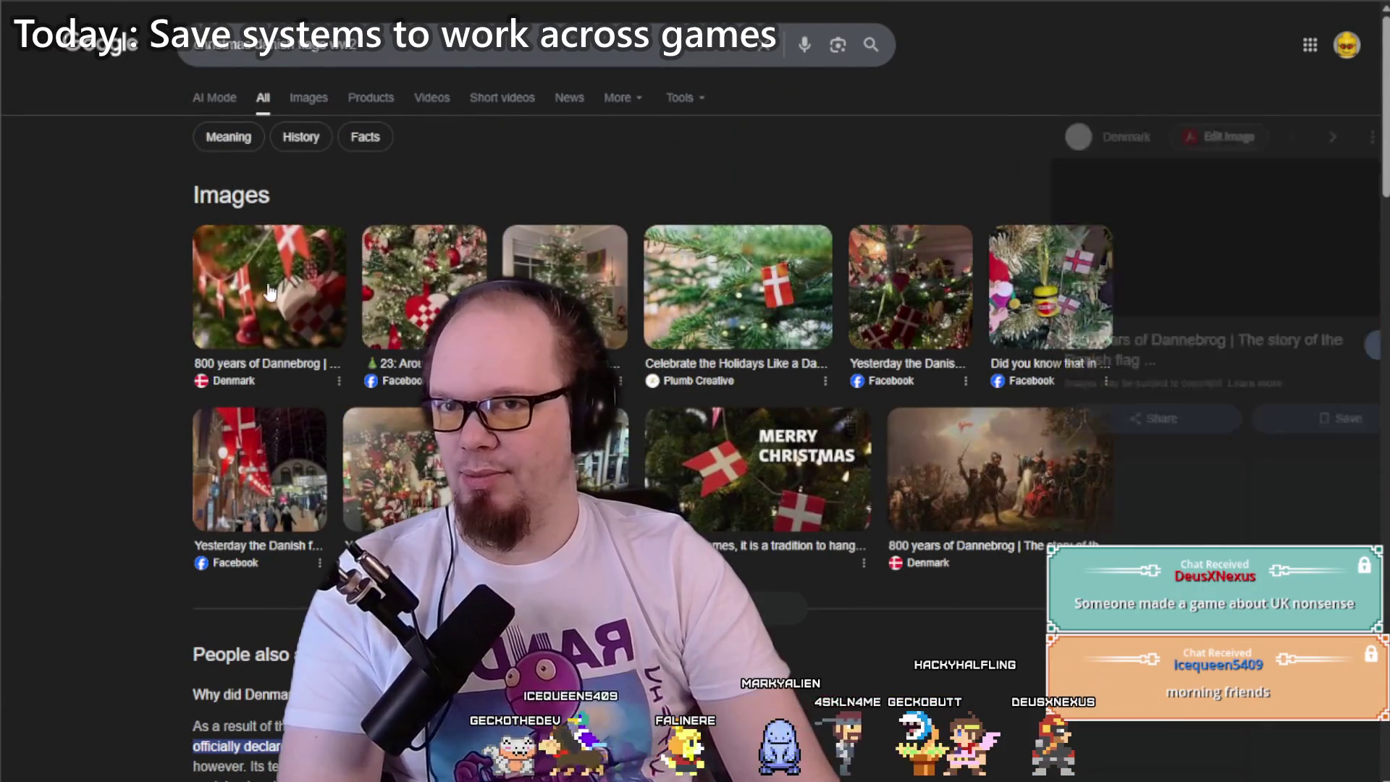
click(271, 286)
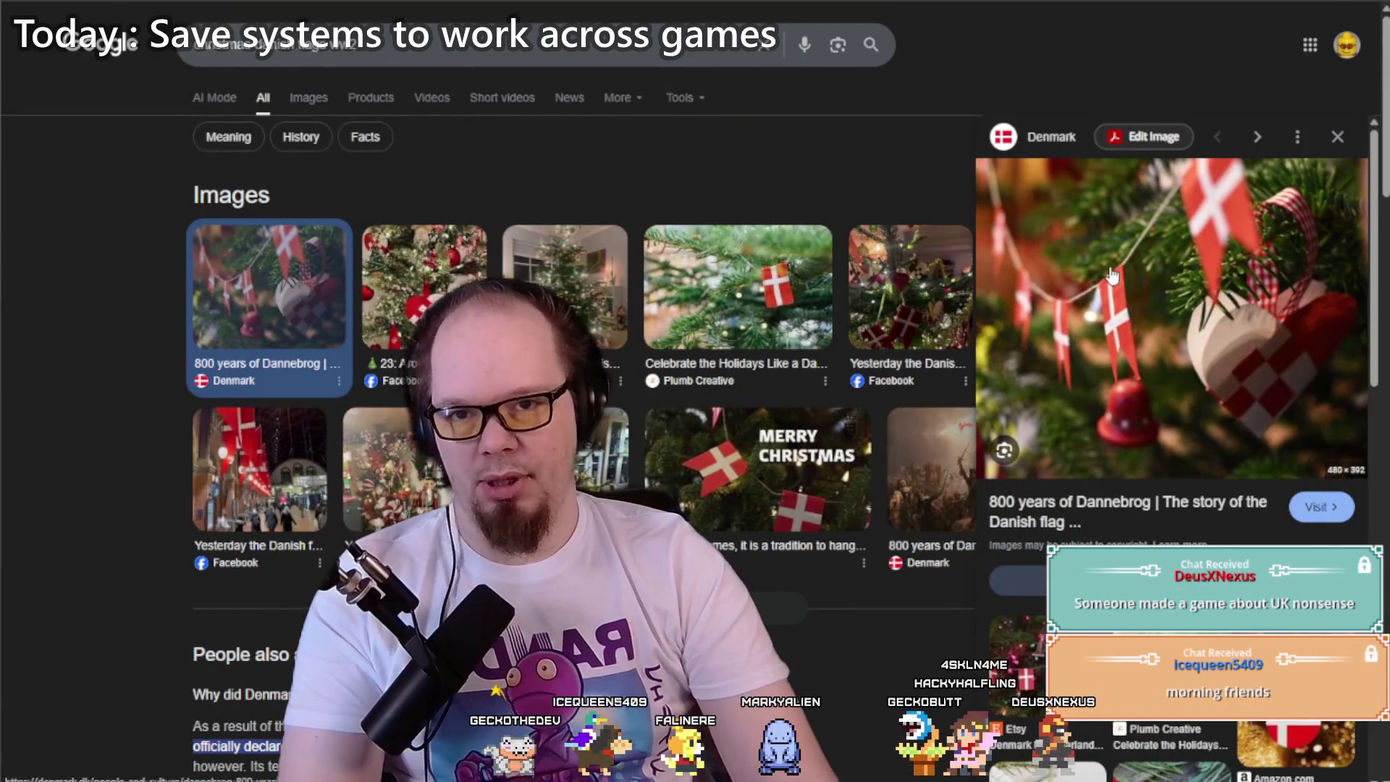
click(1109, 266)
scroll(363, 304, down, 10)
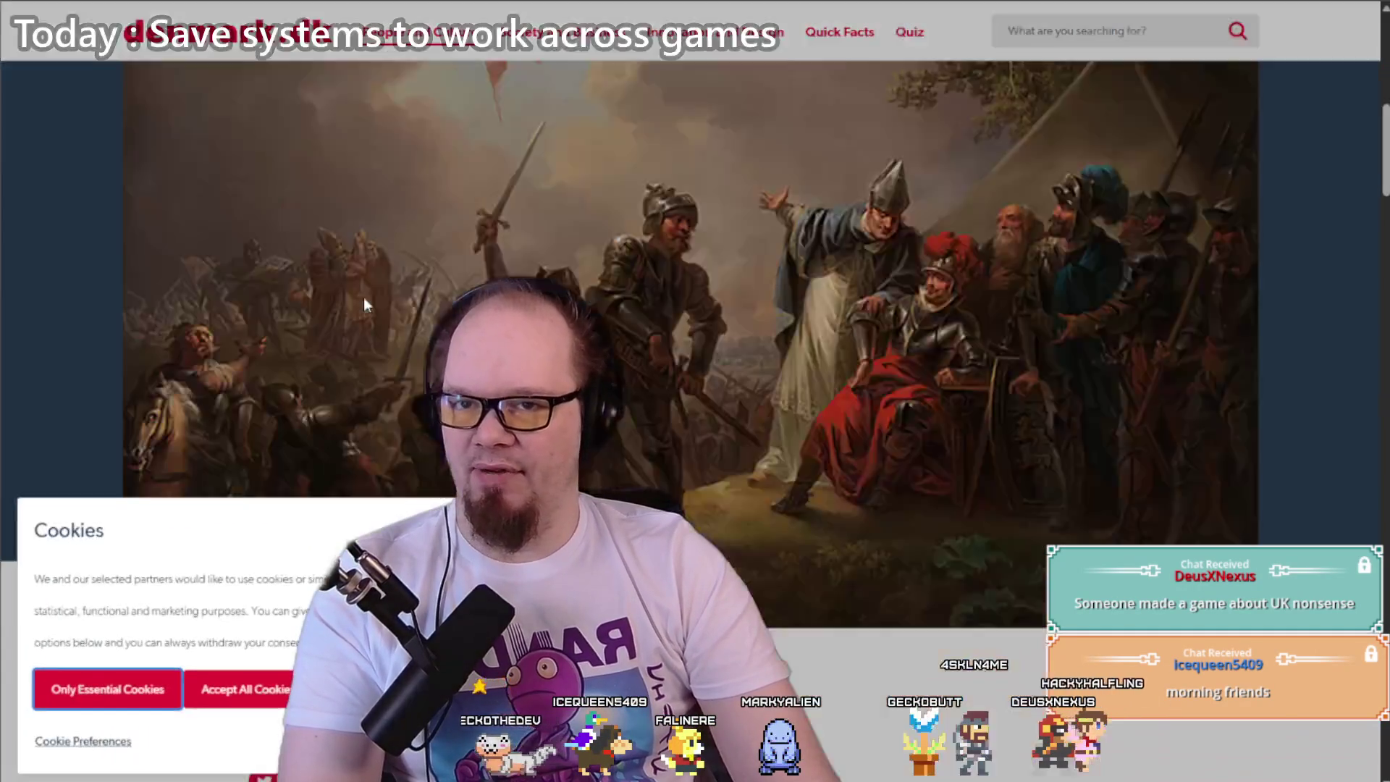
click(102, 688)
scroll(316, 410, down, 10)
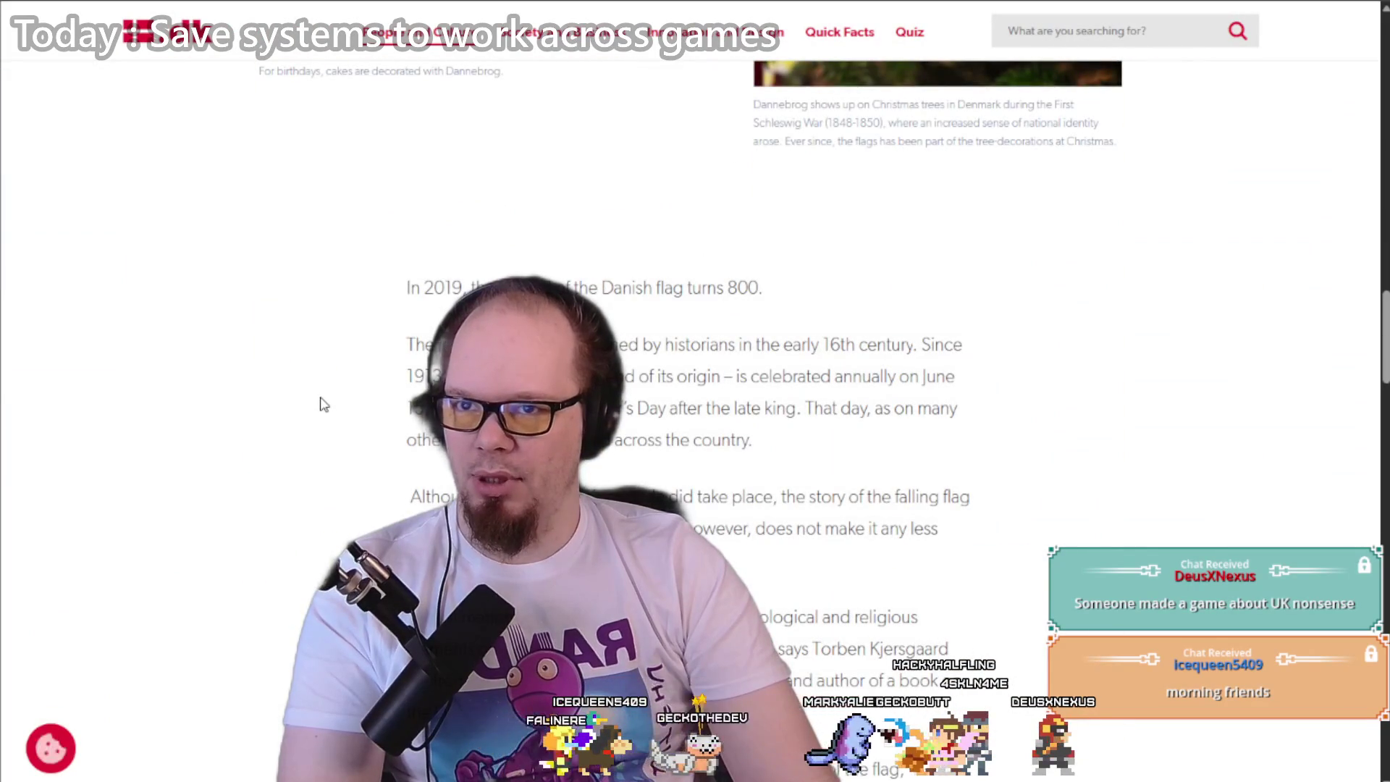
double_click(746, 288)
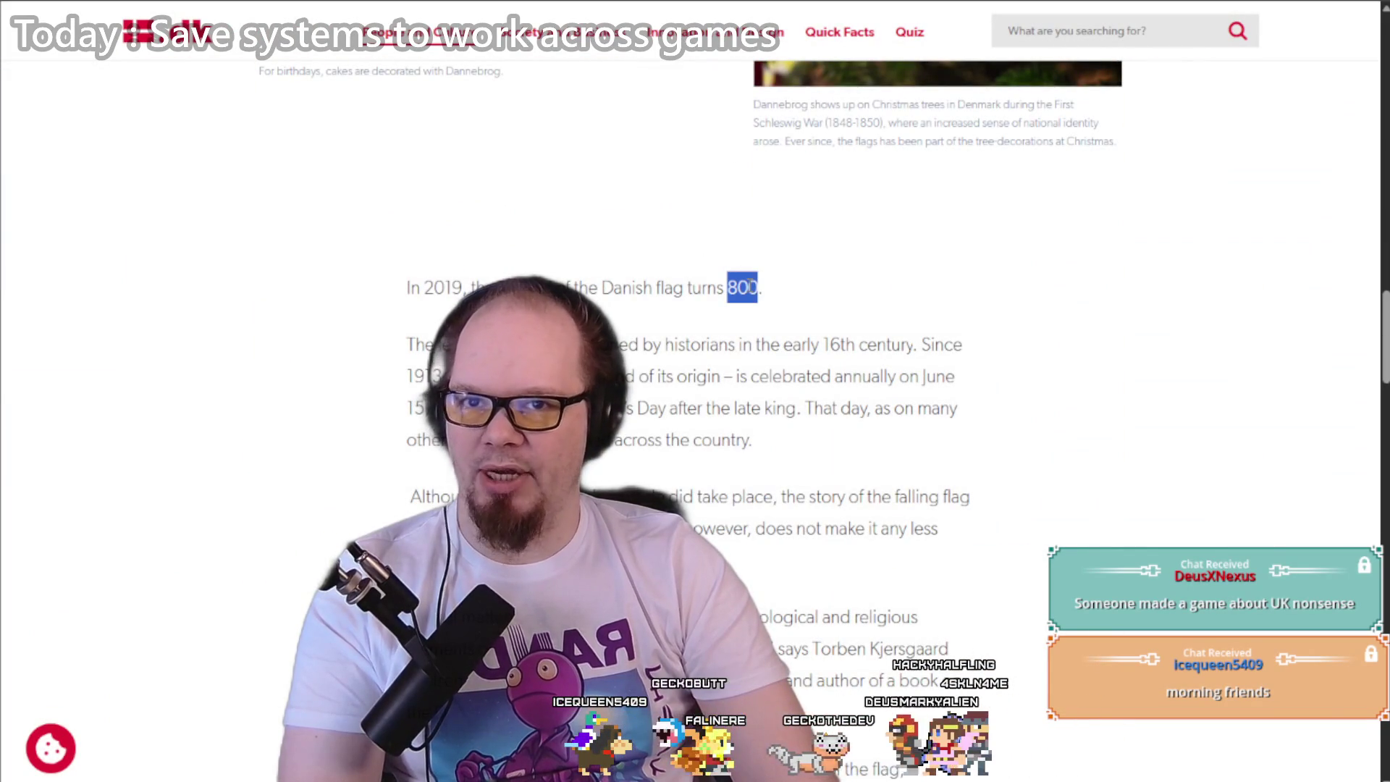
scroll(306, 405, down, 10)
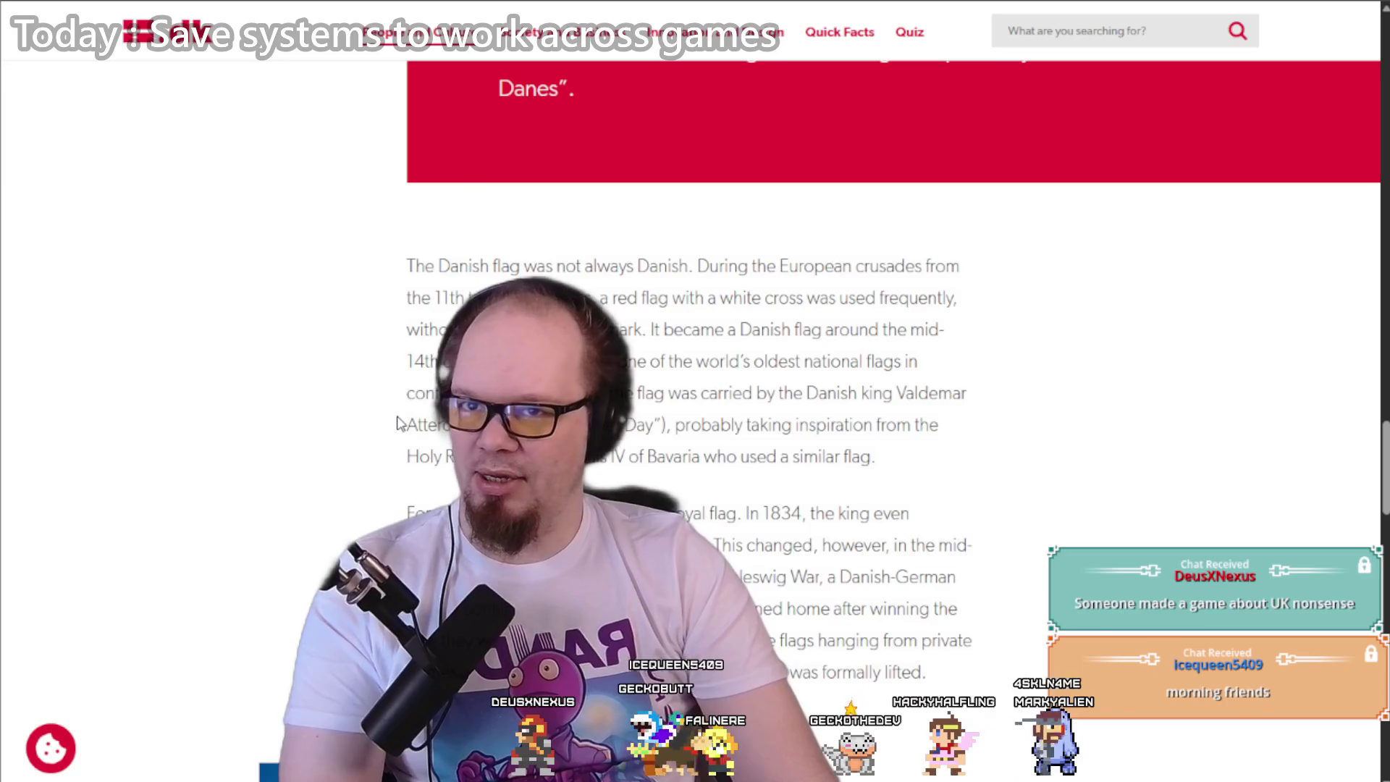
scroll(396, 424, down, 5)
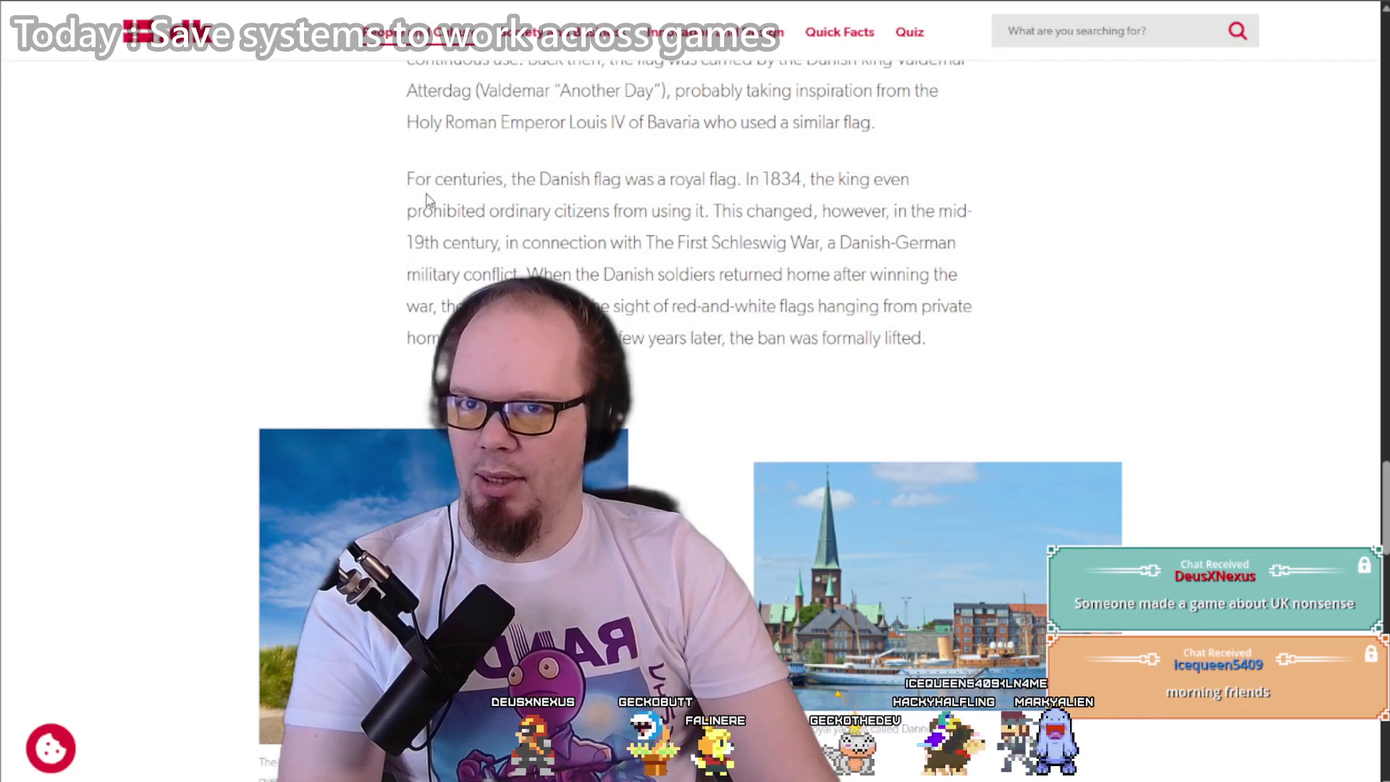
scroll(357, 249, down, 18)
scroll(357, 249, up, 18)
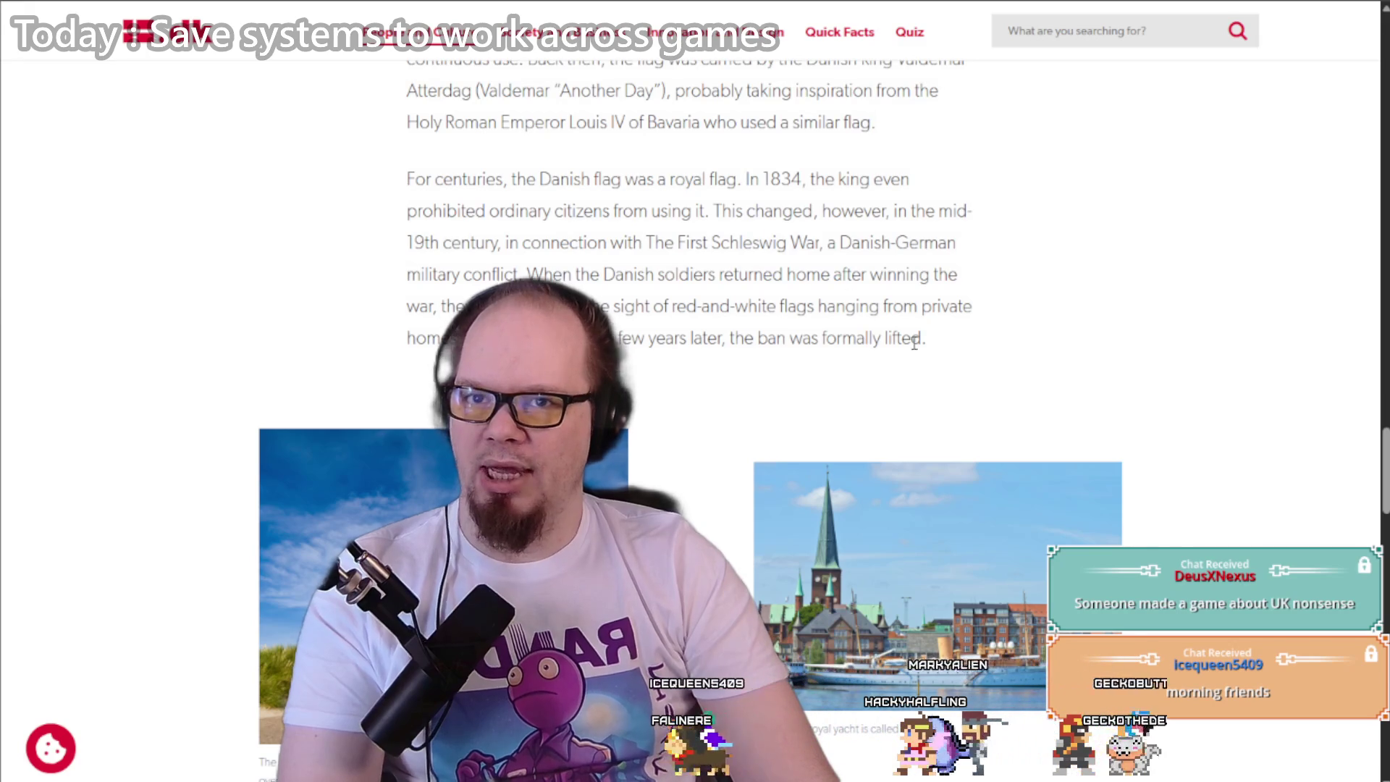
mouse_move(923, 340)
mouse_down()
mouse_move(714, 210)
mouse_move(737, 194)
mouse_move(731, 221)
mouse_move(753, 243)
mouse_up()
triple_click(741, 316)
scroll(731, 311, down, 6)
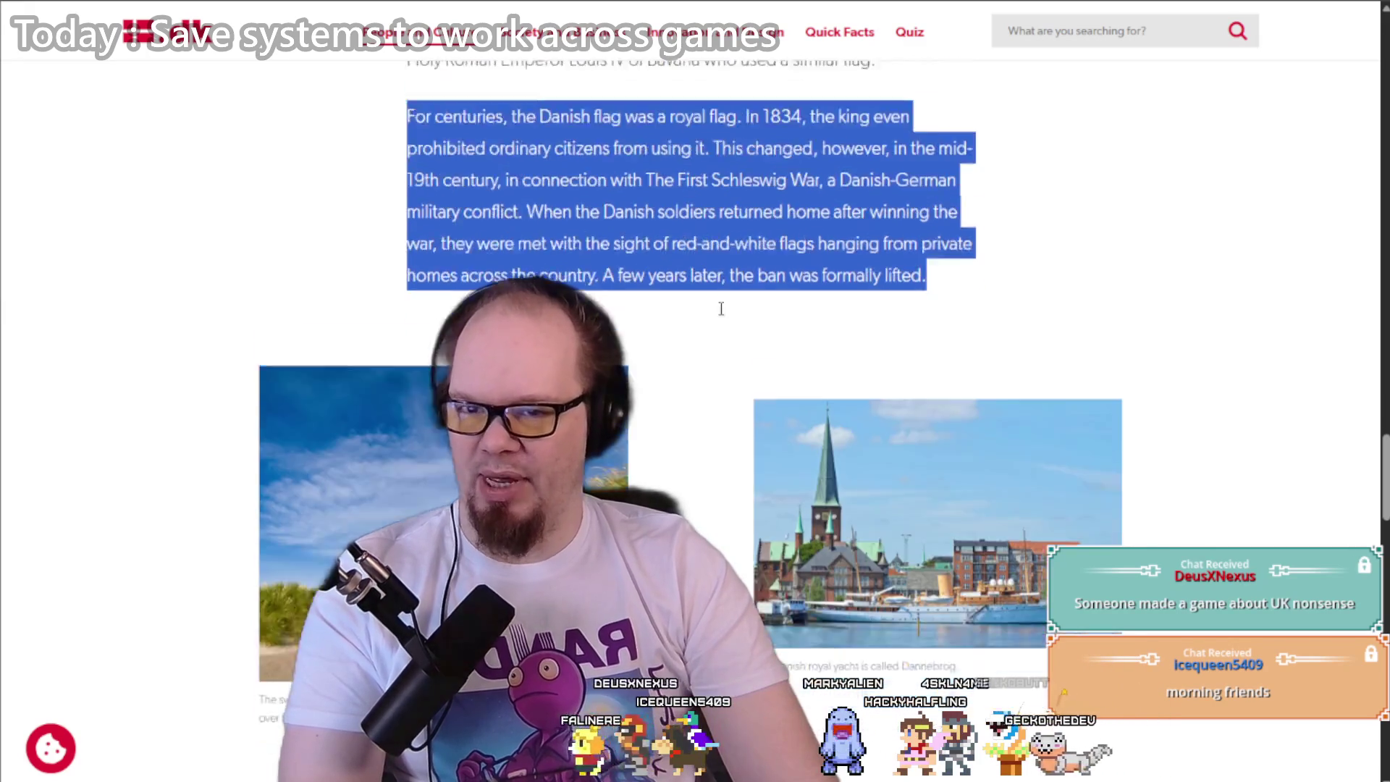
scroll(722, 309, down, 4)
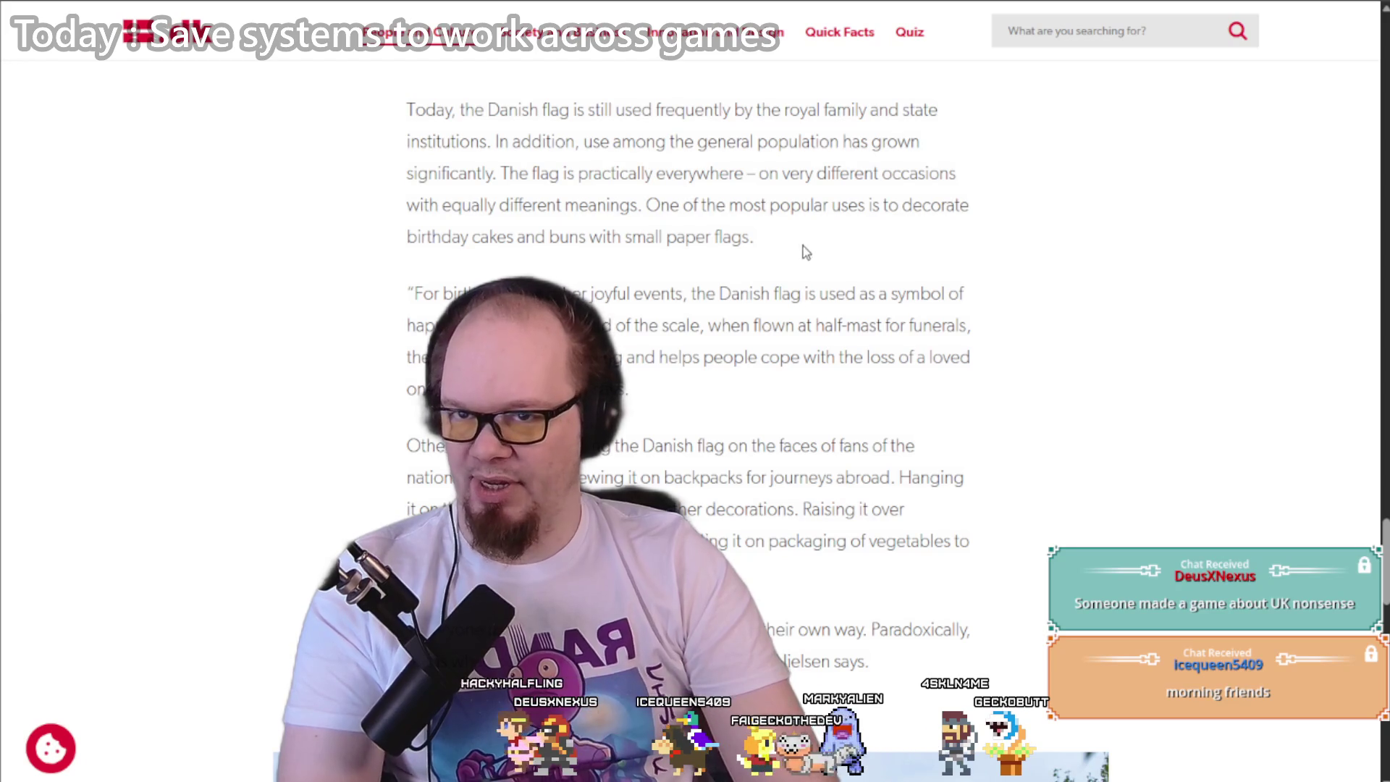
scroll(790, 268, down, 5)
scroll(789, 269, down, 15)
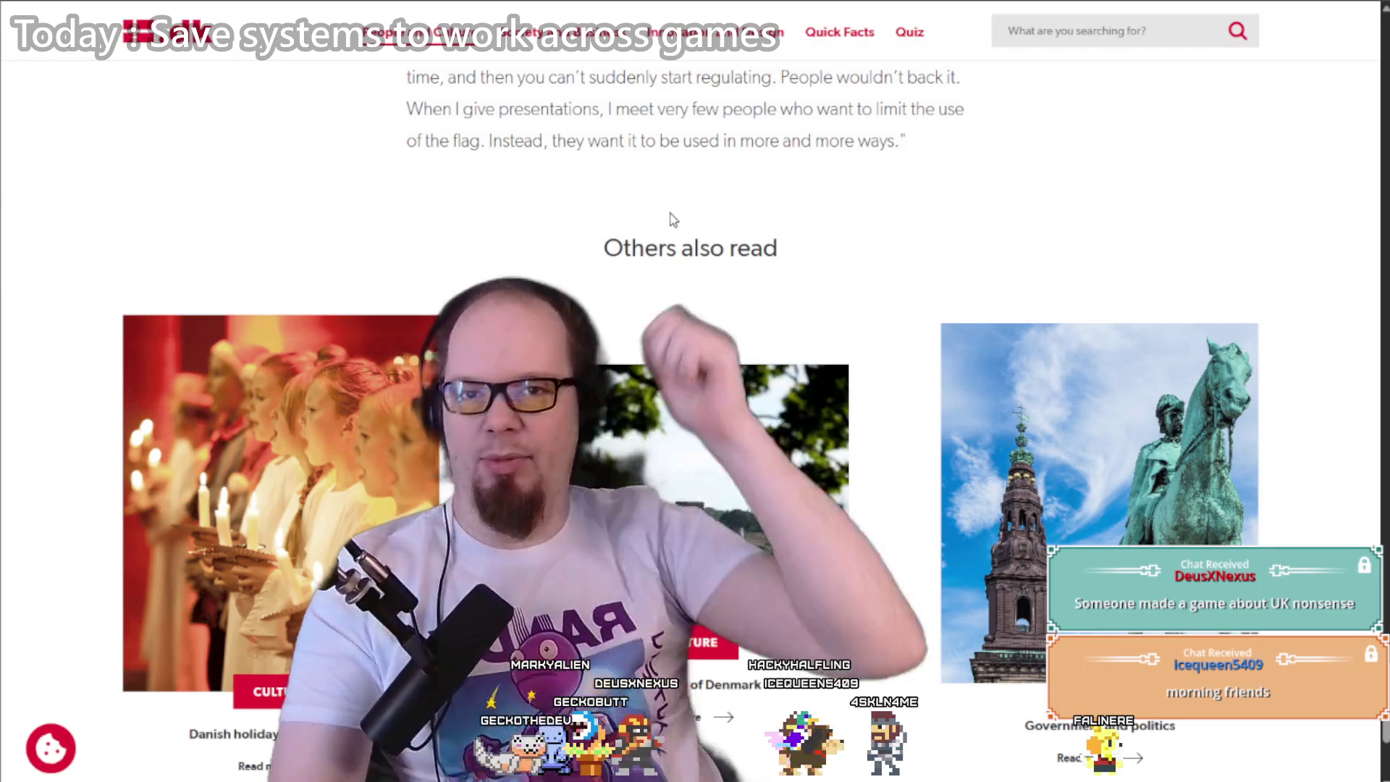
scroll(674, 219, up, 5)
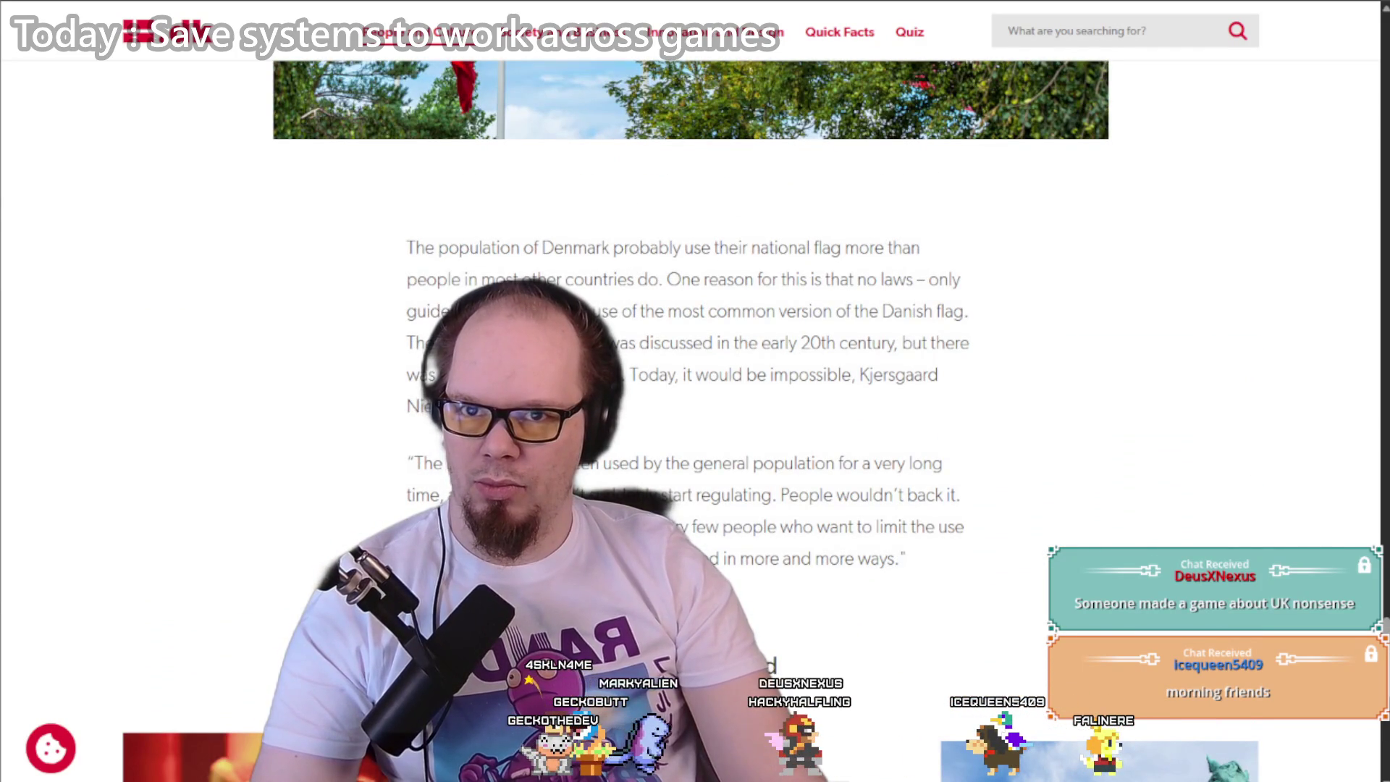
Step: Scroll the denmark.dk Dannebrog article down to the Christmas-tree photo
scroll(695, 391, down, 15)
scroll(695, 391, up, 10)
scroll(695, 391, down, 5)
scroll(695, 391, up, 15)
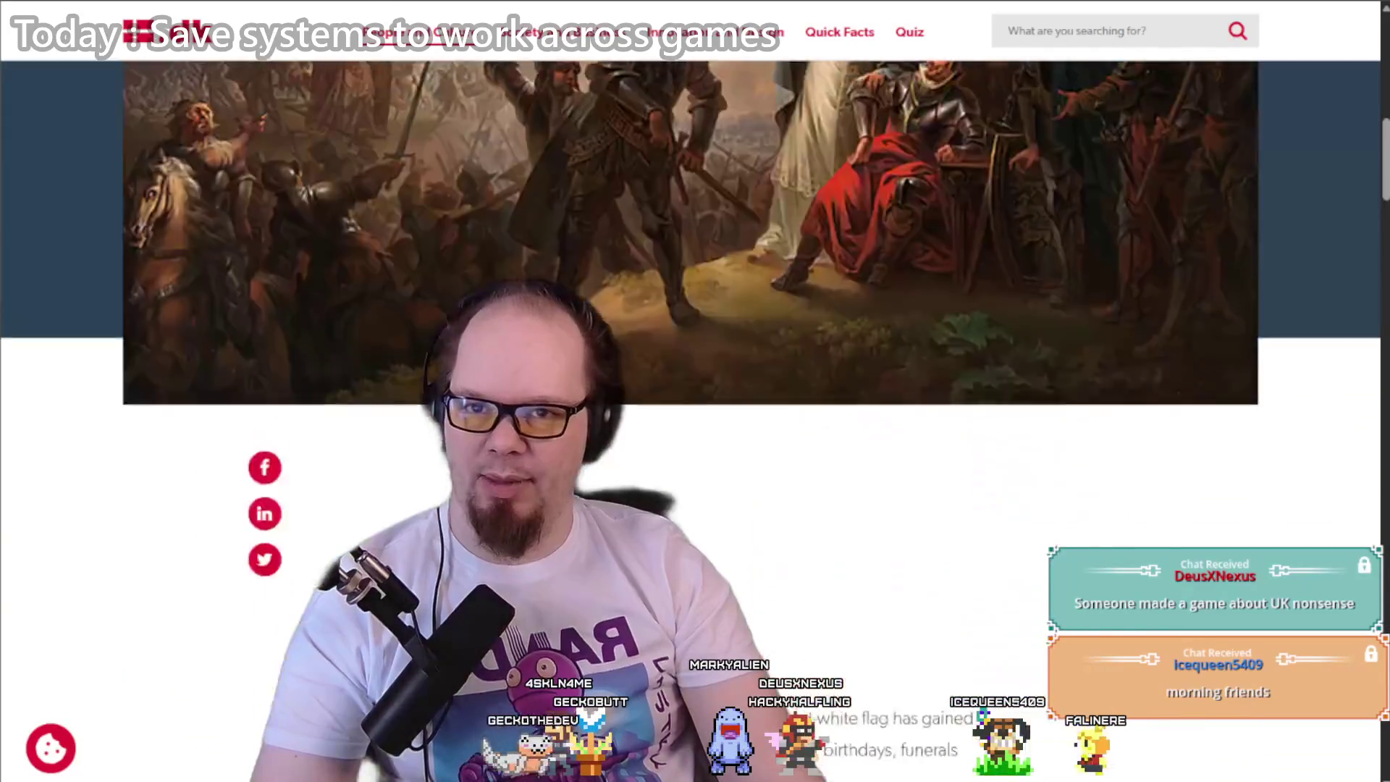
scroll(695, 391, down, 5)
scroll(885, 267, down, 5)
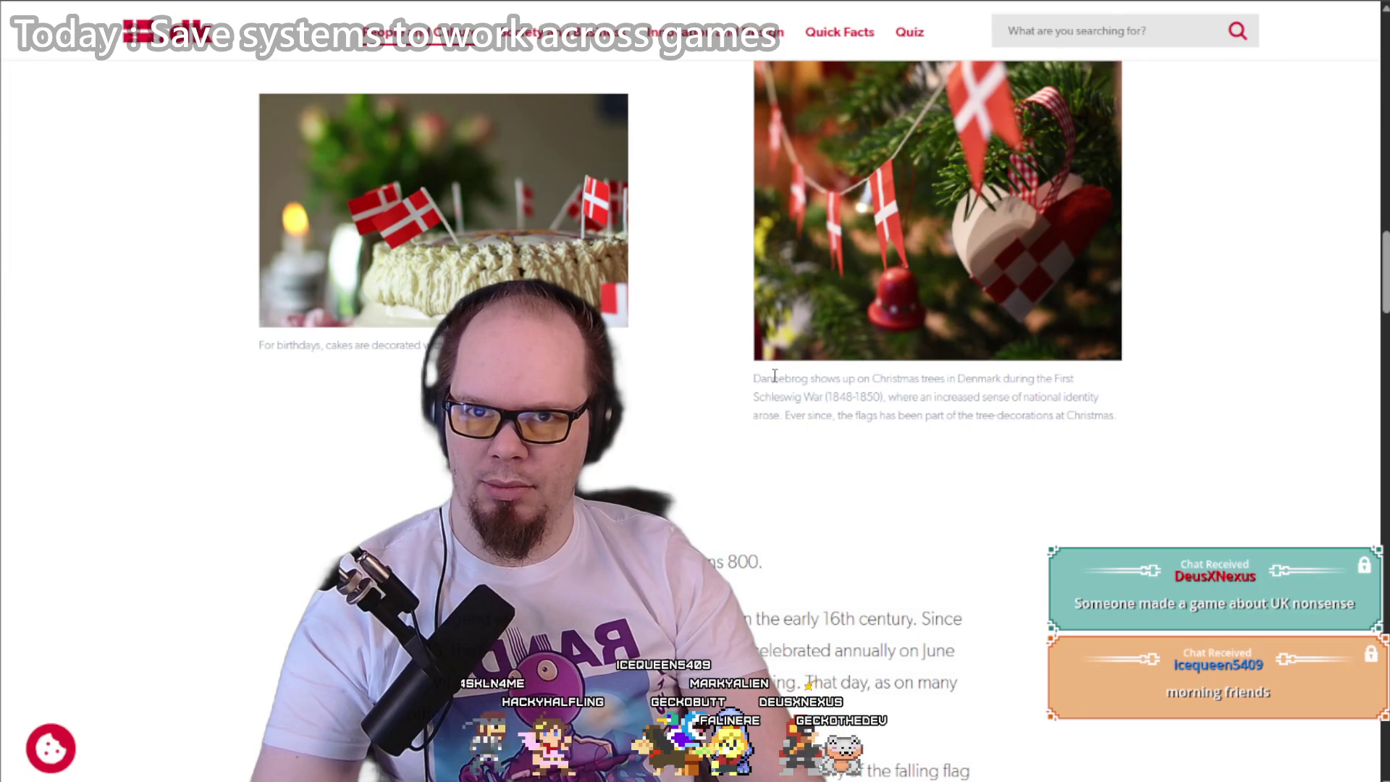
Step: Select the years 1850 and 1848 in the photo caption, then go back to the image results
drag(755, 378, 878, 398)
click(891, 411)
double_click(867, 399)
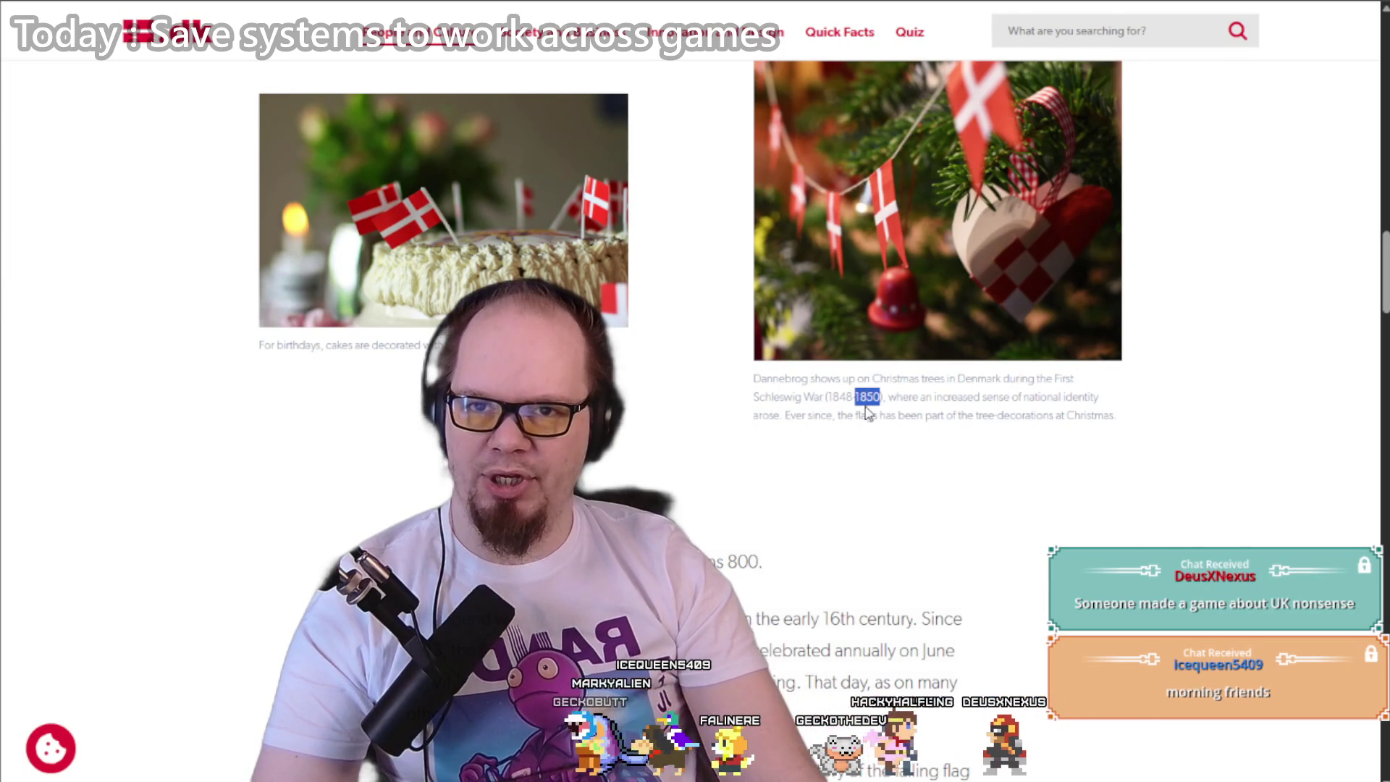
double_click(838, 400)
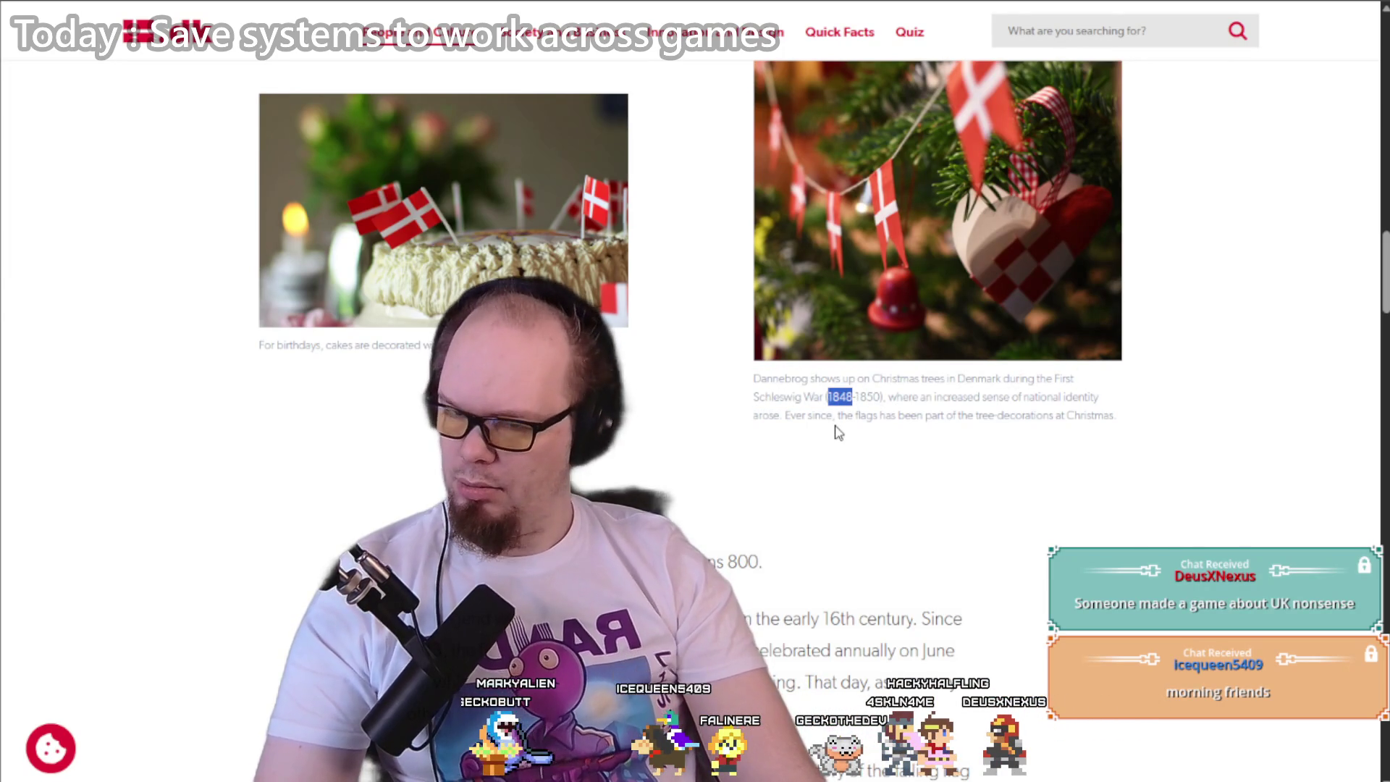
scroll(836, 433, down, 8)
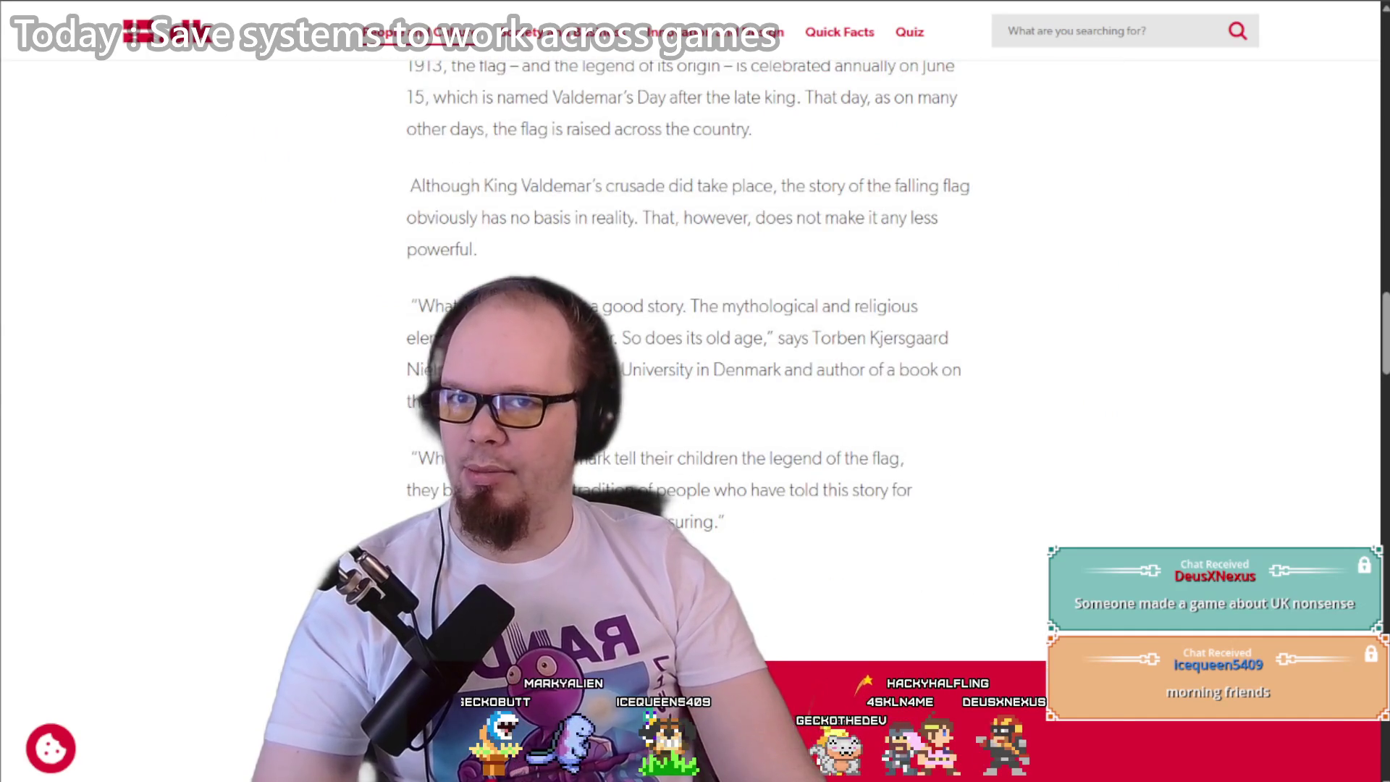
key(alt+Left)
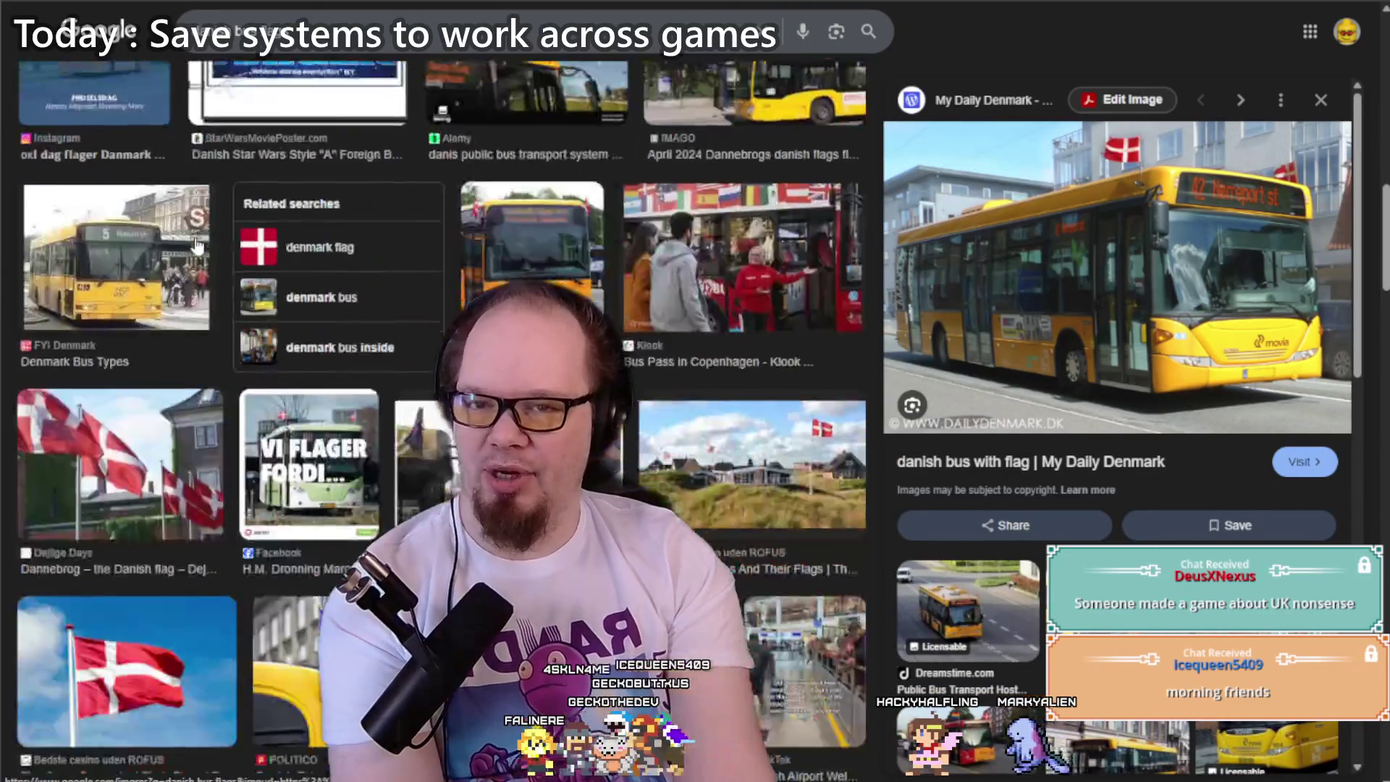
scroll(197, 246, down, 5)
scroll(197, 248, down, 5)
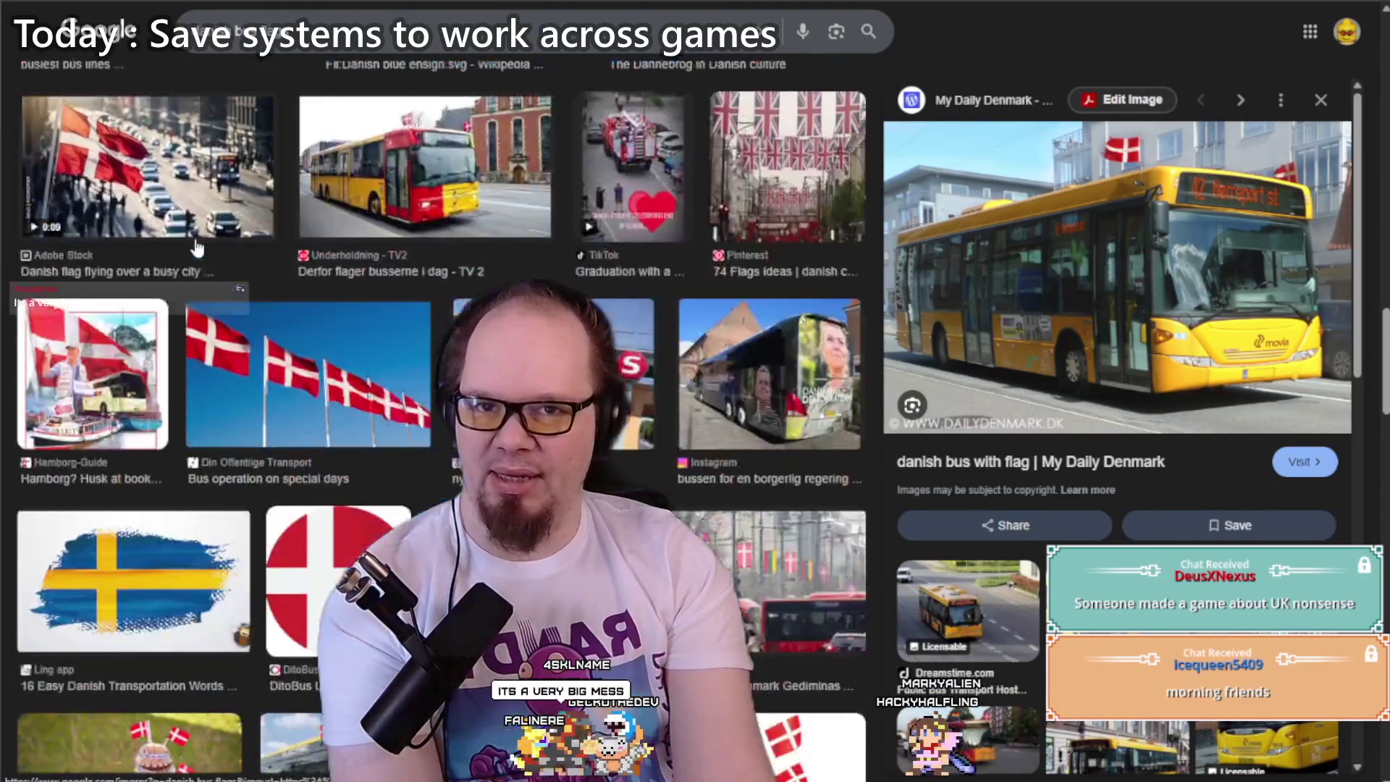
scroll(197, 248, down, 5)
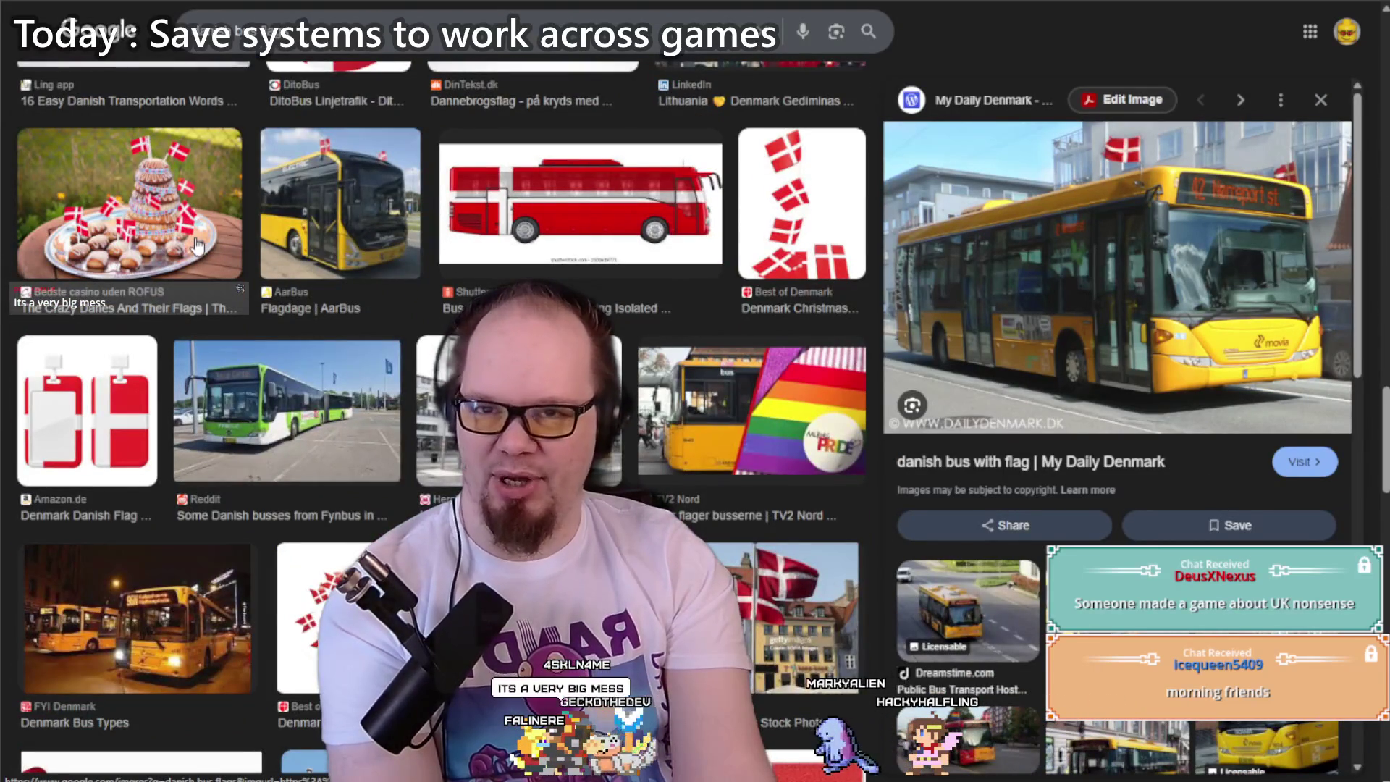
scroll(197, 246, down, 10)
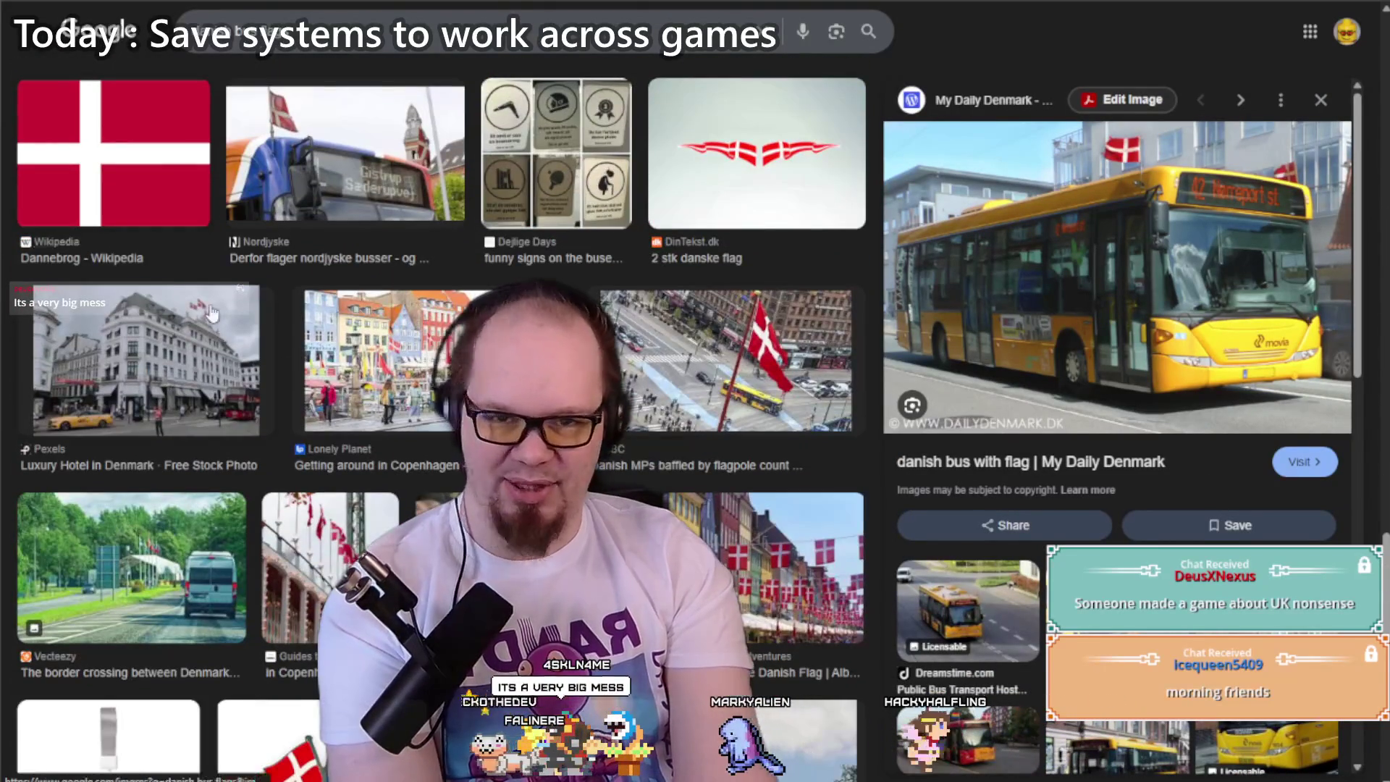
scroll(227, 310, down, 3)
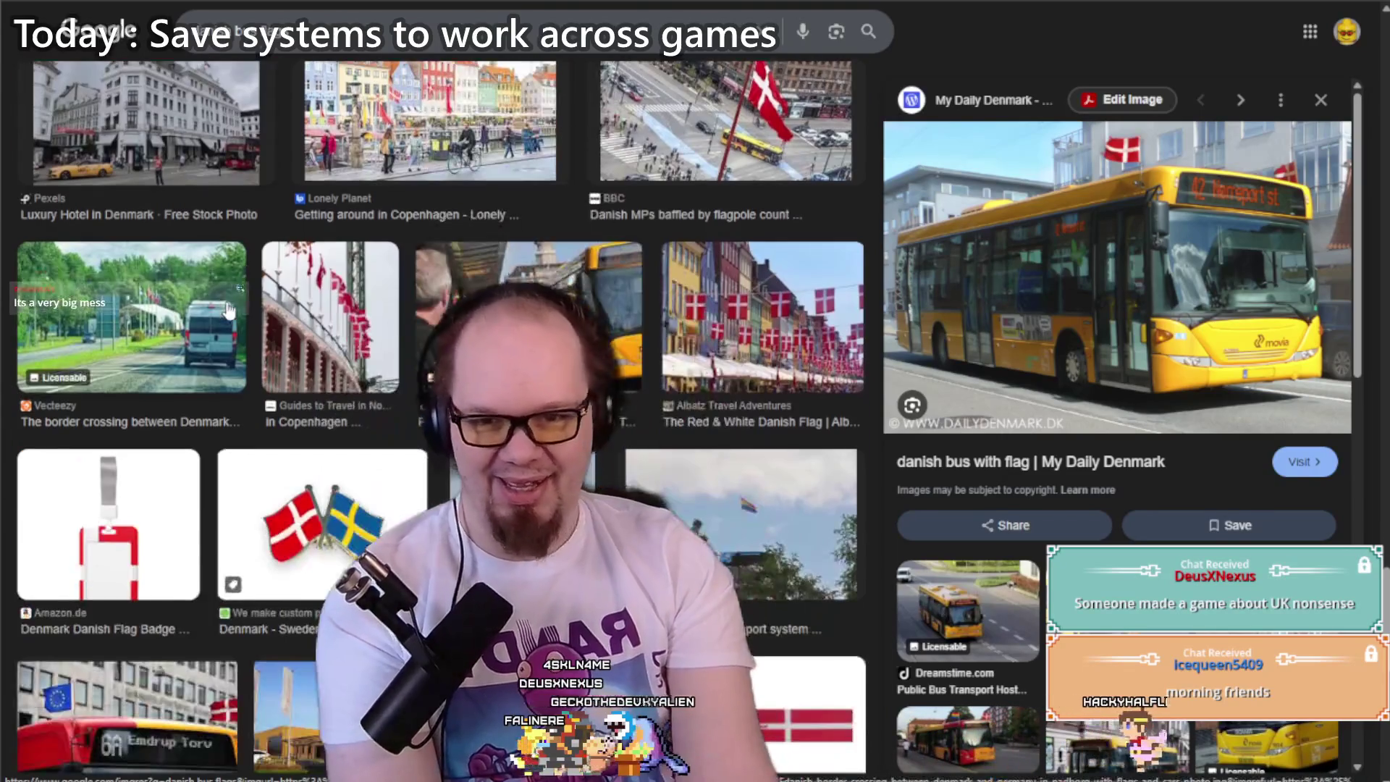
scroll(226, 310, down, 1)
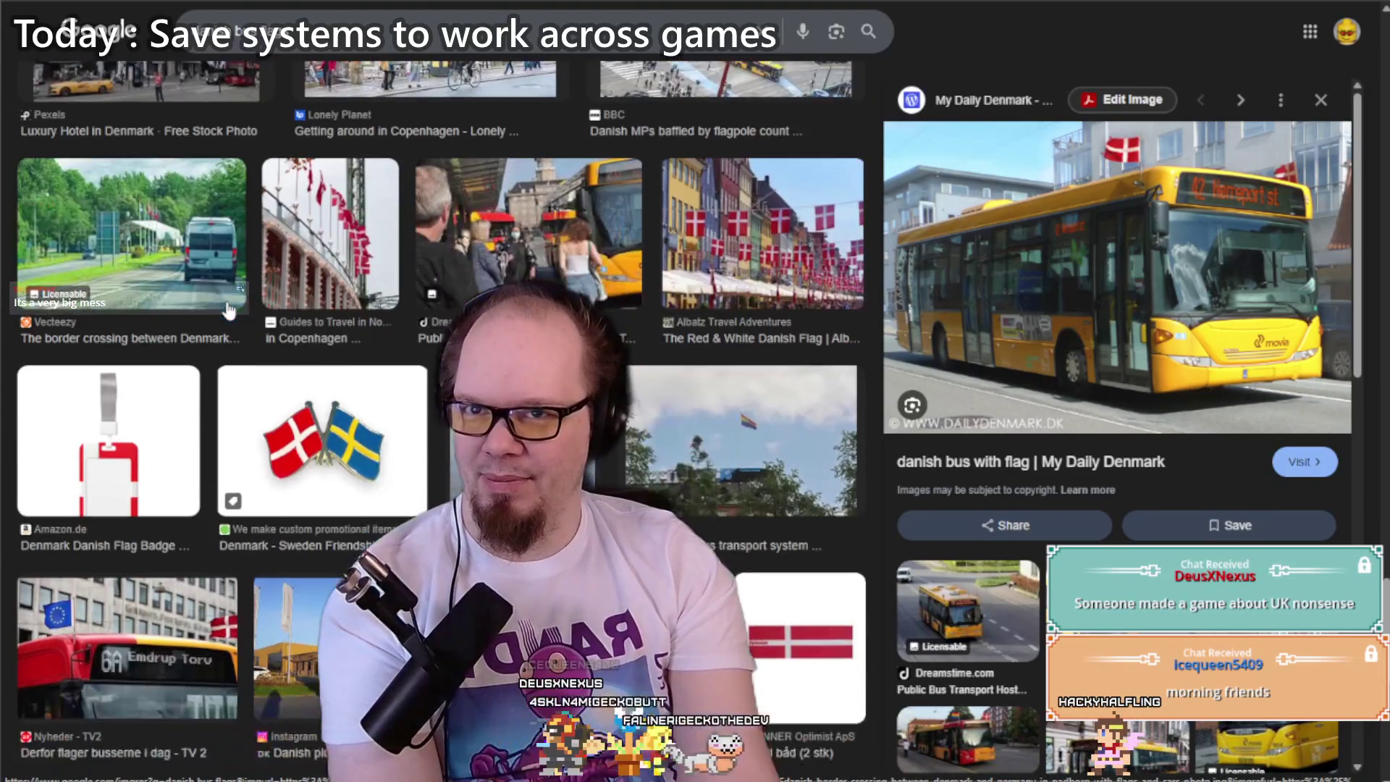
scroll(227, 310, up, 2)
scroll(227, 310, up, 2)
scroll(228, 310, down, 6)
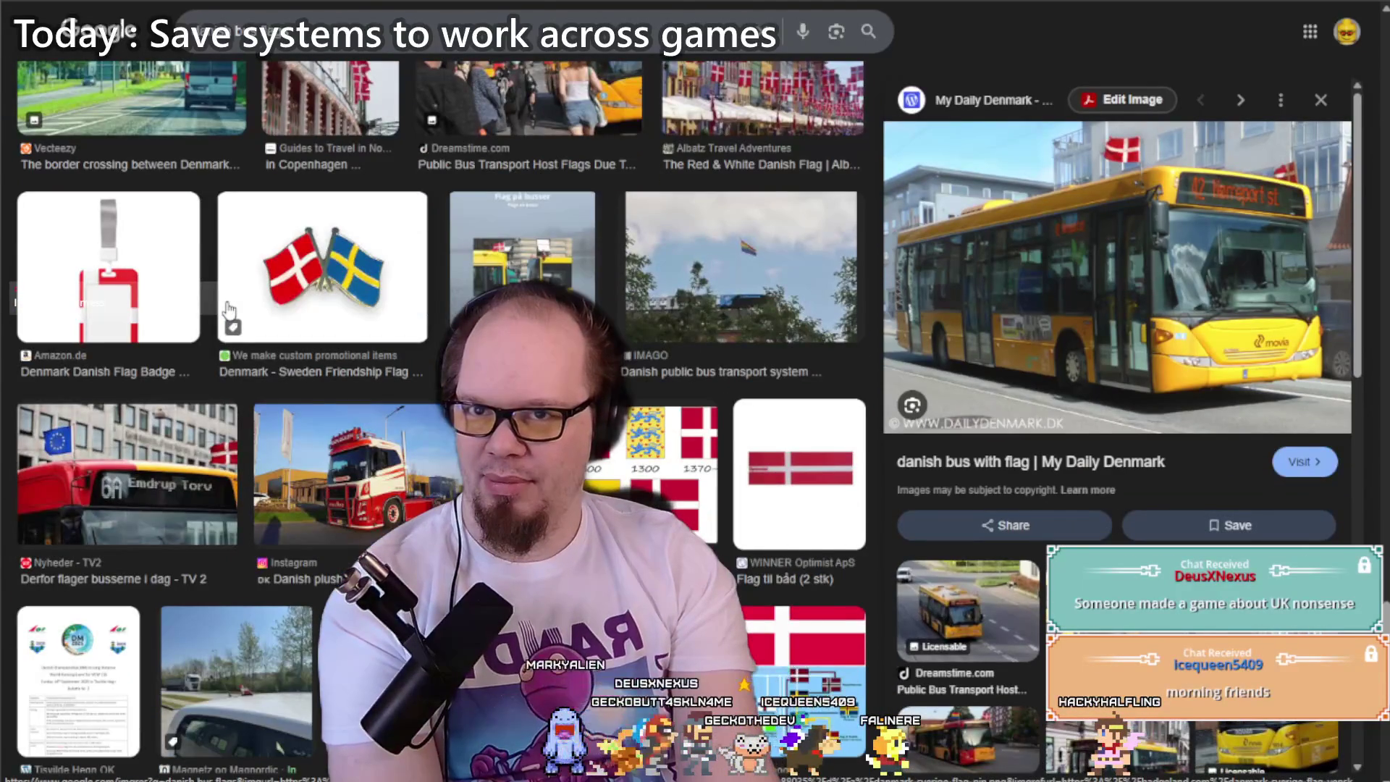
scroll(228, 310, down, 6)
scroll(227, 310, down, 6)
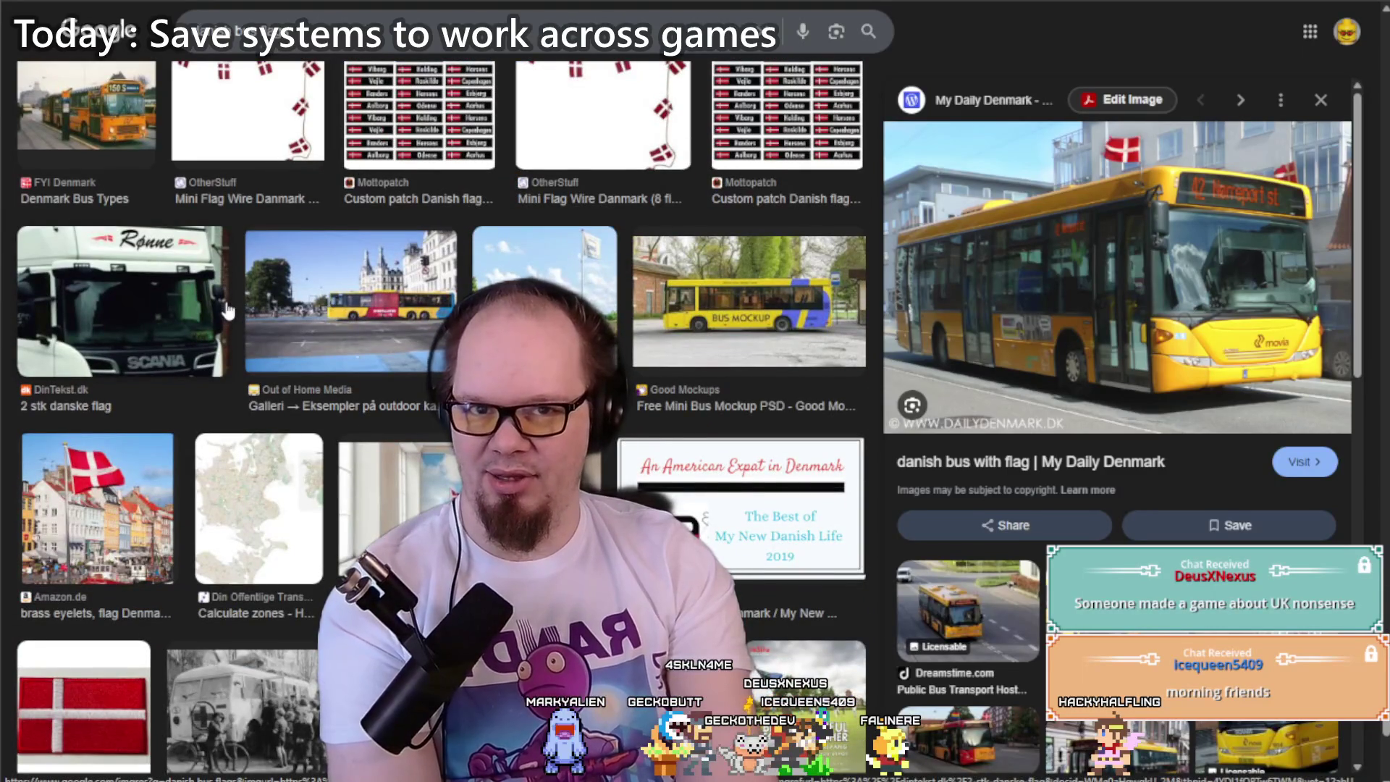
scroll(225, 305, down, 3)
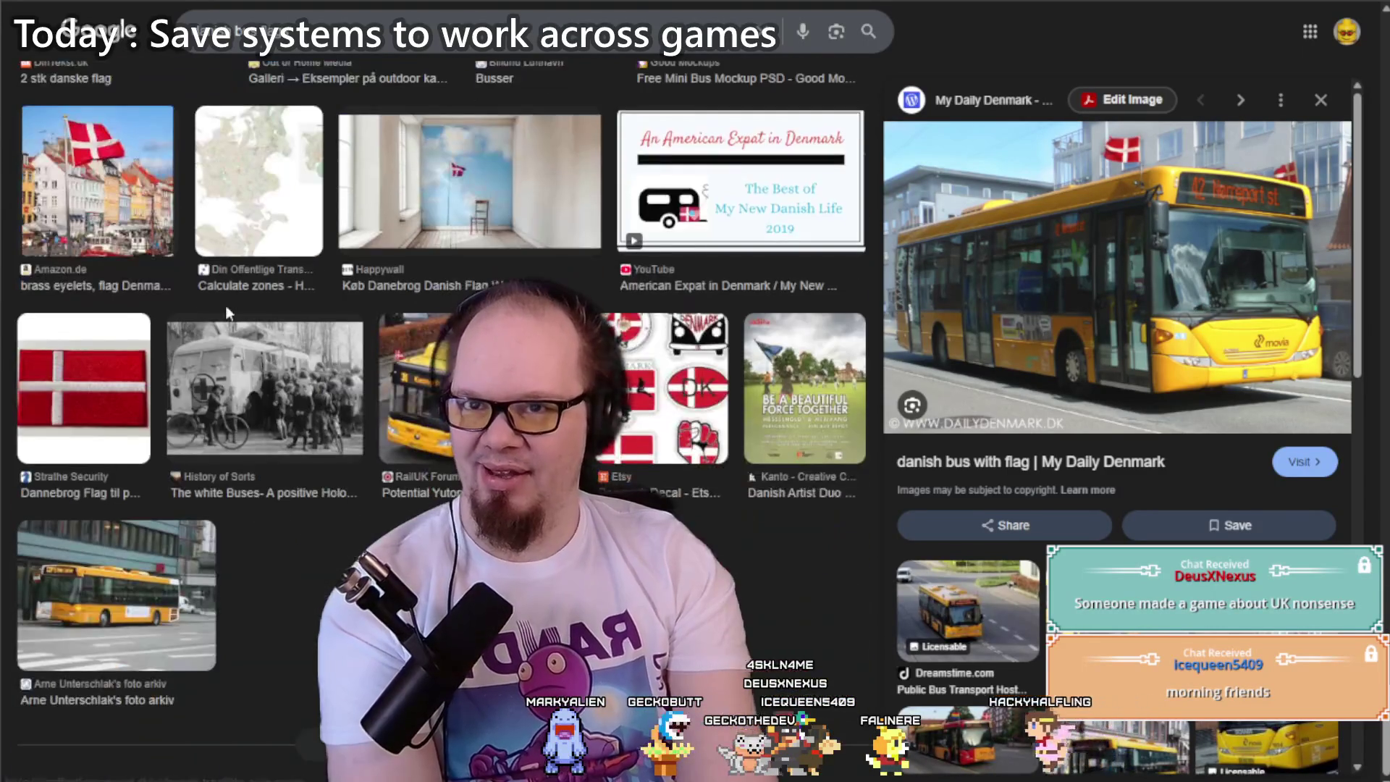
scroll(225, 306, up, 9)
scroll(226, 317, down, 15)
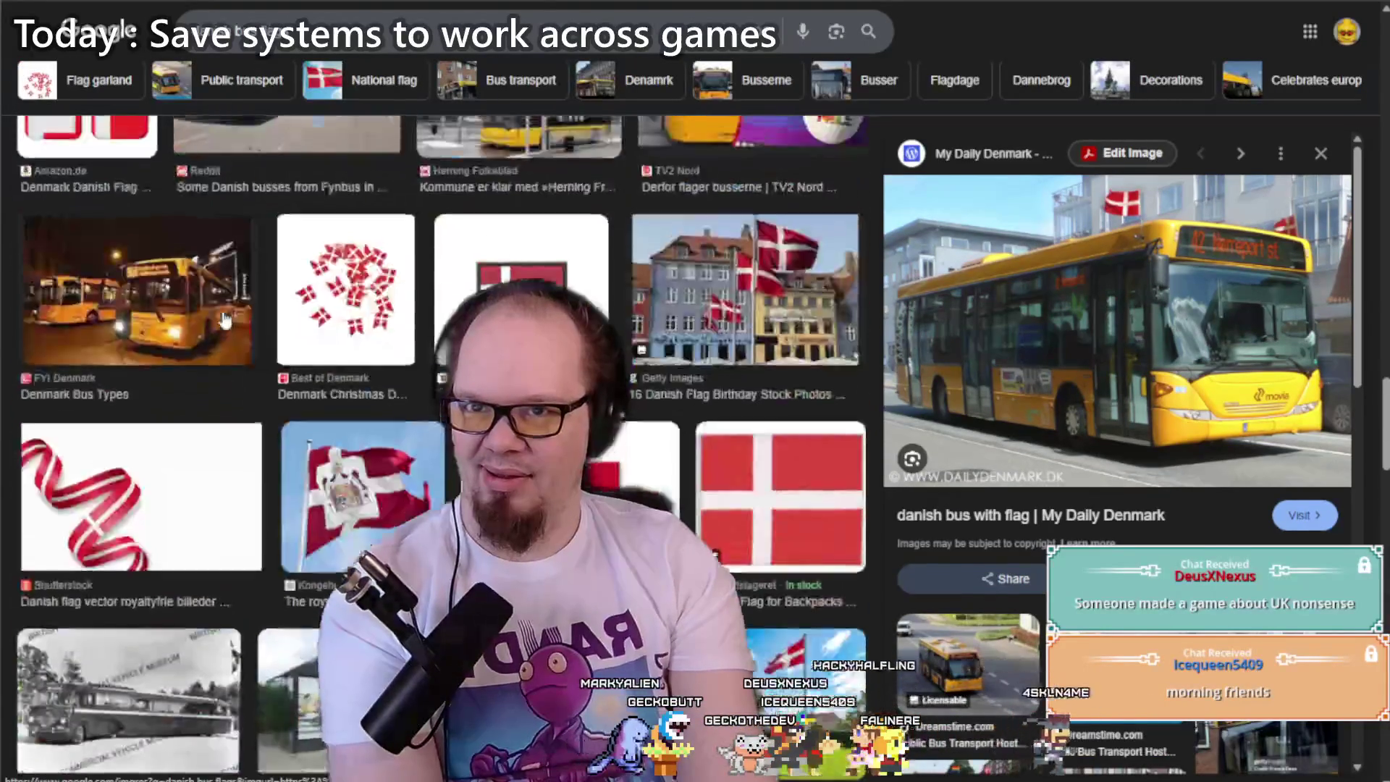
scroll(225, 319, up, 15)
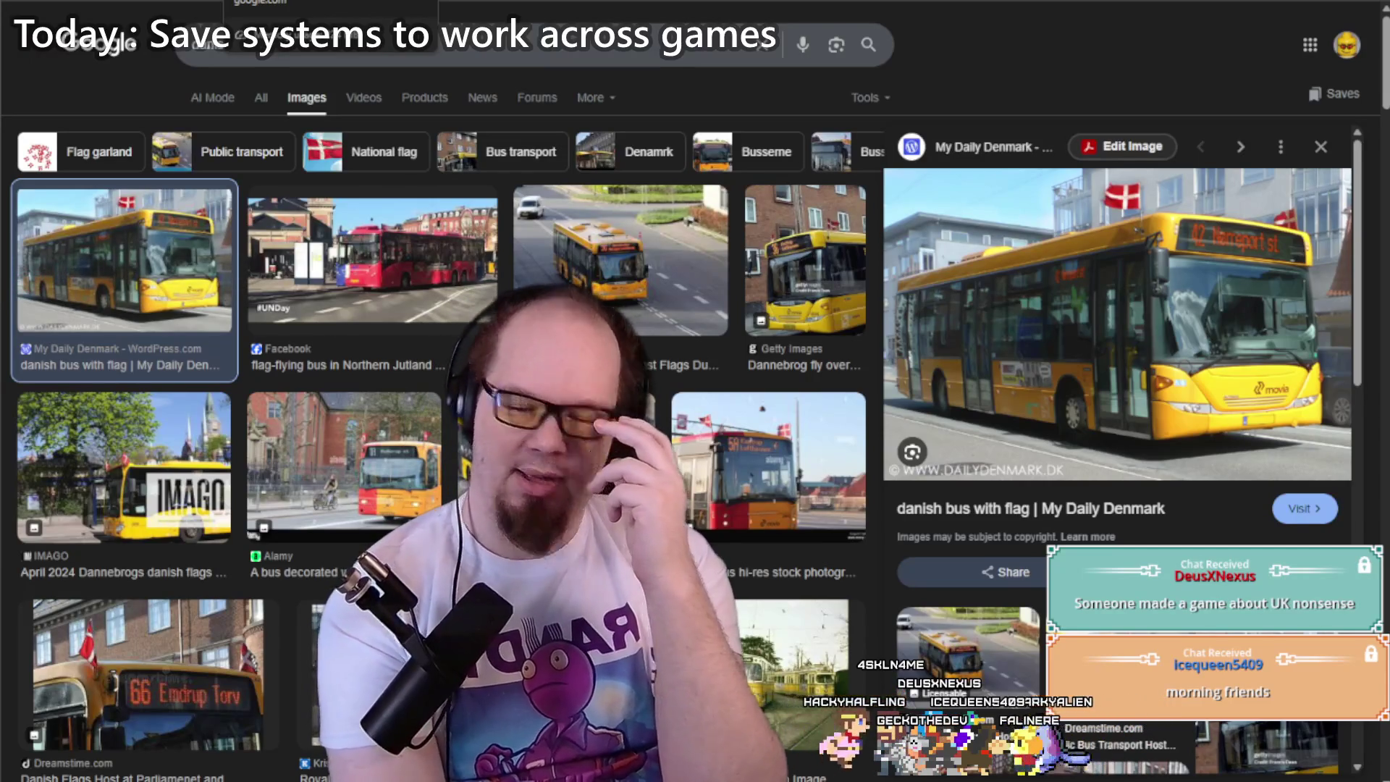
key(ctrl+Tab)
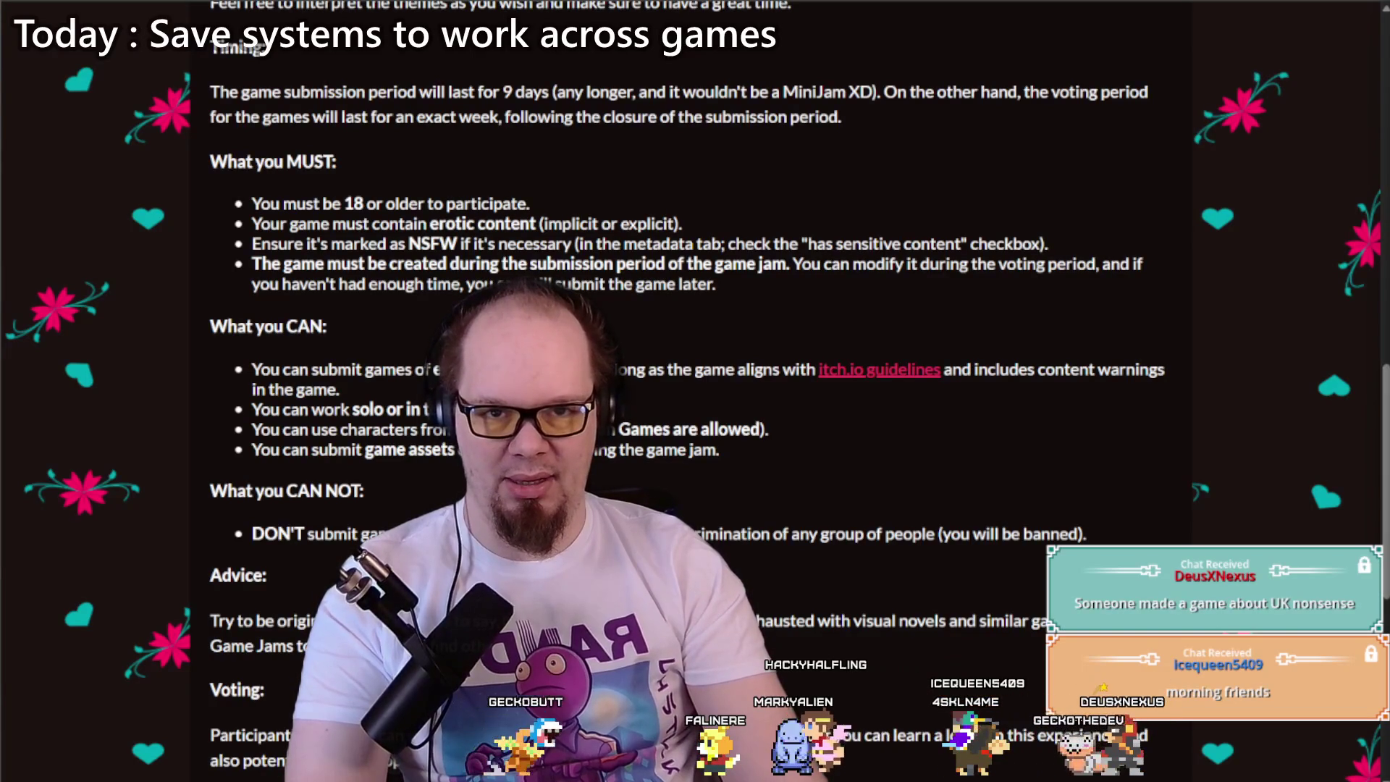
Step: Search Google for the Union Jack 'tool of hate' story and open the Daily Mail article
key(ctrl+t)
key(ctrl+v)
key(Return)
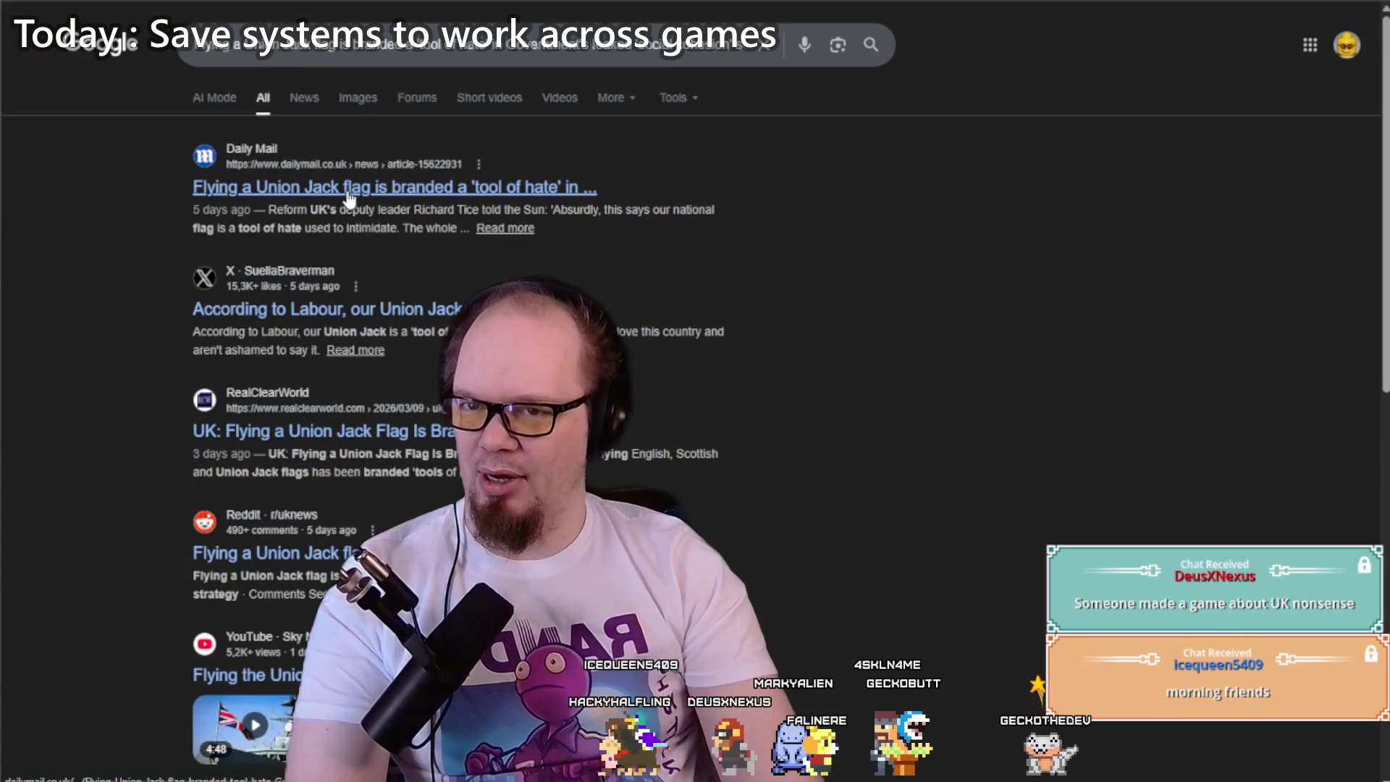
click(348, 197)
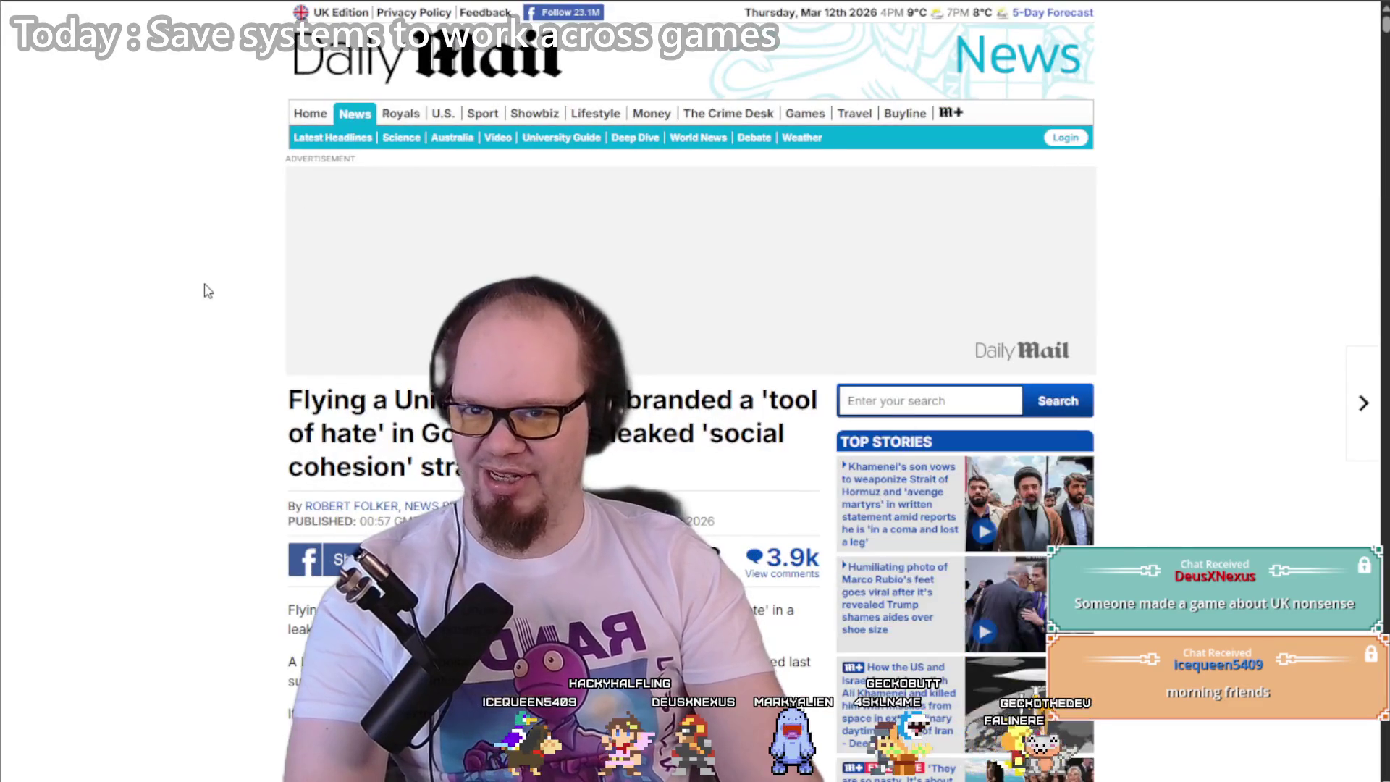
Step: Read further down the Daily Mail Union Jack article, then return to the MiniJam rules tab
scroll(206, 291, down, 3)
scroll(206, 291, down, 5)
scroll(207, 291, up, 8)
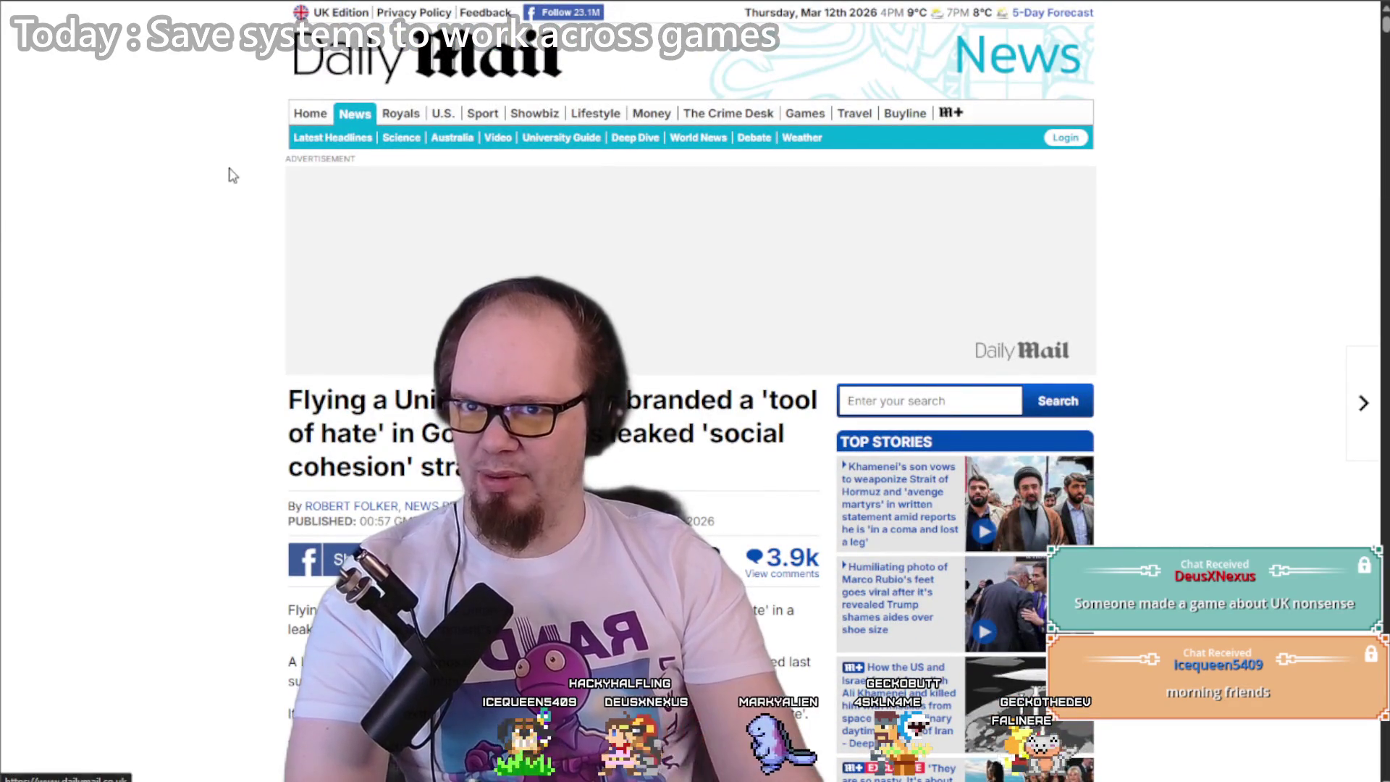
scroll(224, 187, down, 6)
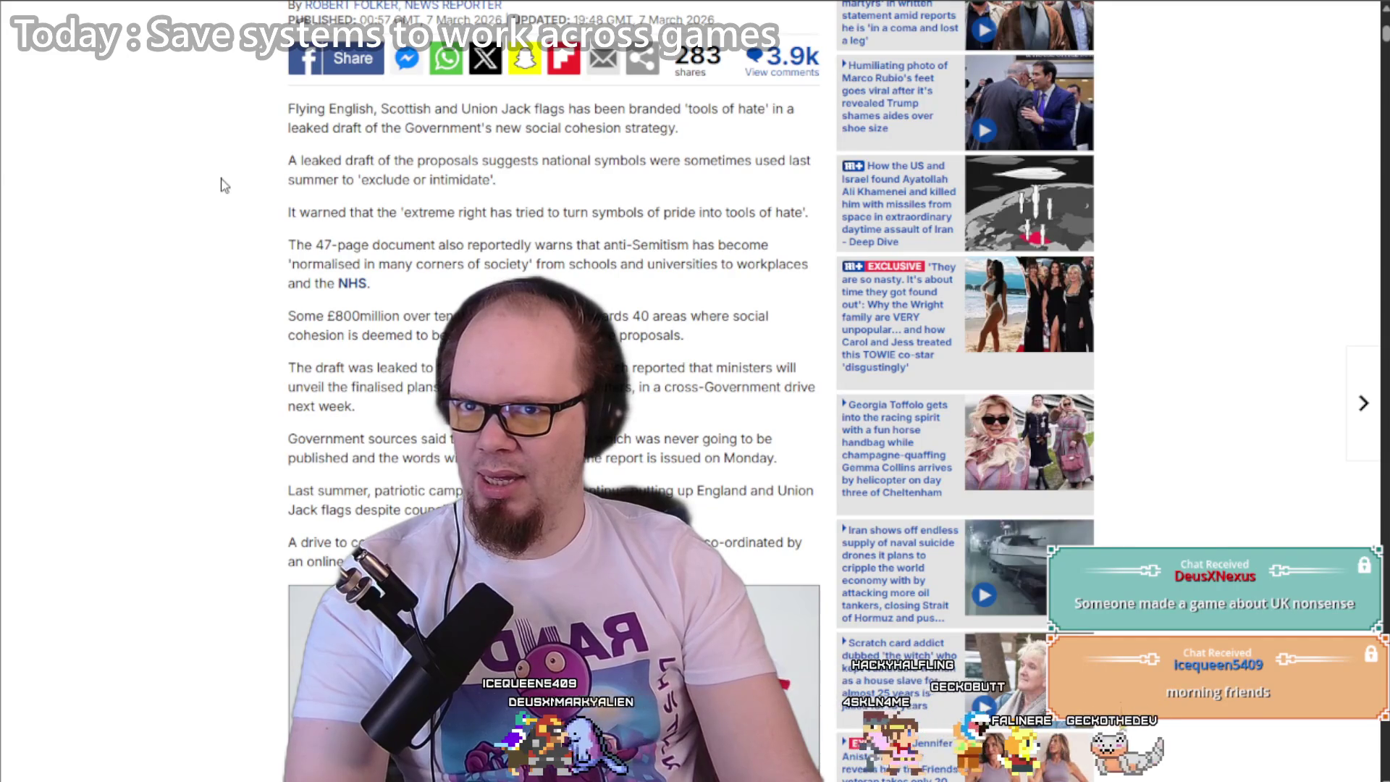
scroll(224, 186, down, 5)
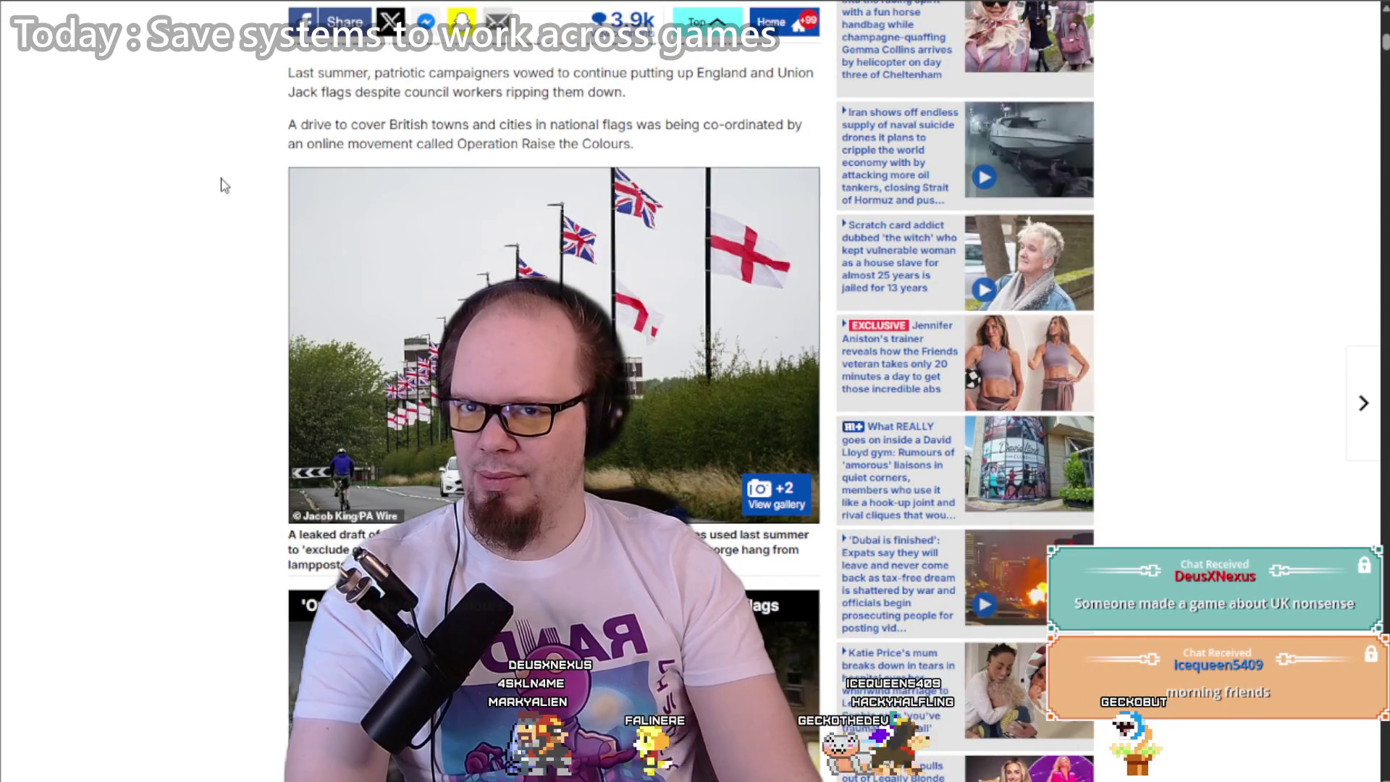
scroll(224, 186, down, 5)
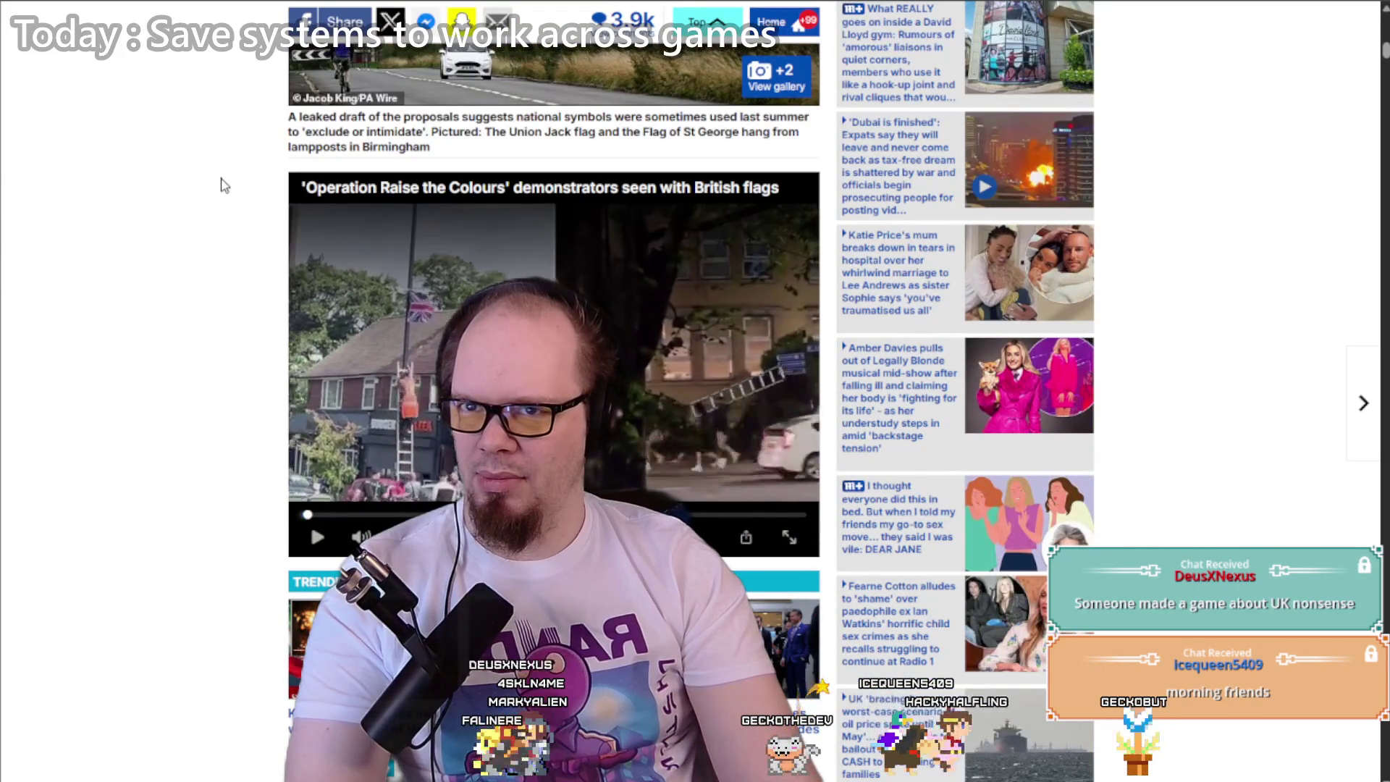
scroll(223, 186, down, 5)
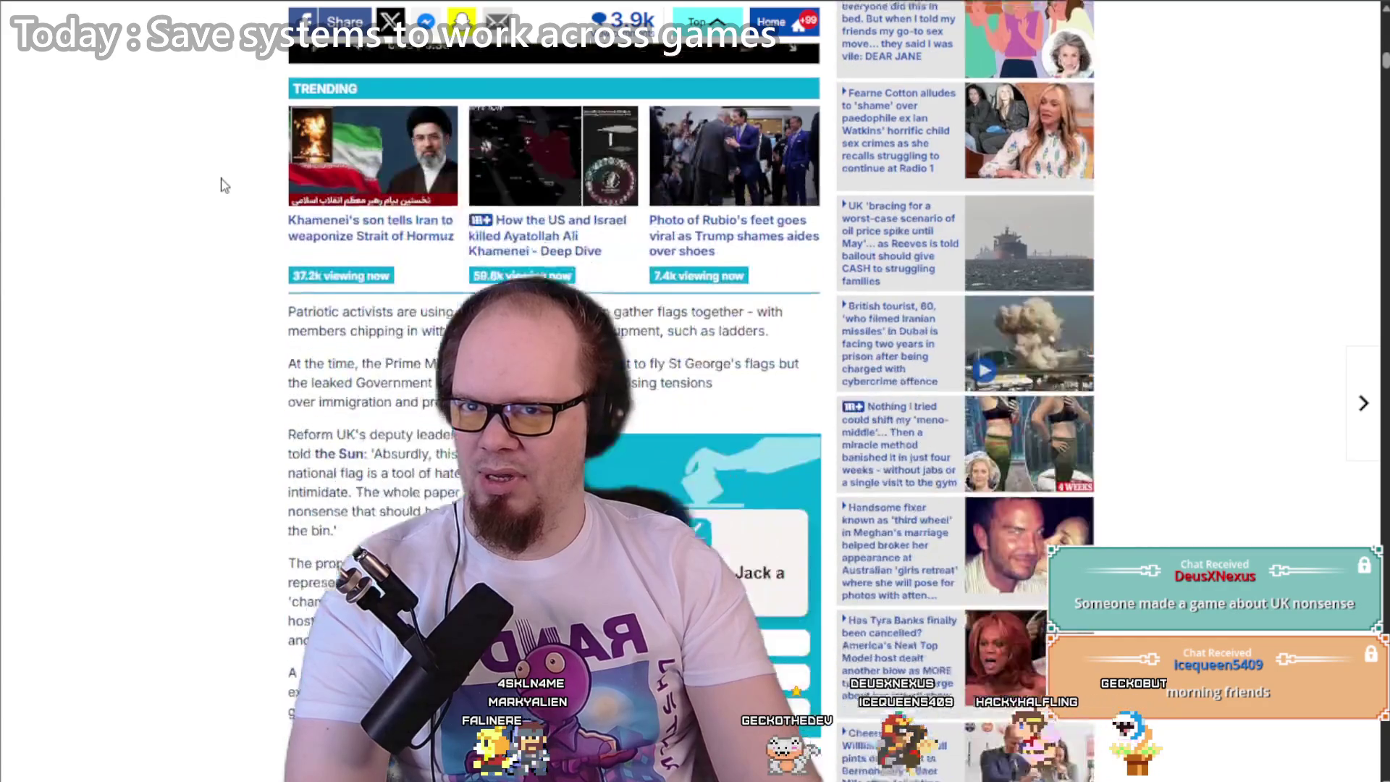
scroll(224, 186, down, 6)
scroll(223, 187, down, 6)
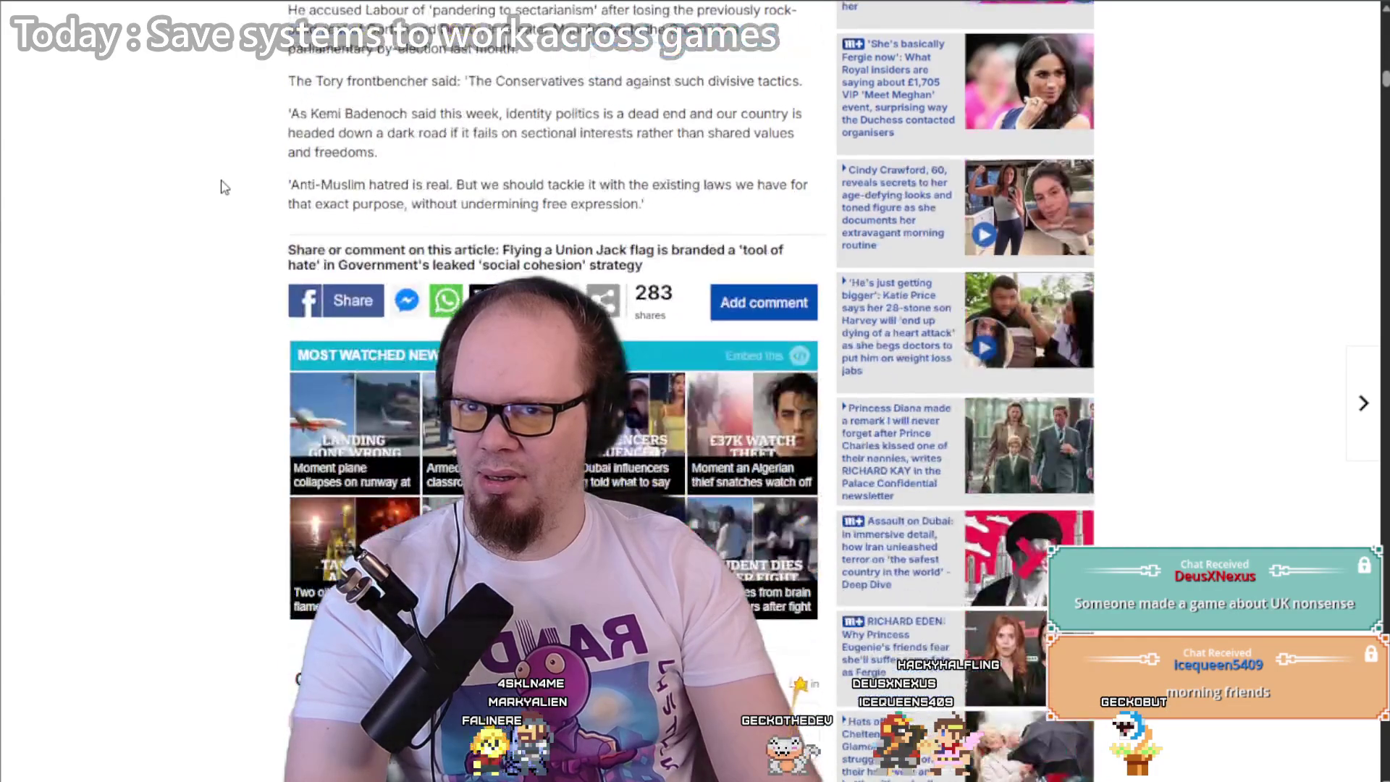
scroll(224, 187, up, 7)
scroll(224, 187, up, 4)
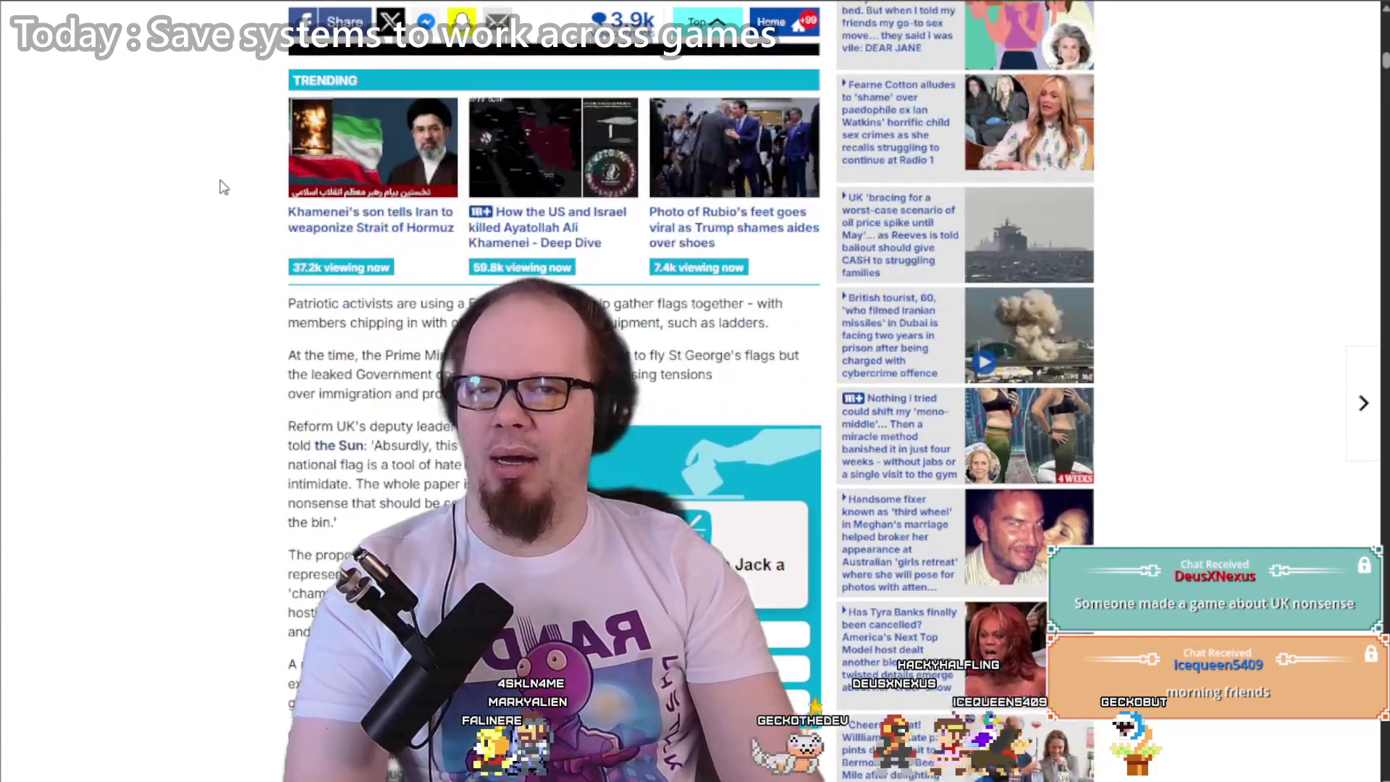
scroll(205, 316, down, 10)
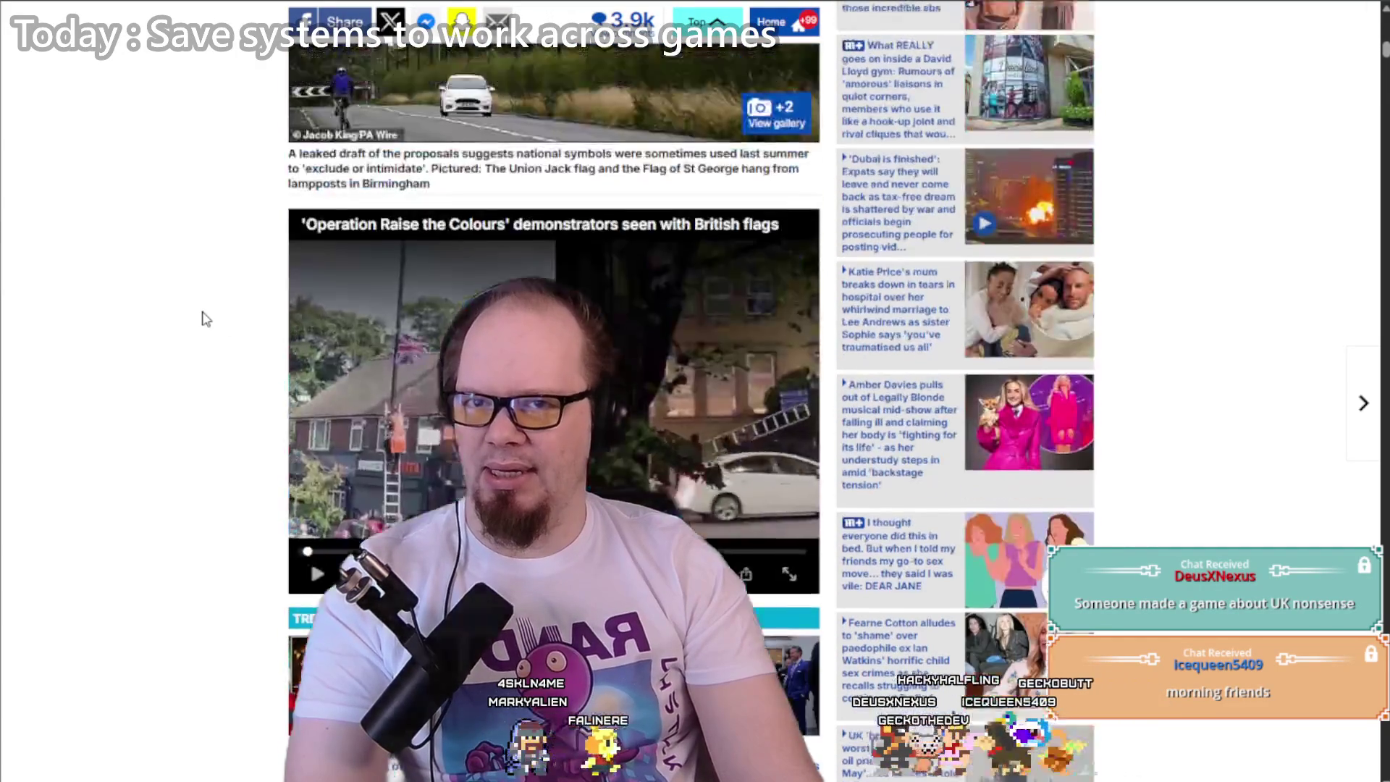
scroll(204, 319, up, 7)
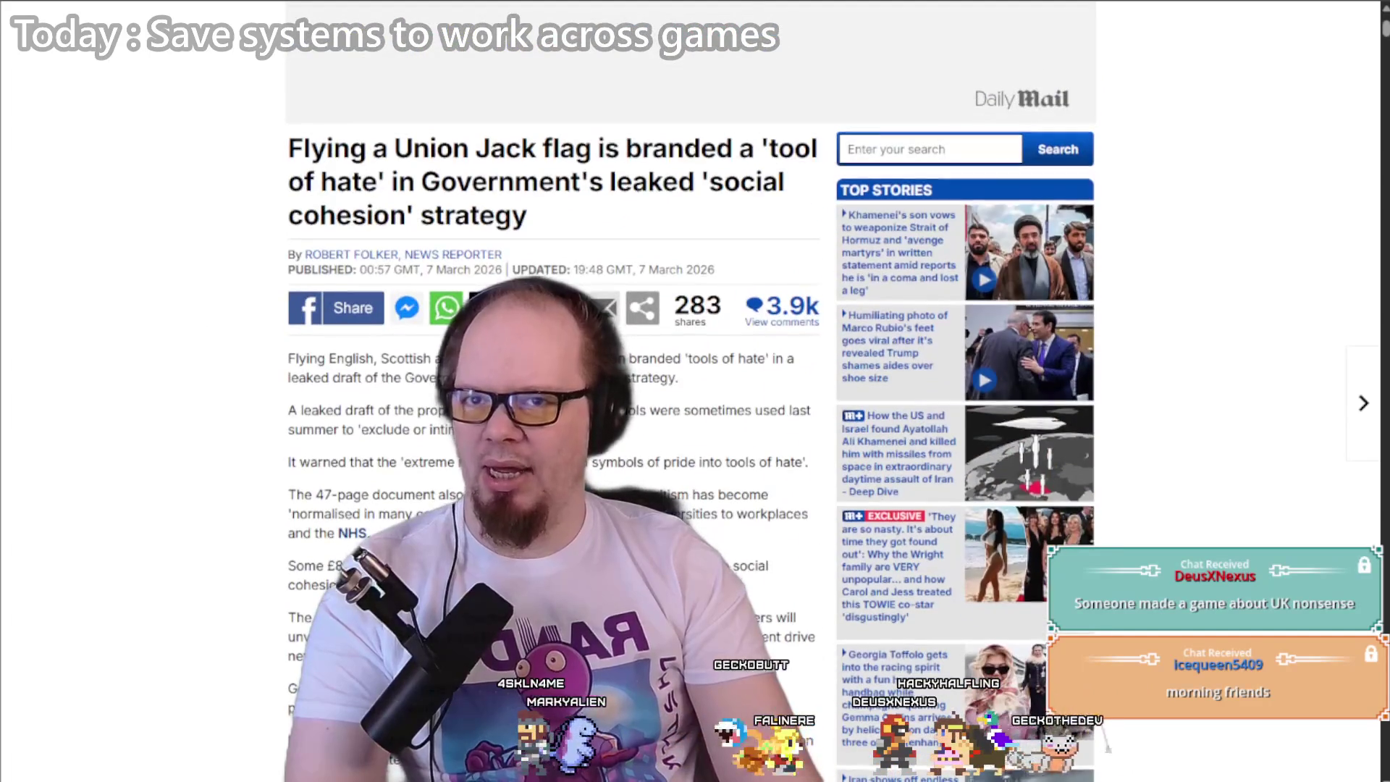
scroll(313, 547, down, 4)
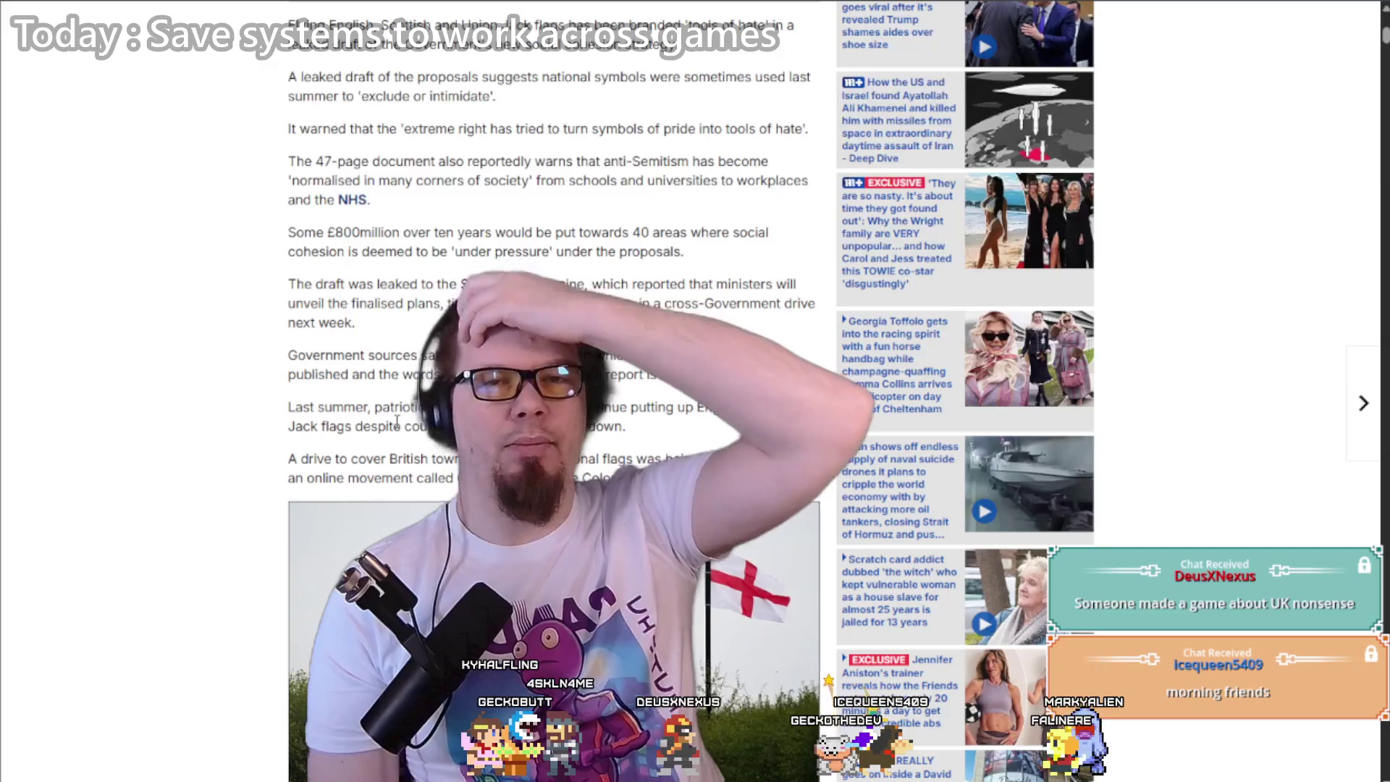
key(ctrl+Tab)
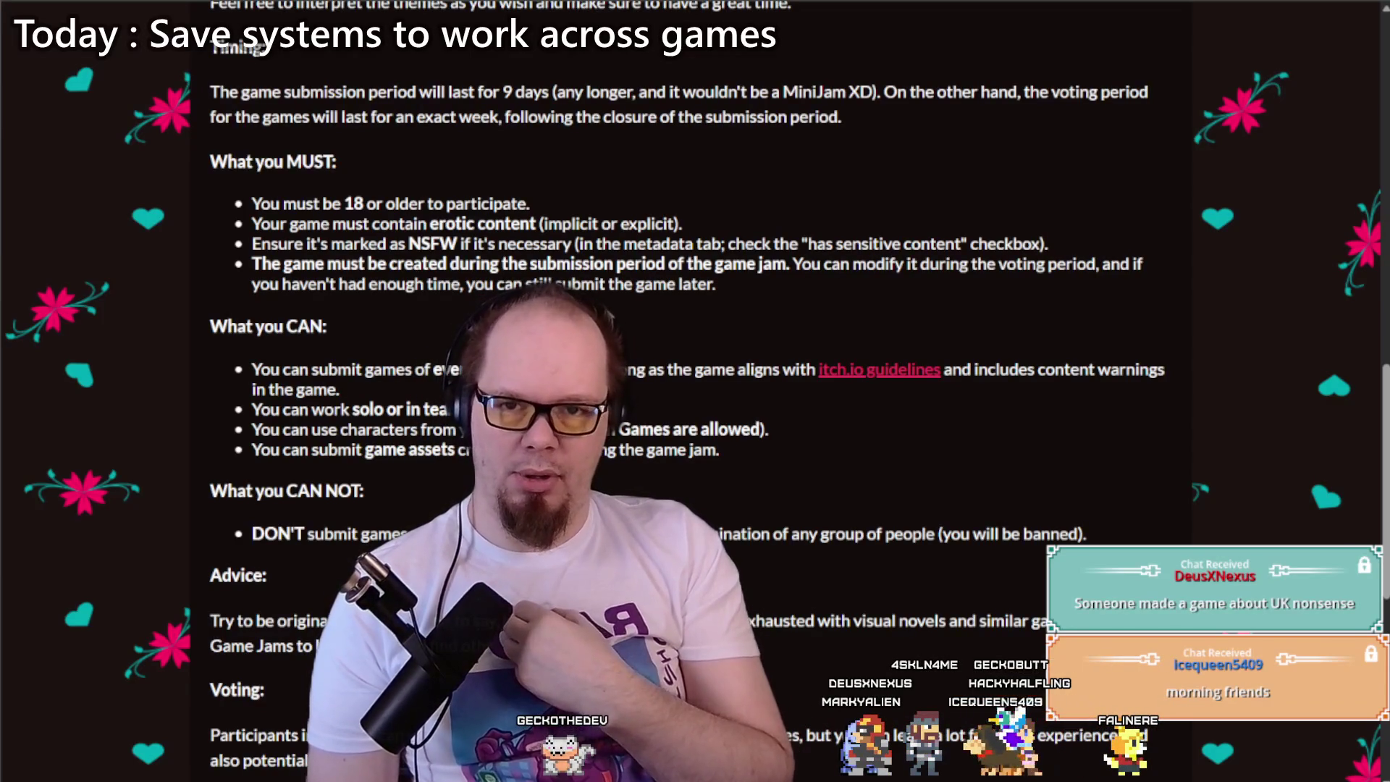
Step: Run a Google search for silver Thor's hammer necklaces in a new tab
key(ctrl+t)
text(hor)
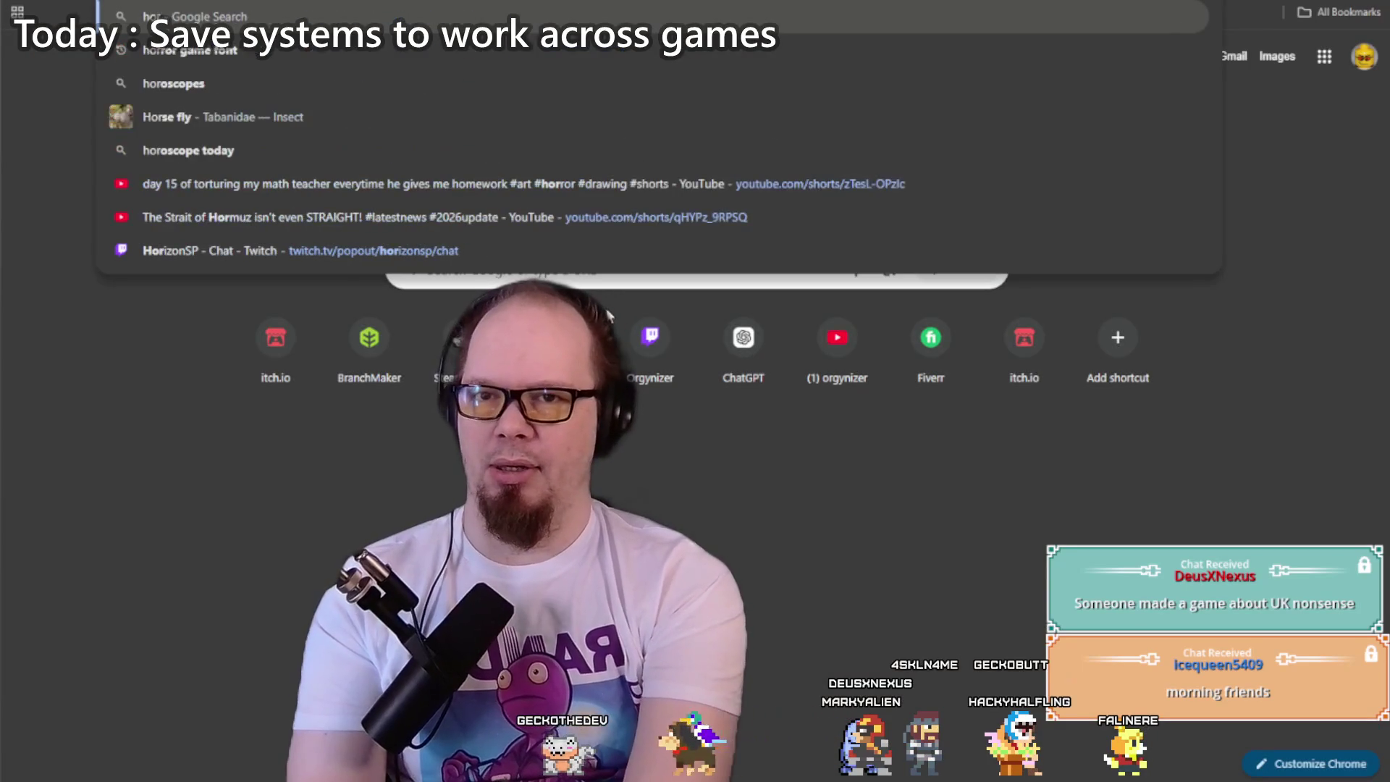
key(BackSpace)
key(BackSpace)
key(BackSpace)
text(thor hammer)
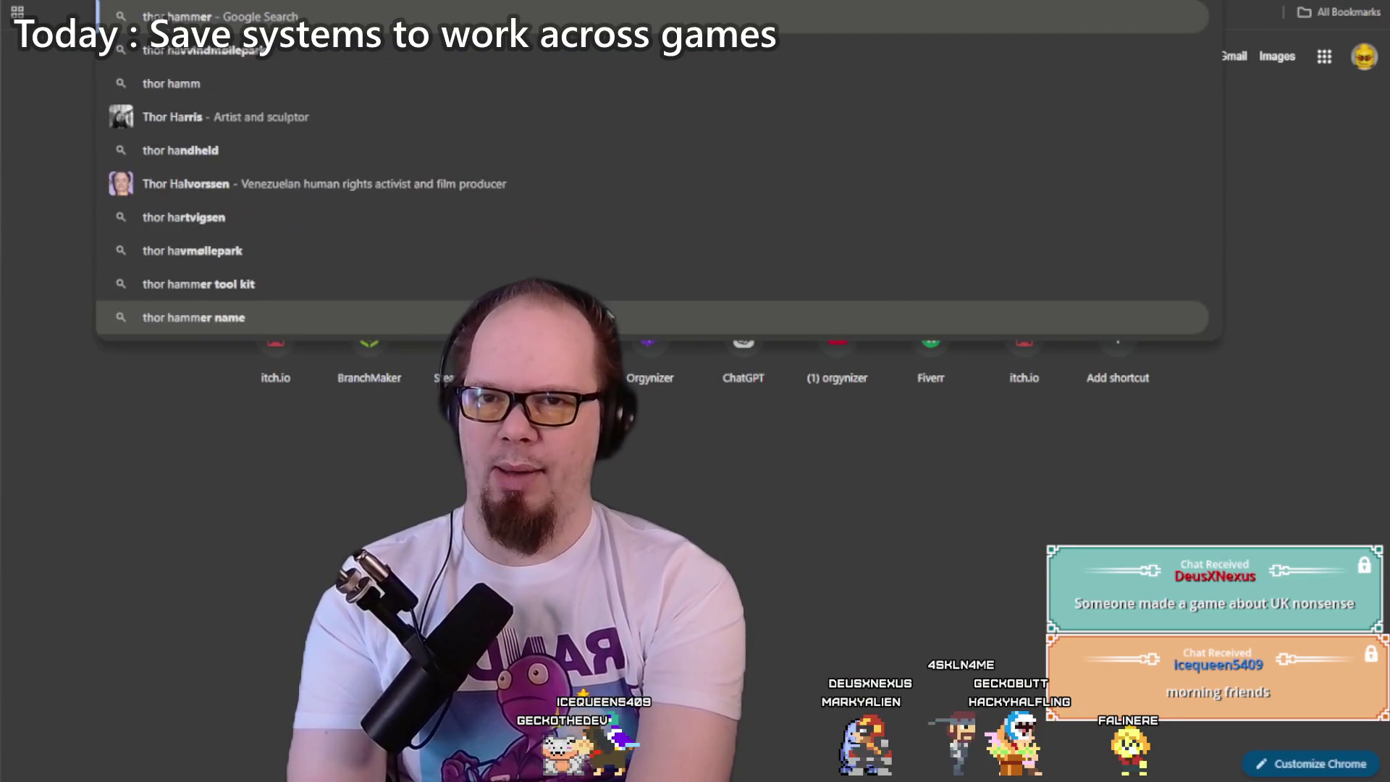
text( silver ne)
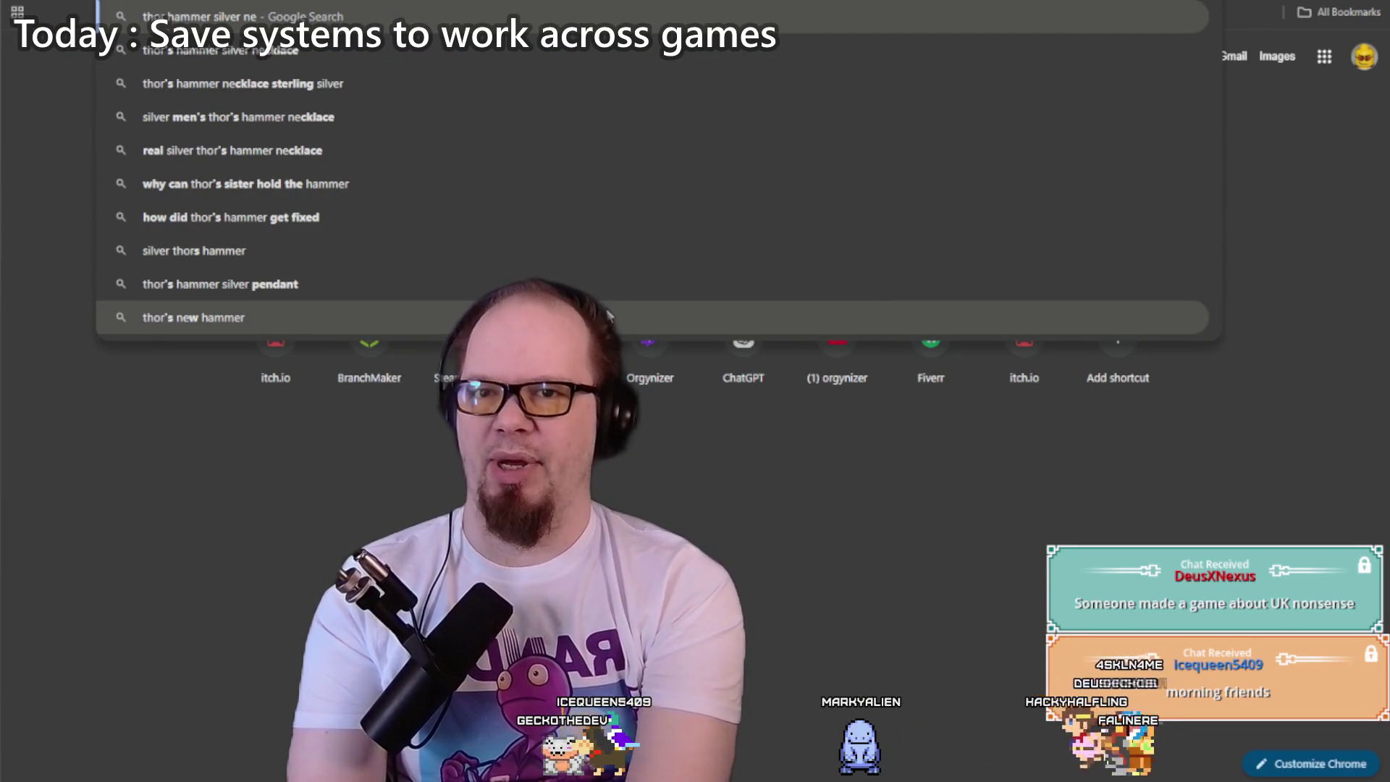
key(Return)
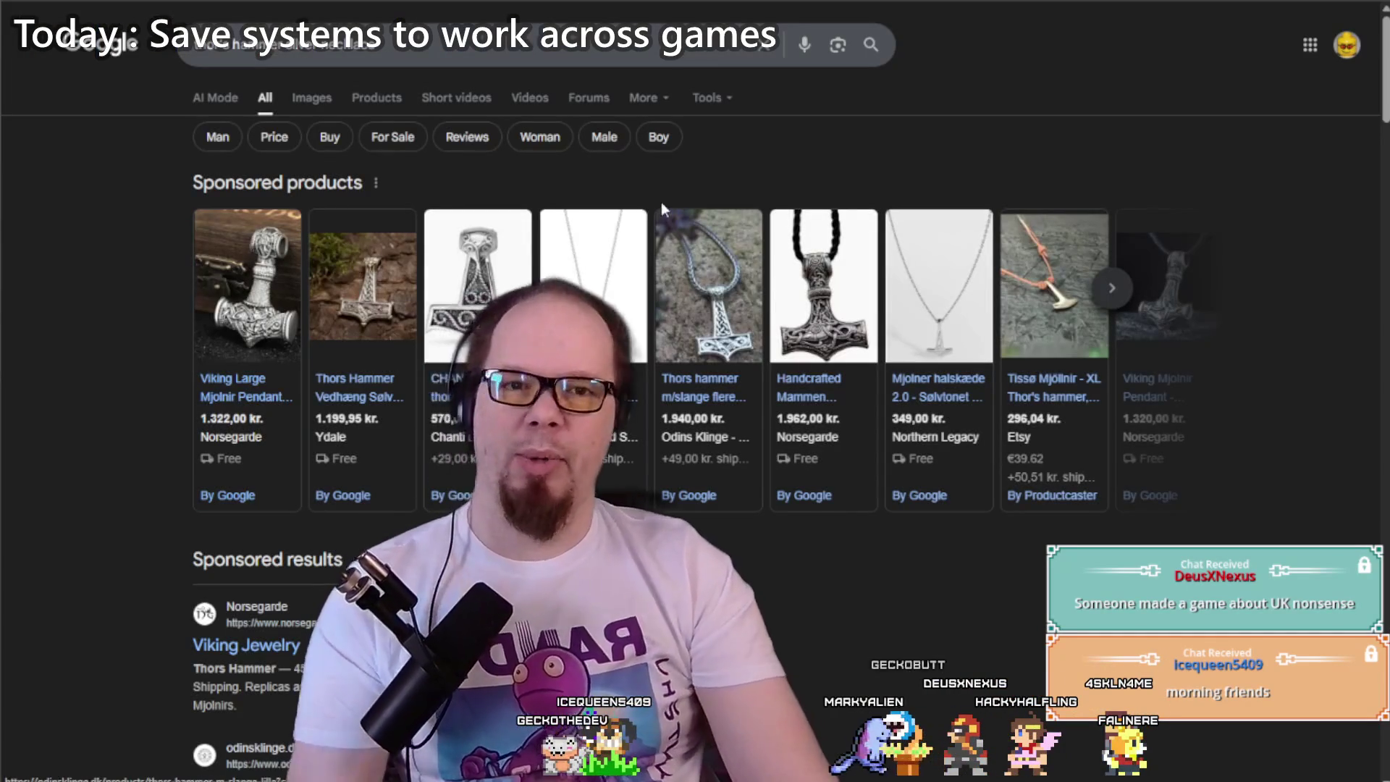
Step: Browse the image results for Thor's hammer (Mjolnir) pendant necklaces
click(312, 100)
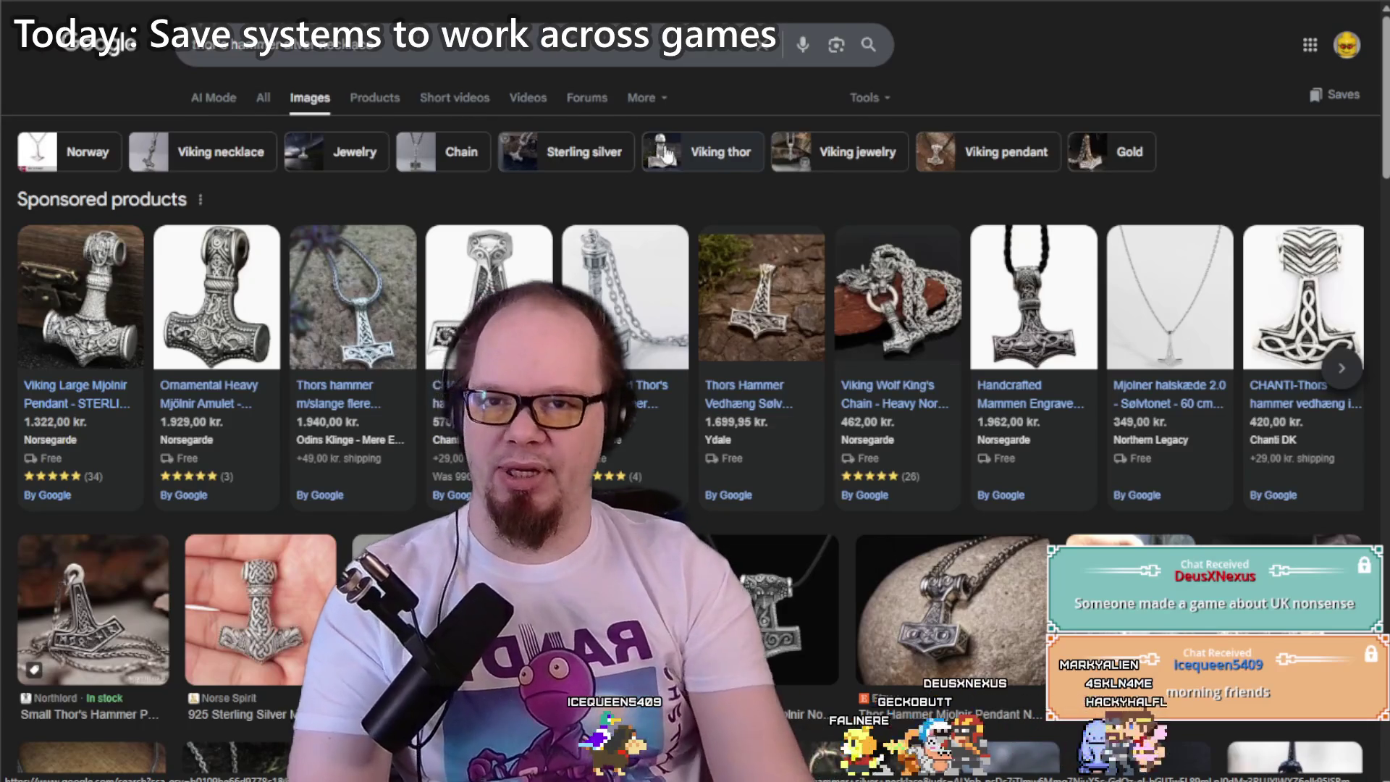
scroll(289, 211, down, 4)
scroll(294, 235, up, 1)
scroll(293, 236, up, 2)
scroll(292, 236, down, 5)
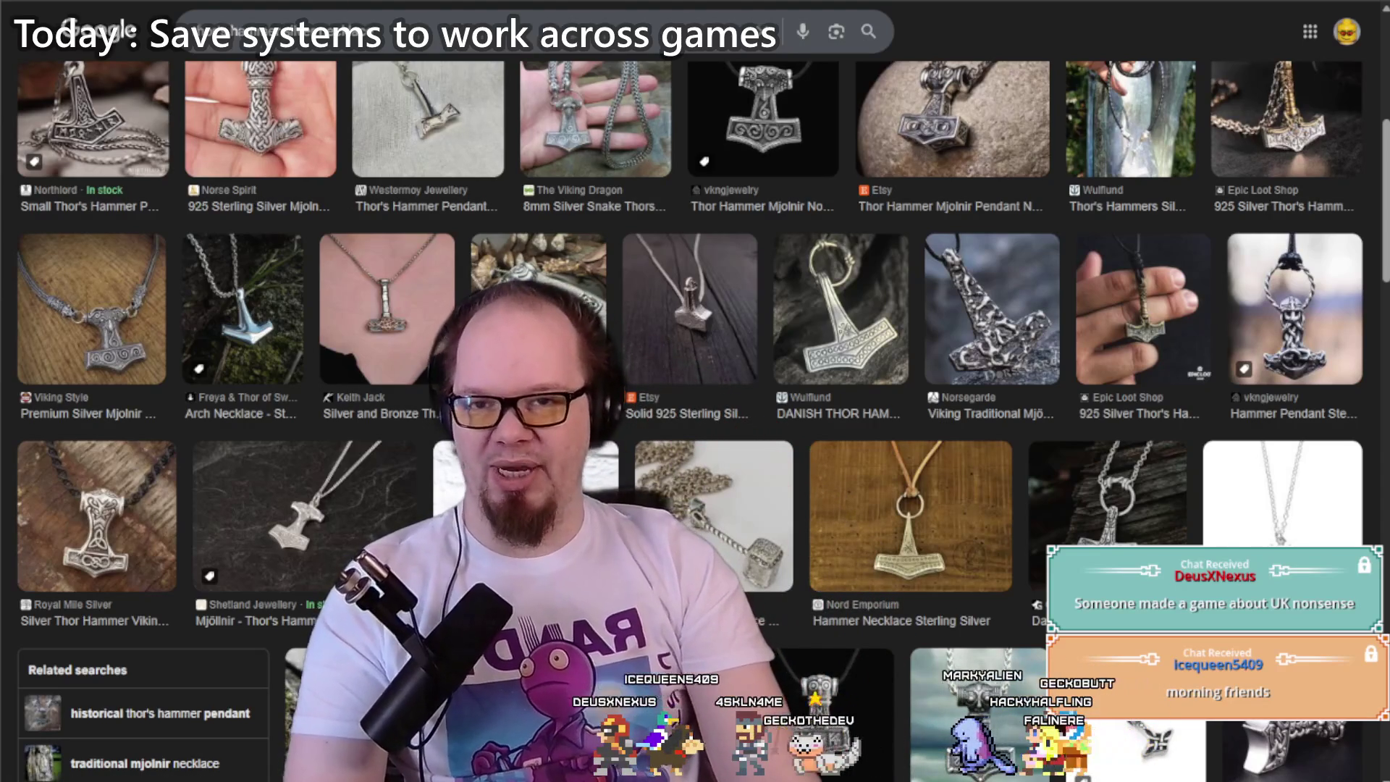
scroll(435, 325, up, 6)
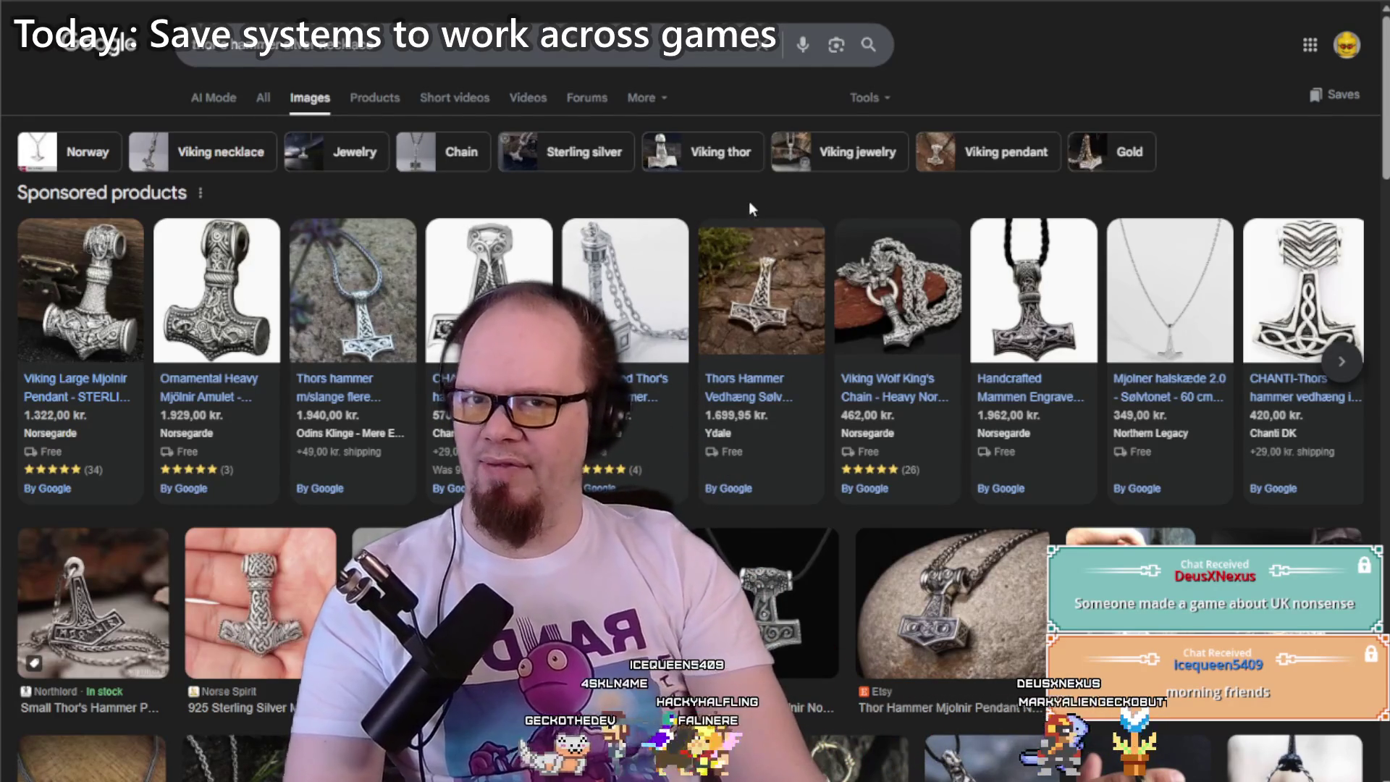
scroll(748, 203, down, 7)
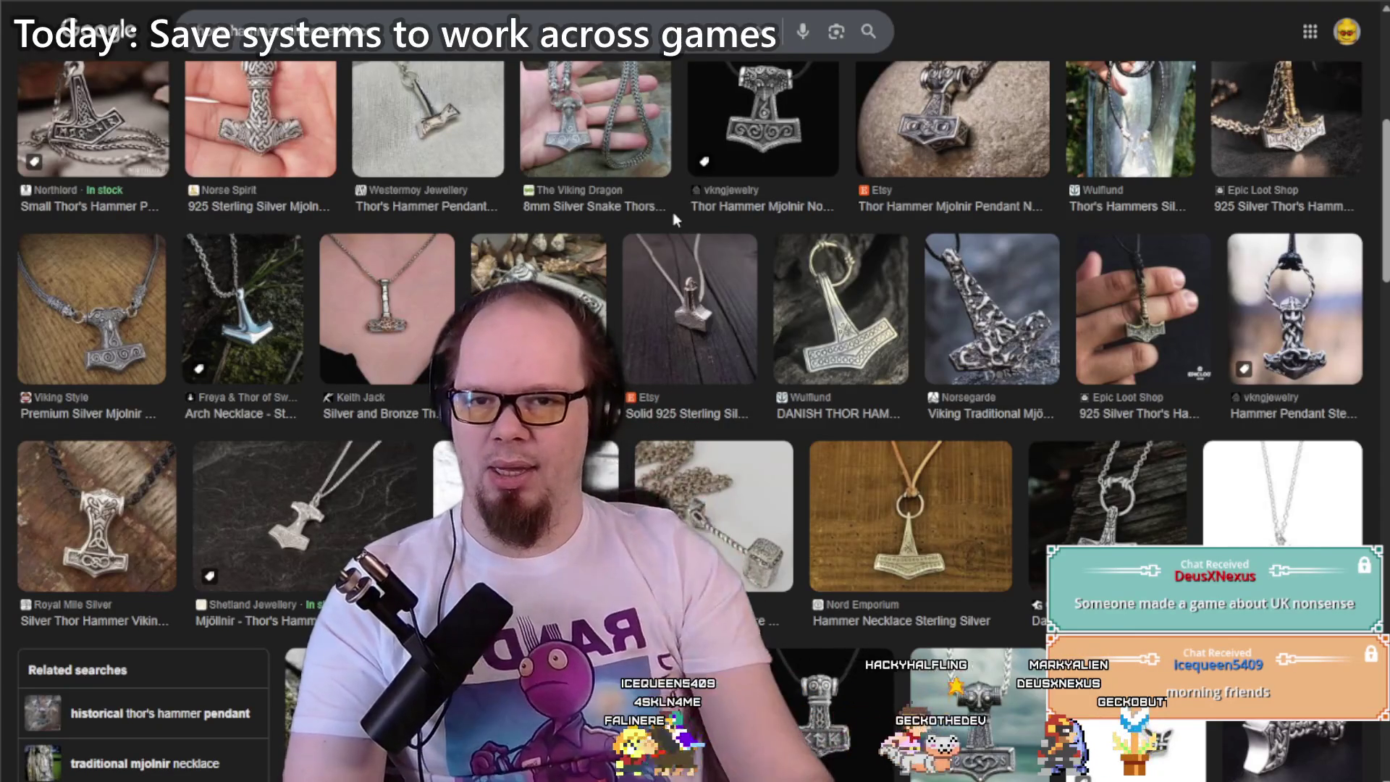
scroll(664, 248, down, 9)
scroll(646, 245, down, 8)
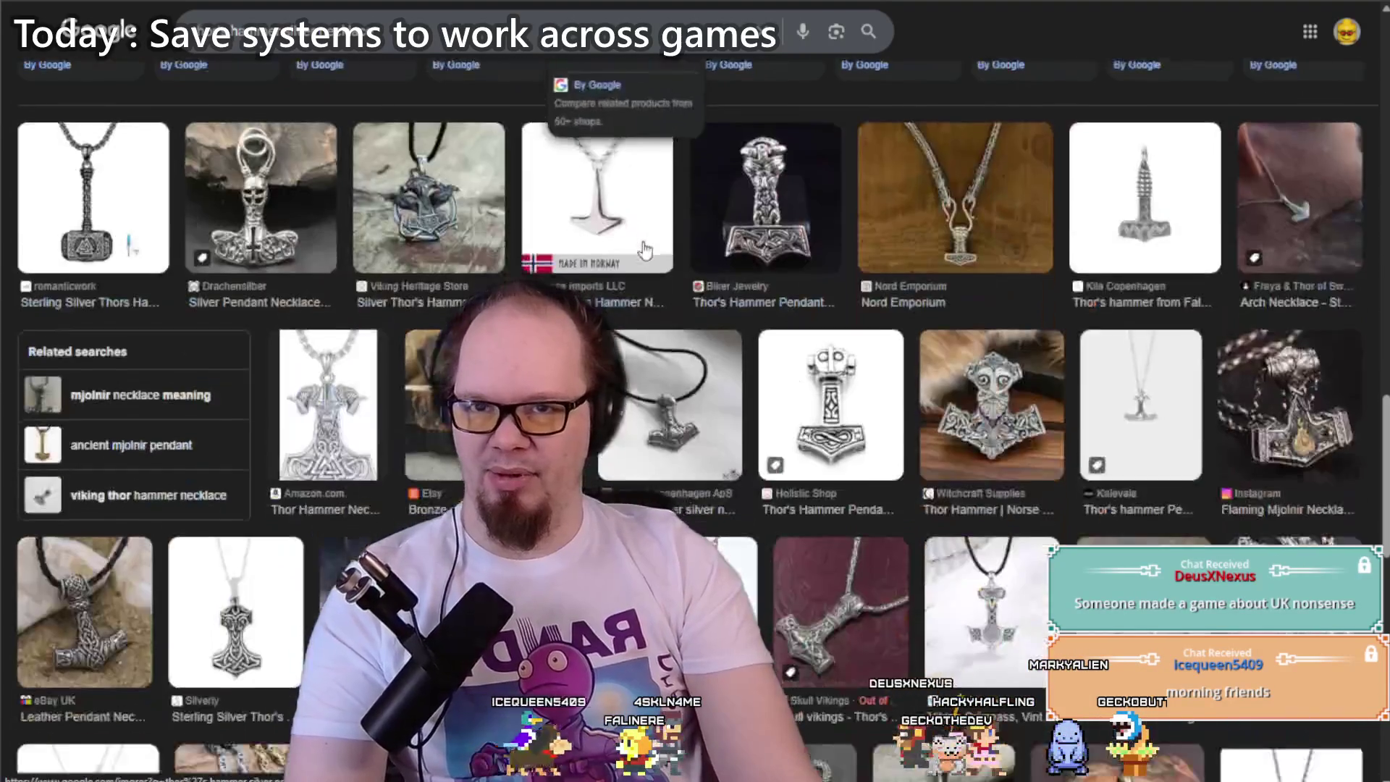
scroll(646, 248, down, 10)
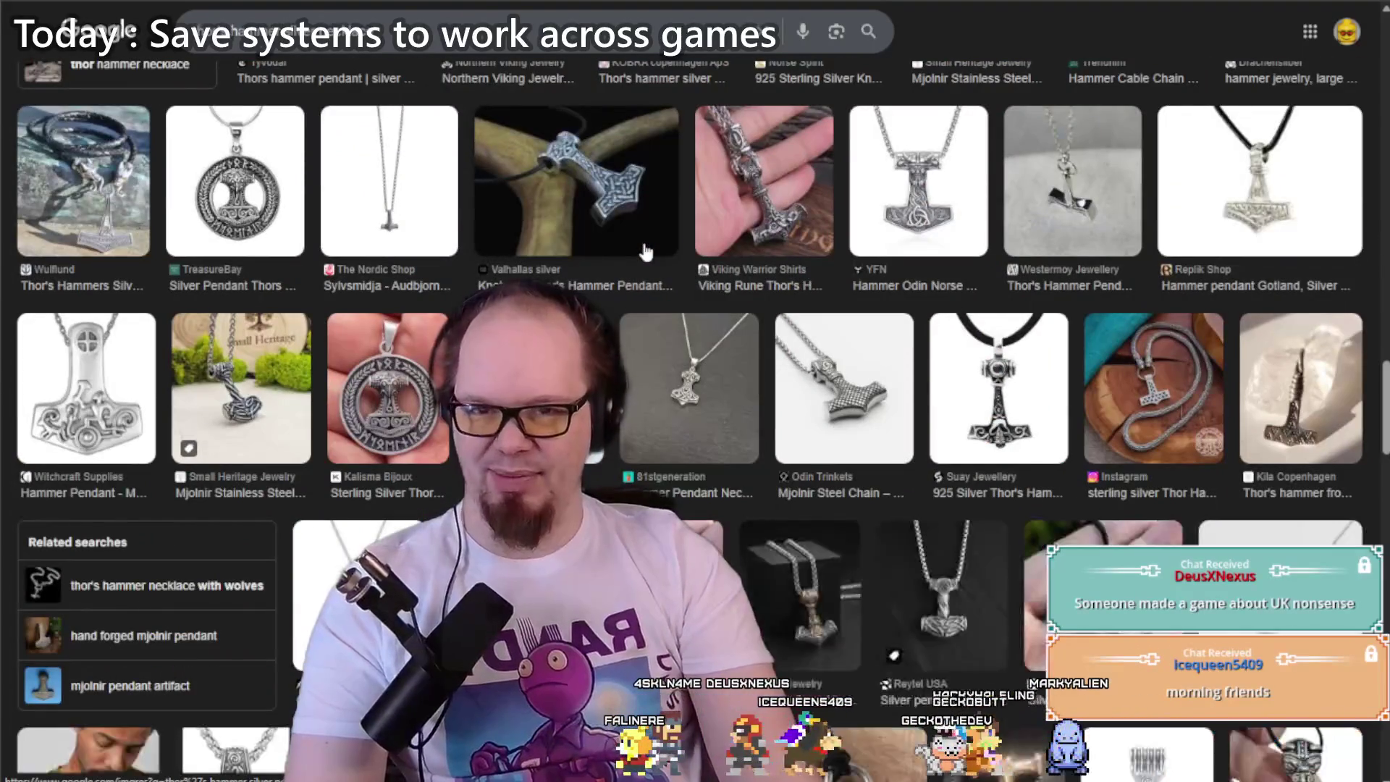
scroll(647, 250, down, 15)
scroll(645, 248, down, 15)
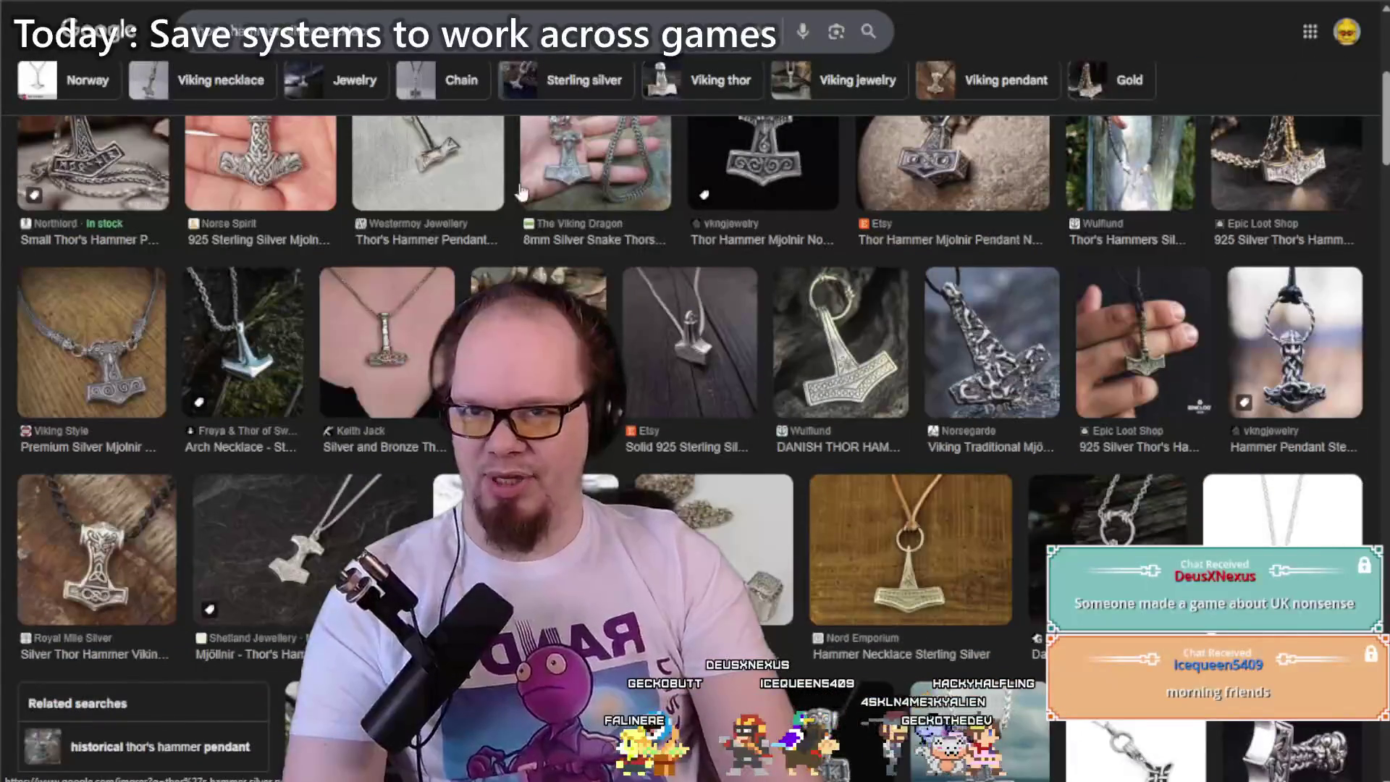
scroll(499, 228, up, 5)
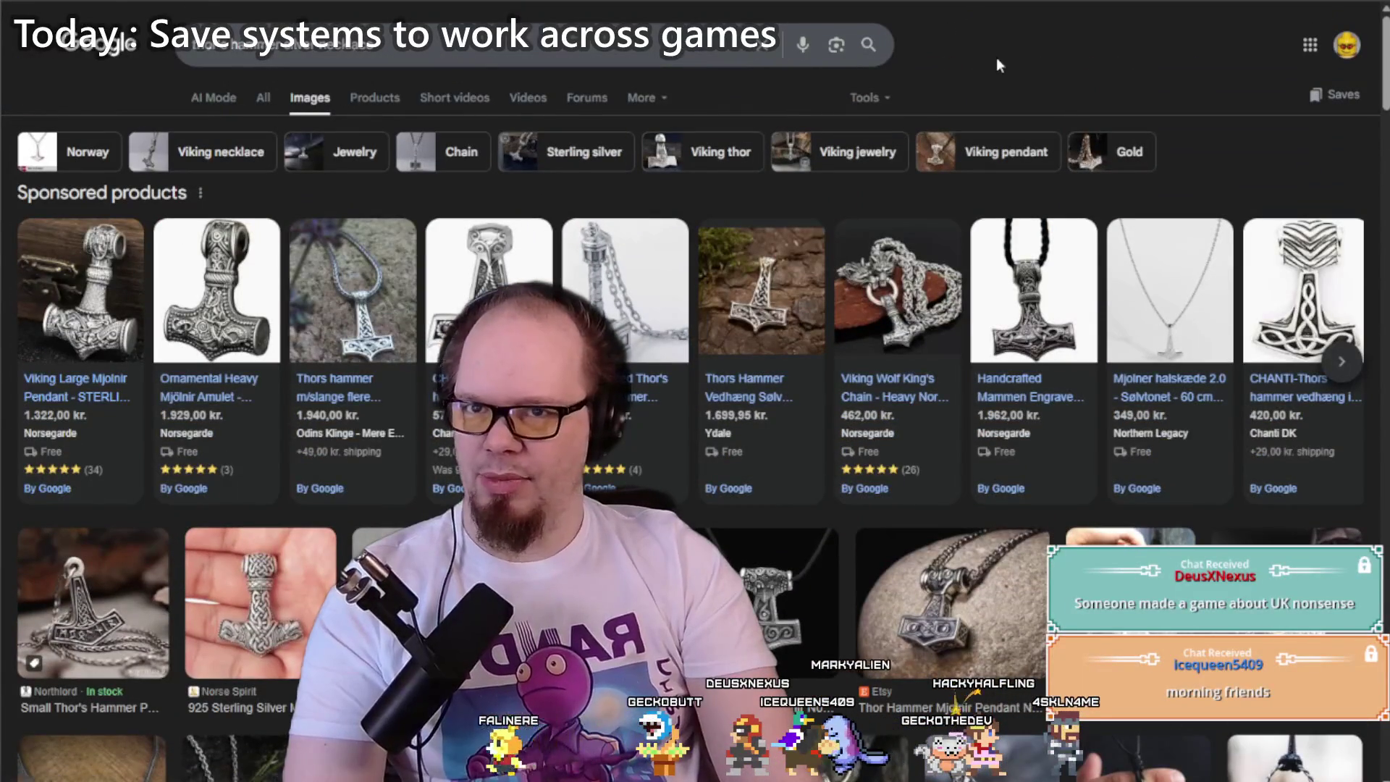
Step: Go back to read the MiniJam XD rules page, then start a fresh Google tab
key(ctrl+Tab)
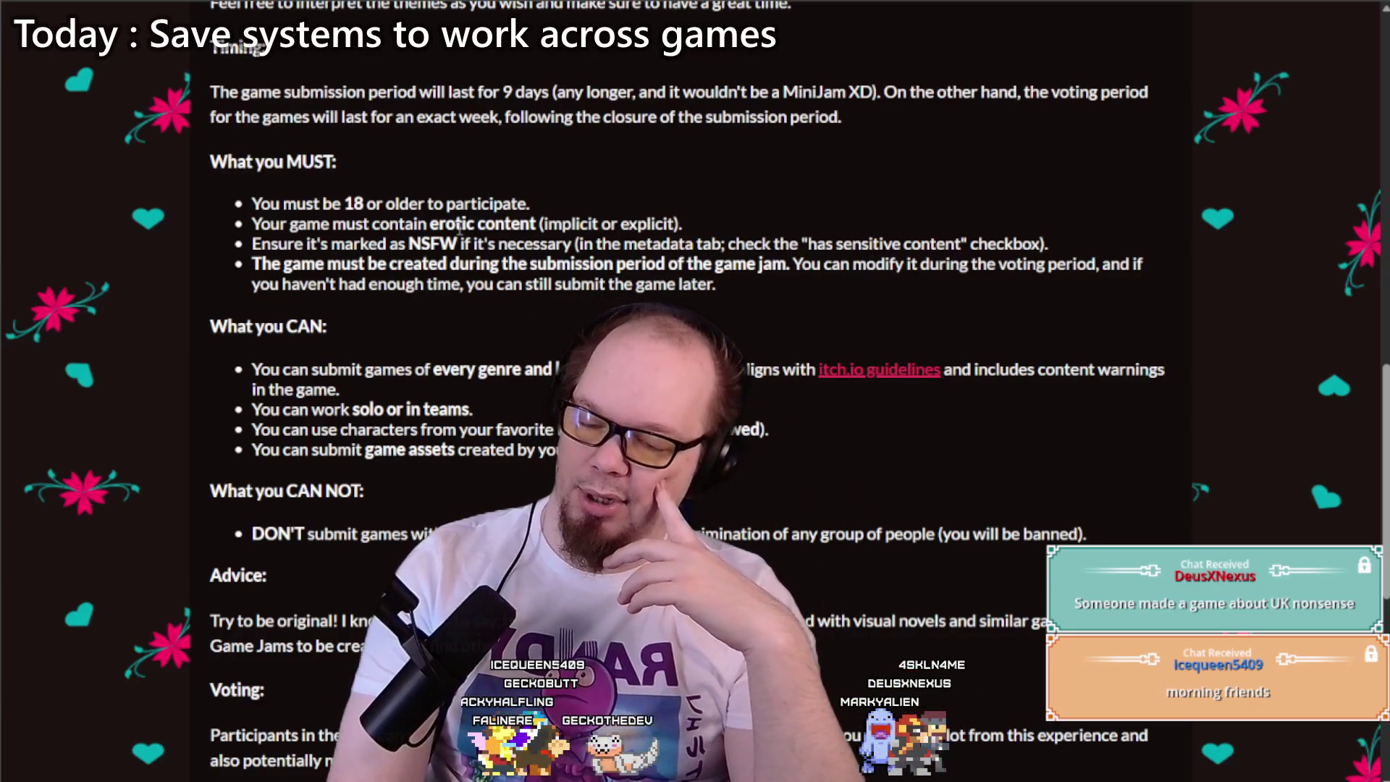
key(alt+Tab)
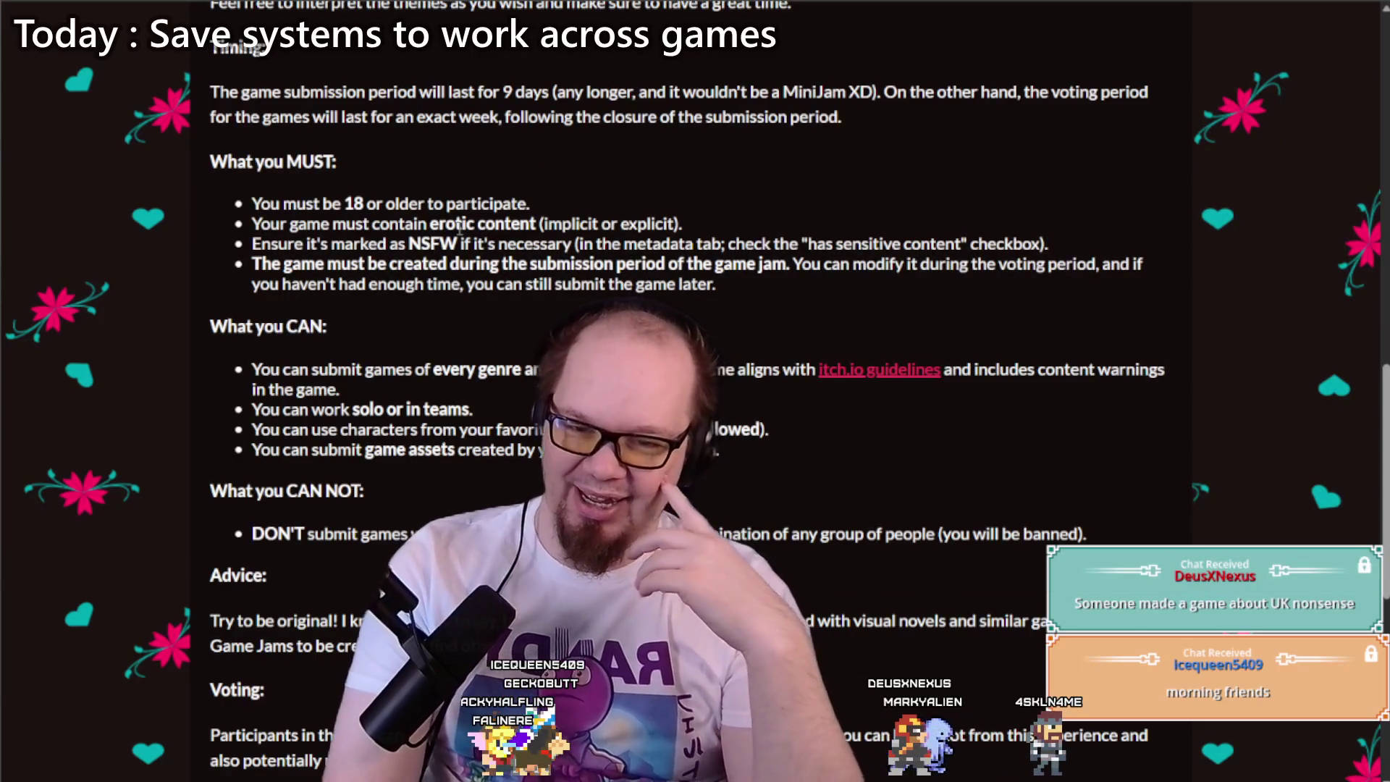
key(ctrl+t)
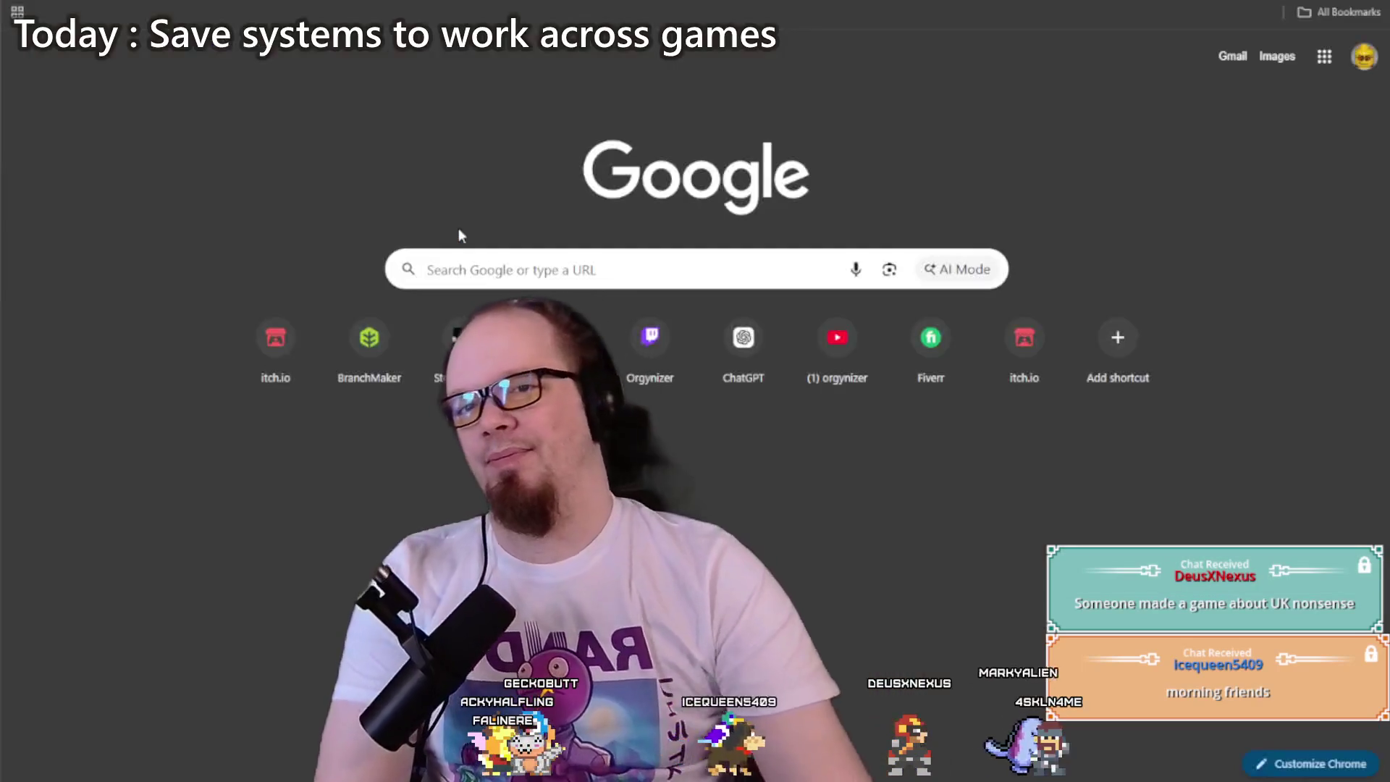
Step: Search Google Images for 'us flag civil war'
text(us)
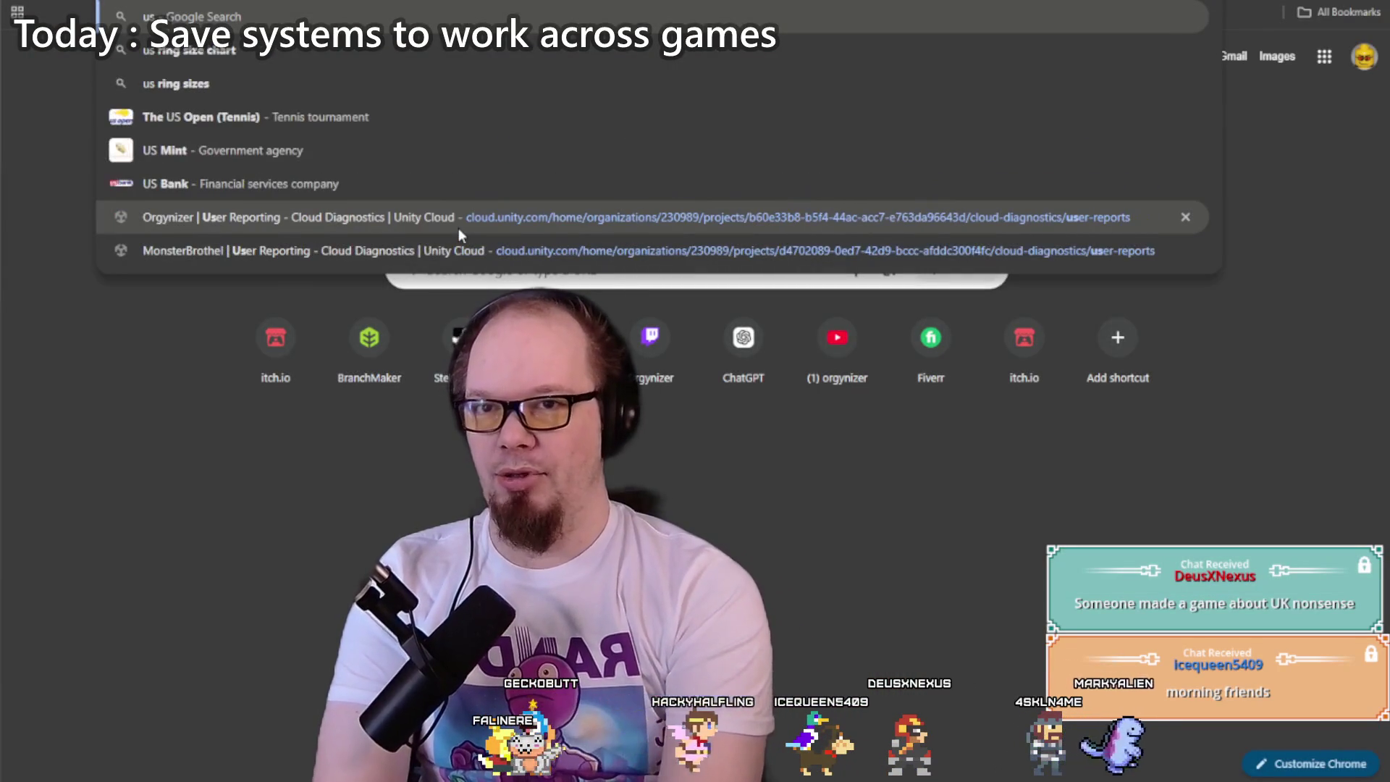
text( flag)
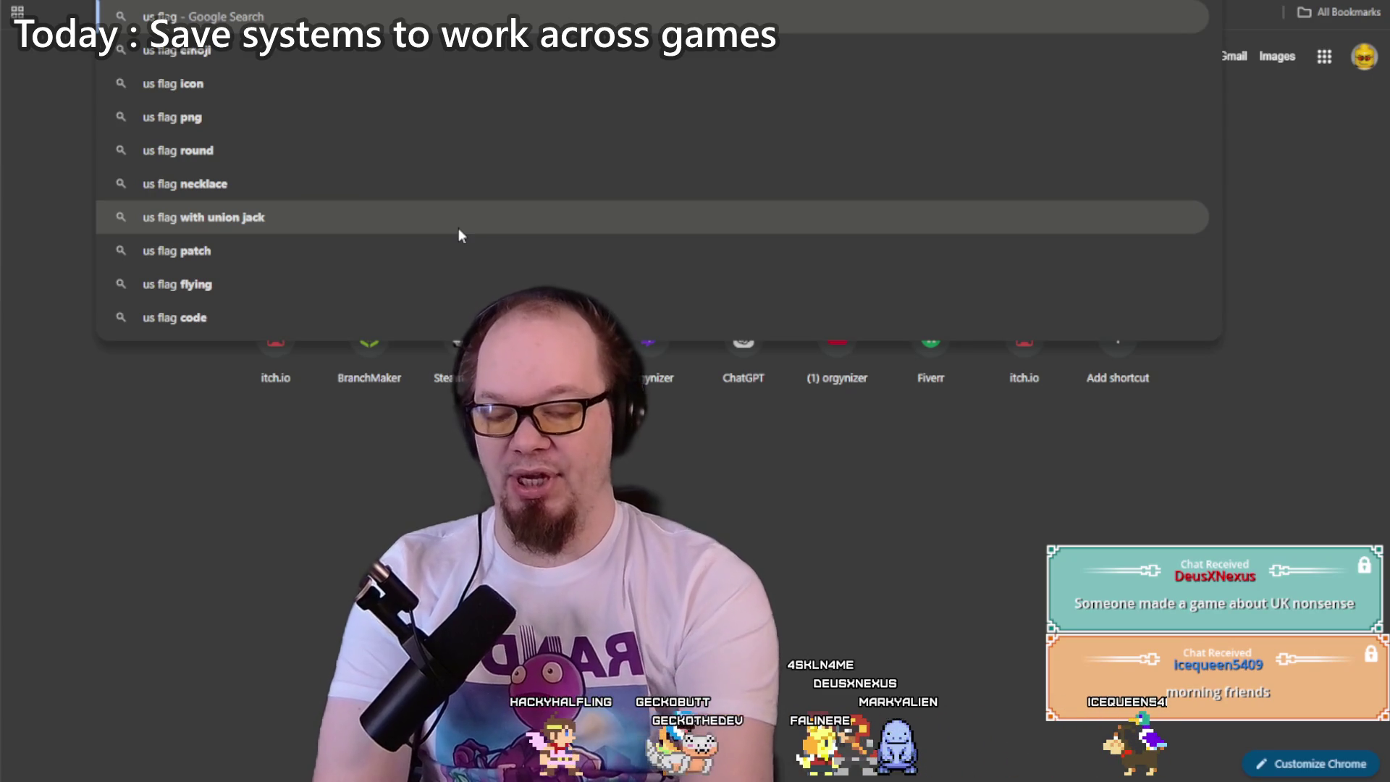
text(civil war)
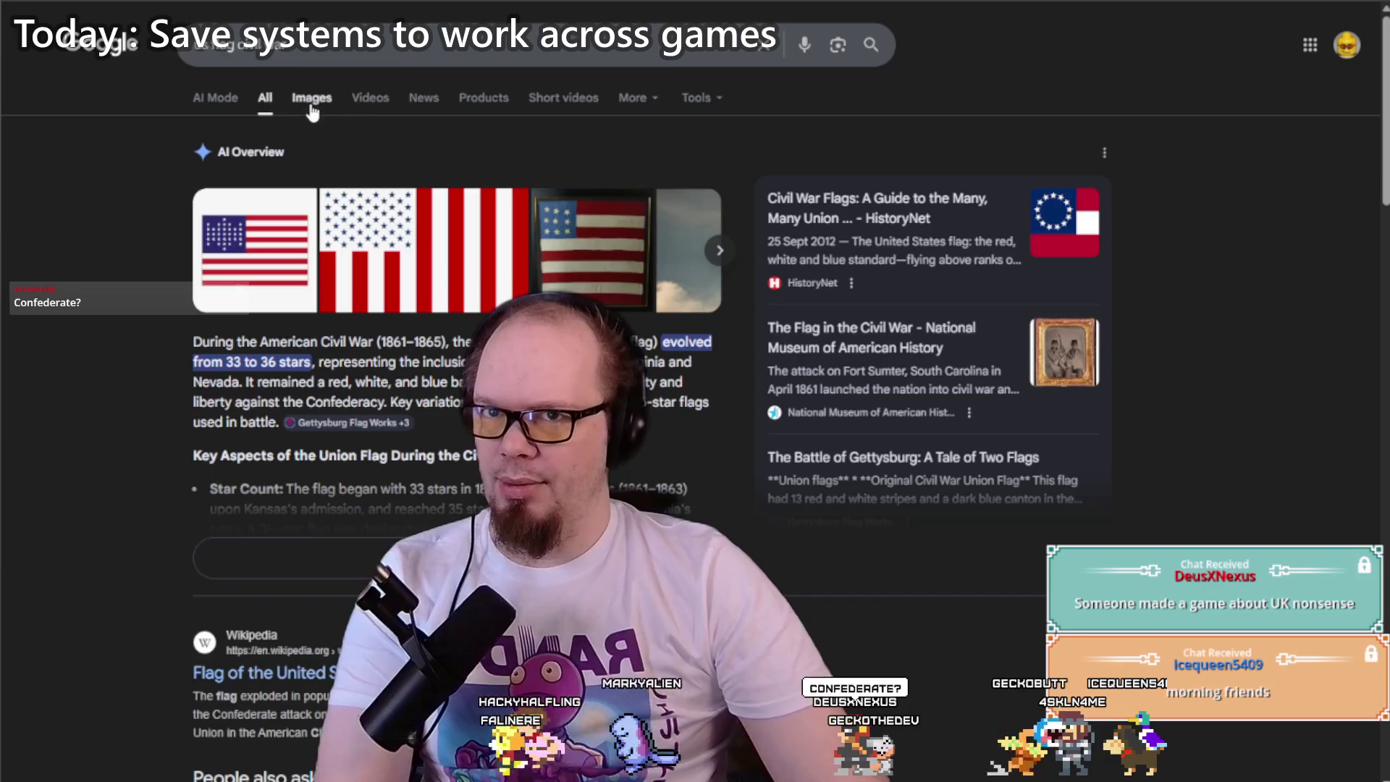
click(310, 100)
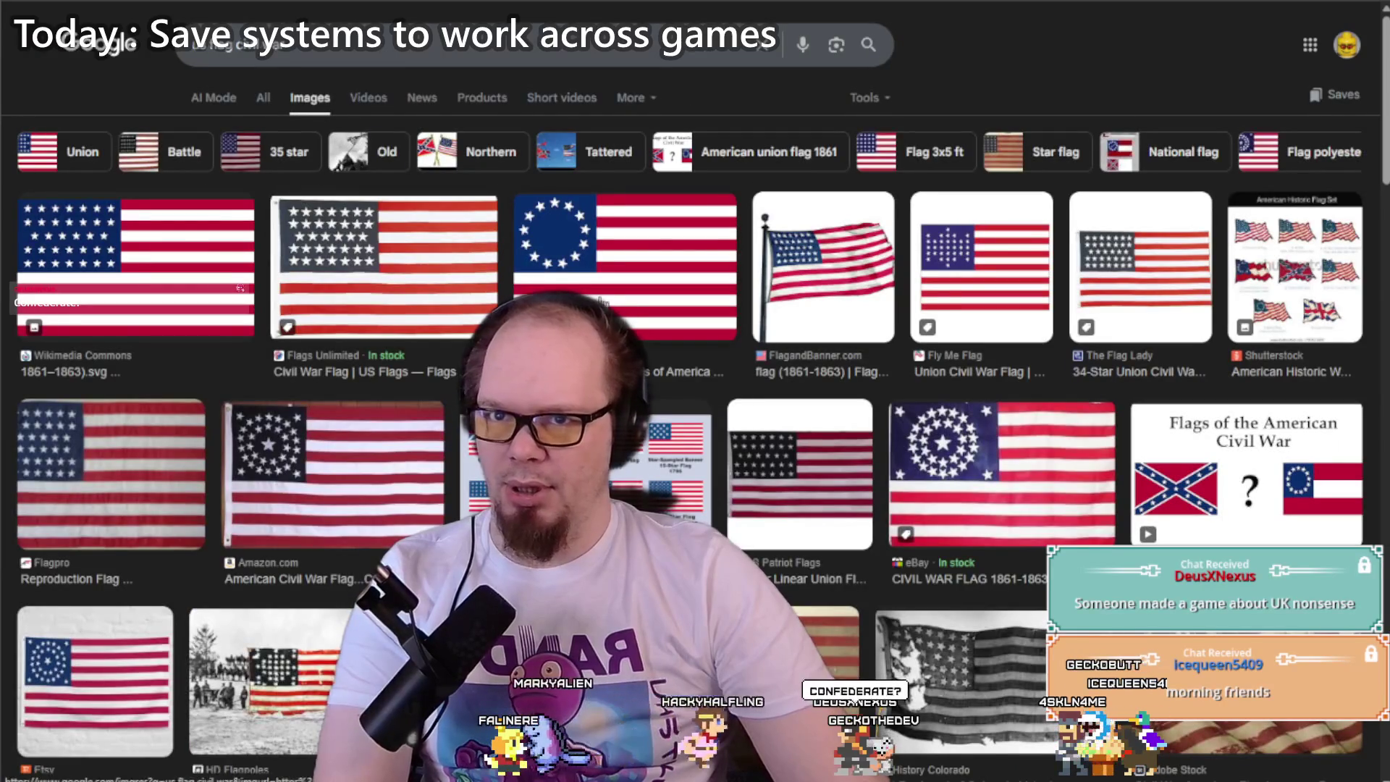
scroll(605, 293, down, 8)
Step: Preview the Confederate battle flag result and scroll through more civil war flag images
click(700, 247)
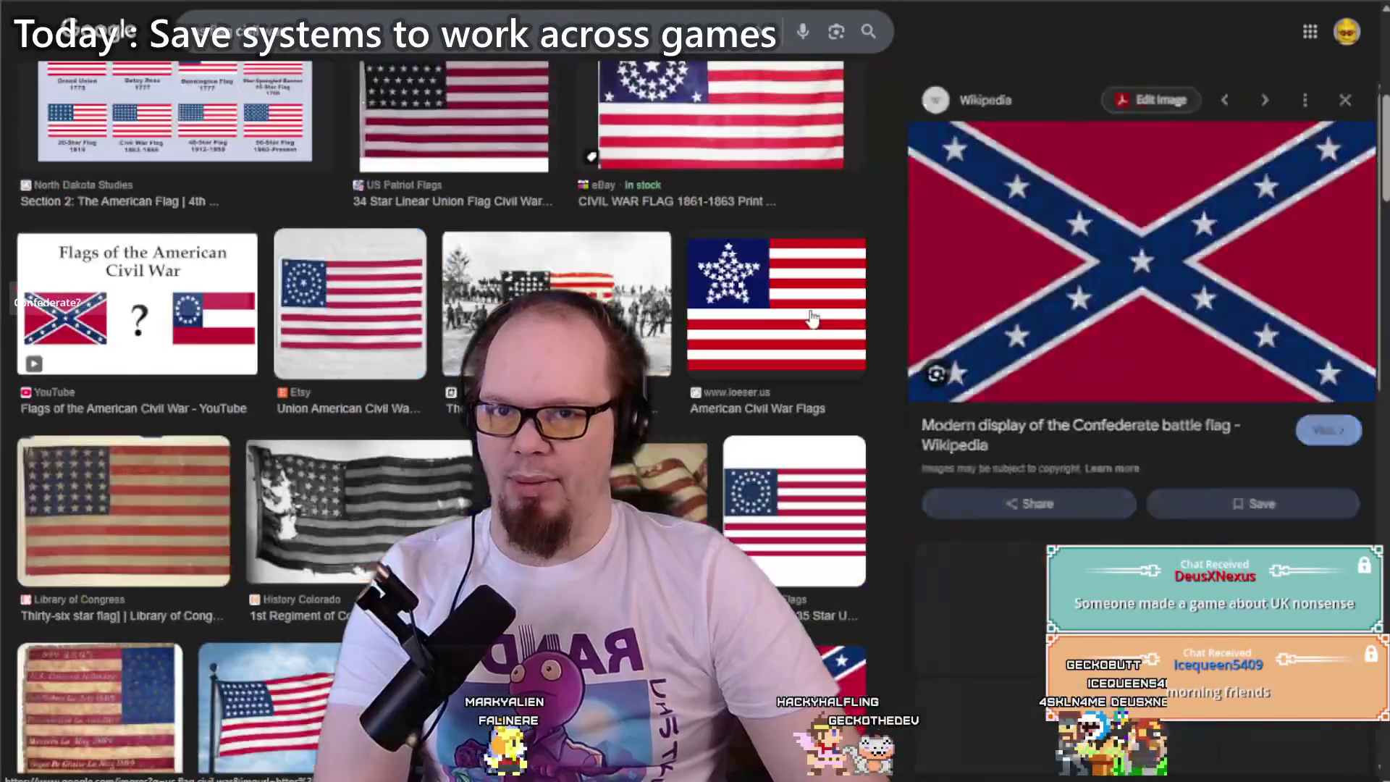
scroll(511, 210, up, 5)
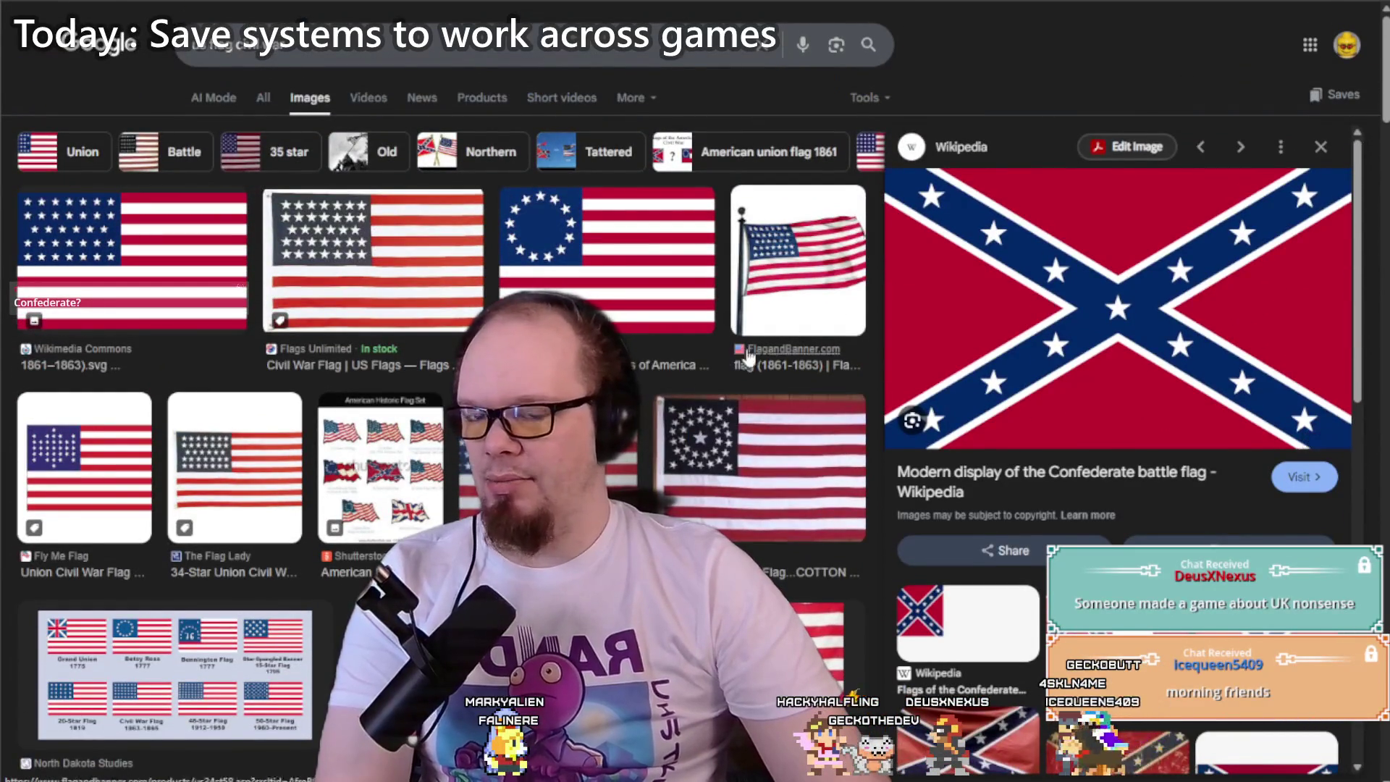
scroll(664, 385, down, 8)
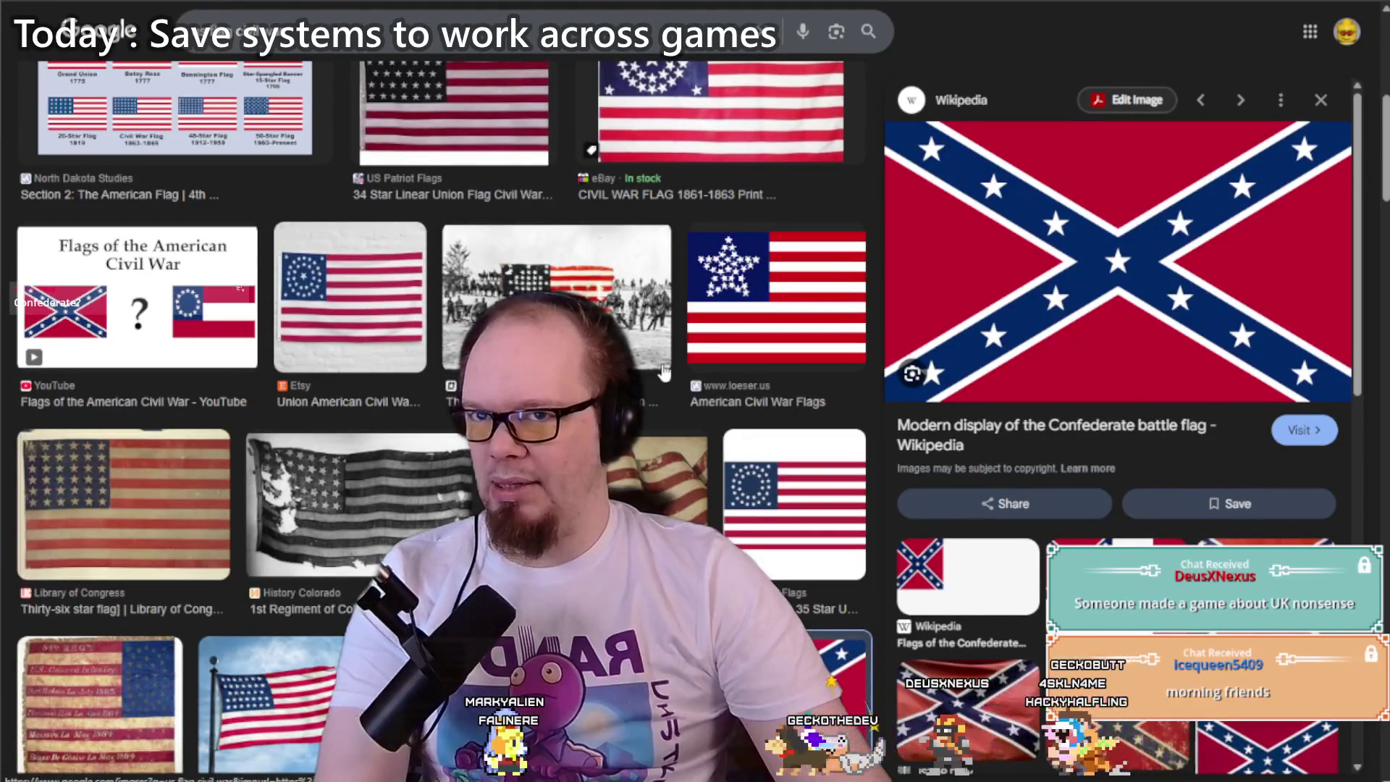
scroll(665, 385, up, 8)
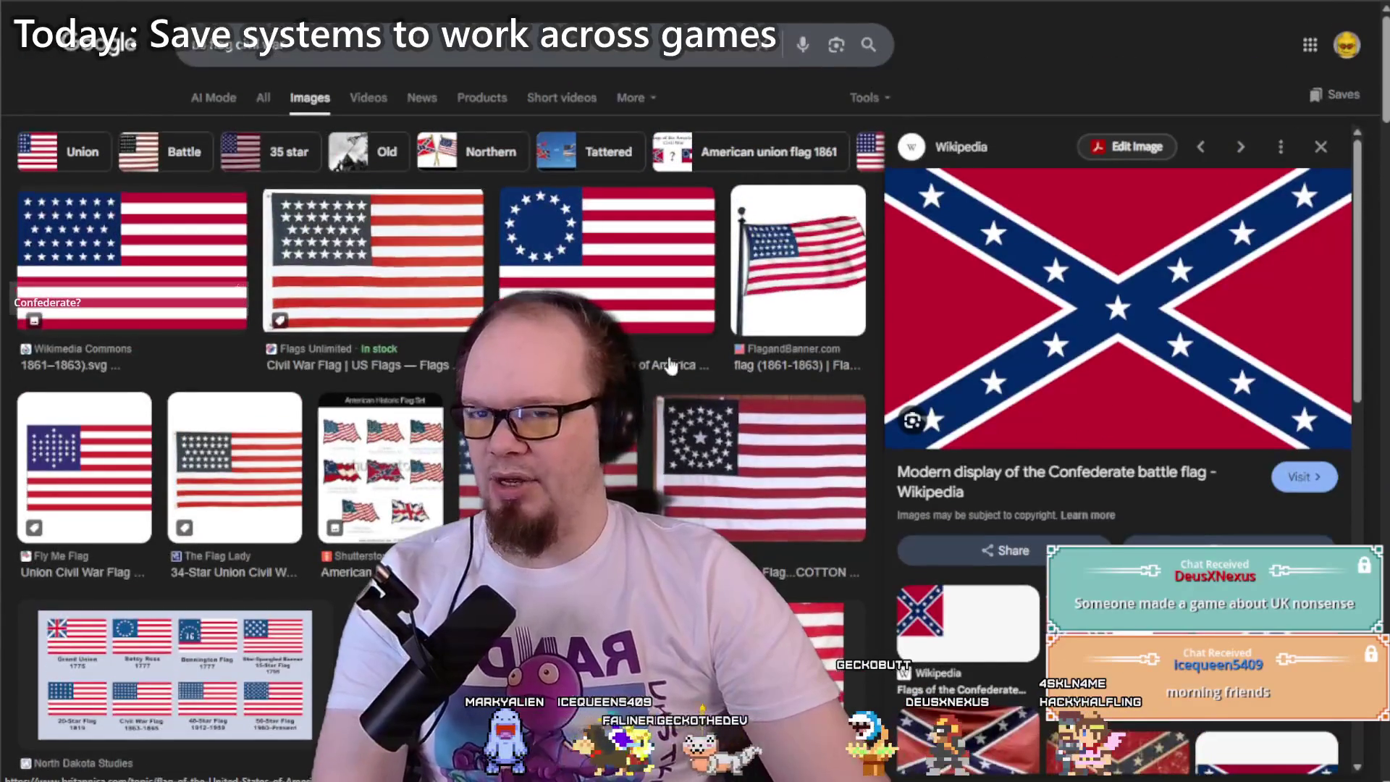
scroll(669, 366, down, 9)
scroll(673, 364, down, 10)
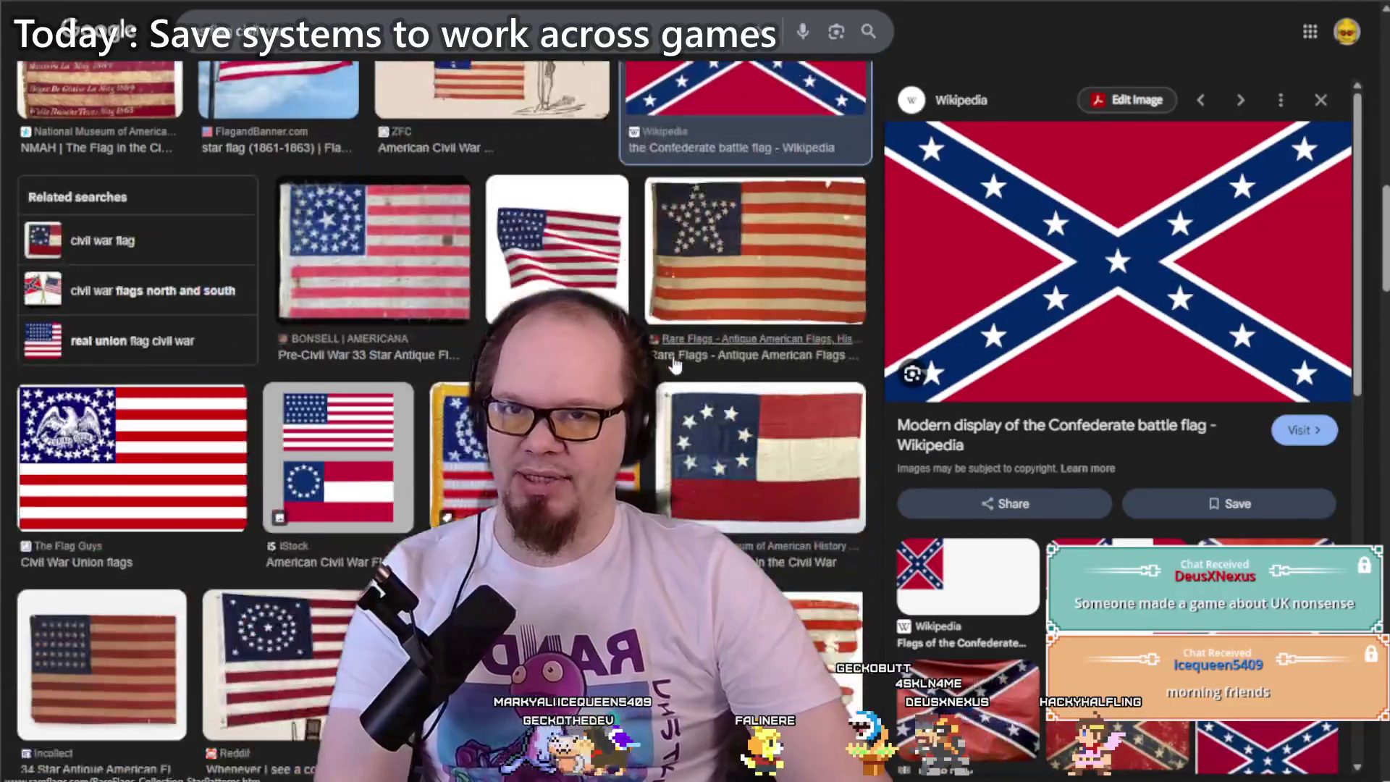
scroll(673, 364, down, 8)
scroll(673, 365, down, 8)
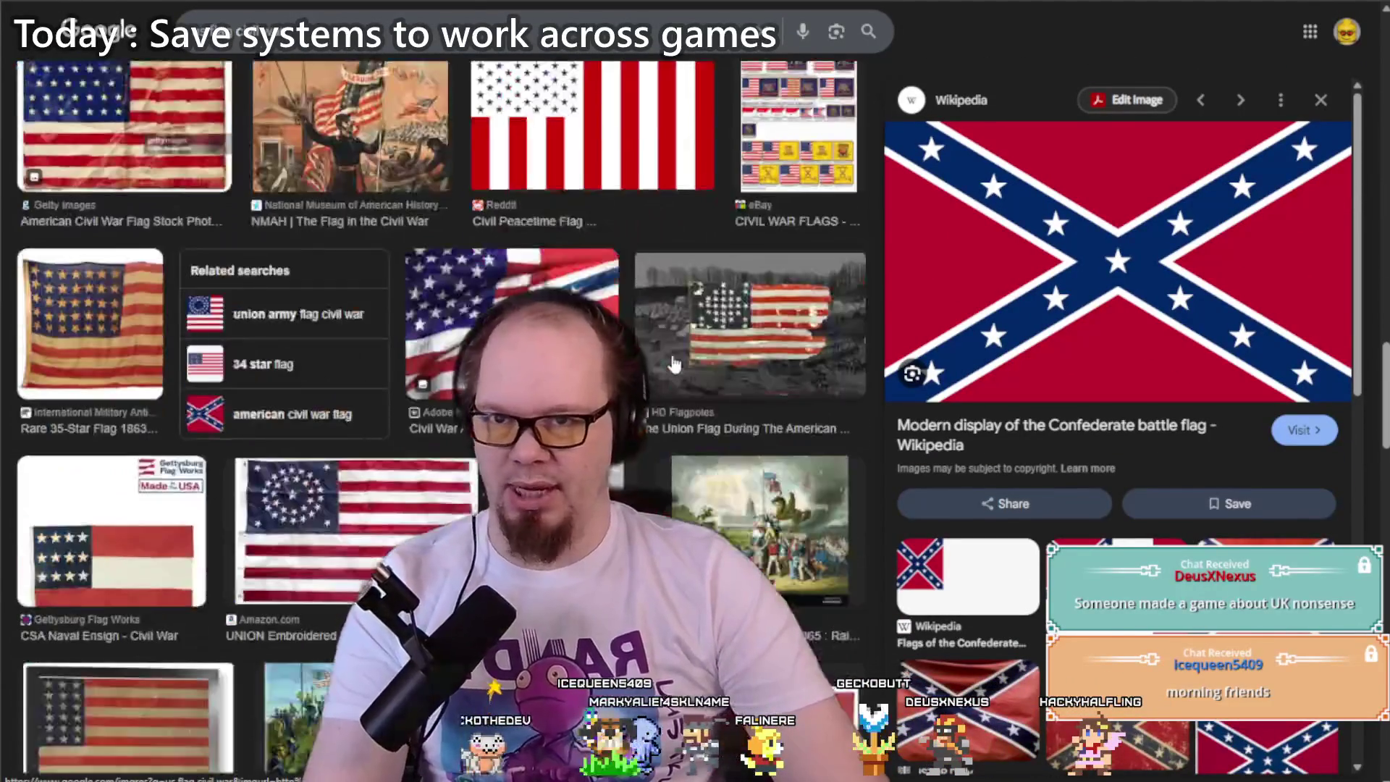
scroll(673, 364, up, 6)
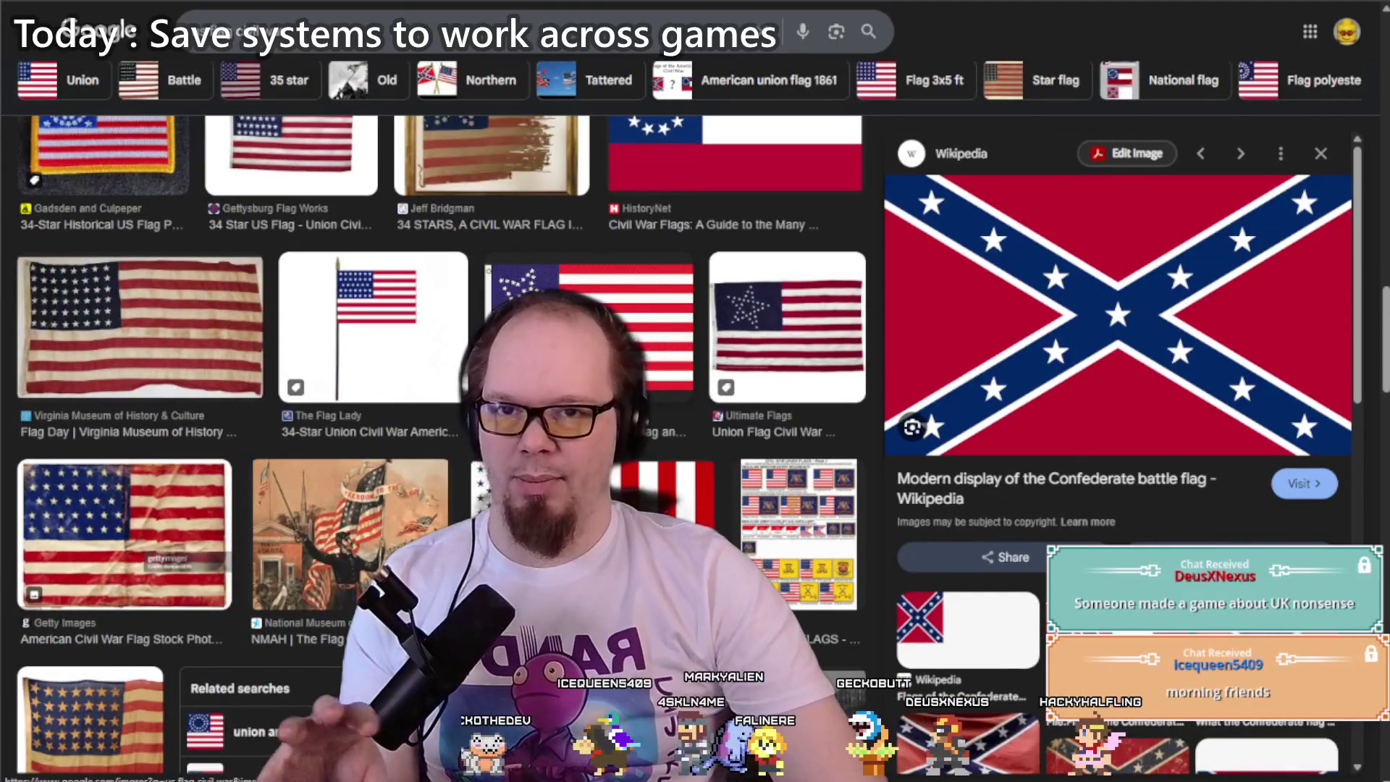
scroll(673, 364, down, 2)
scroll(673, 365, down, 5)
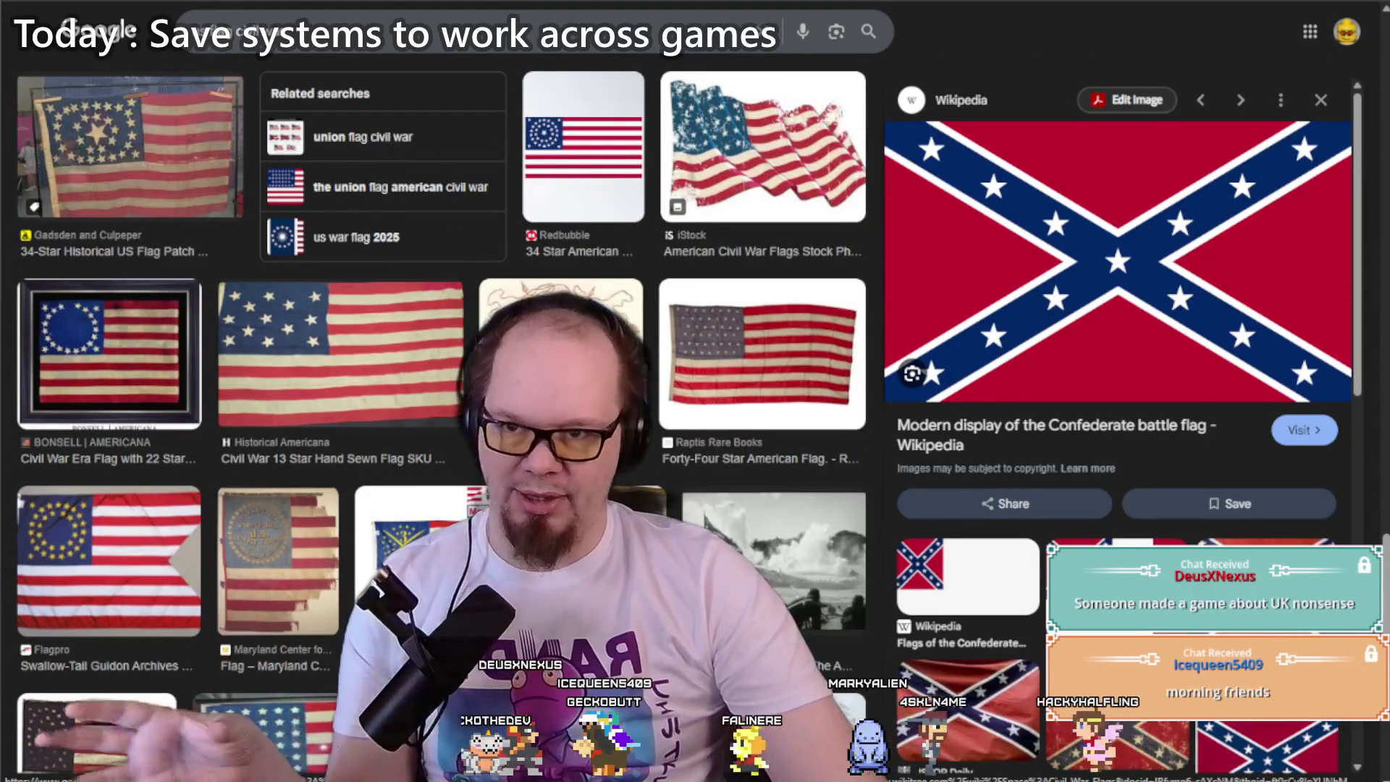
scroll(673, 364, down, 6)
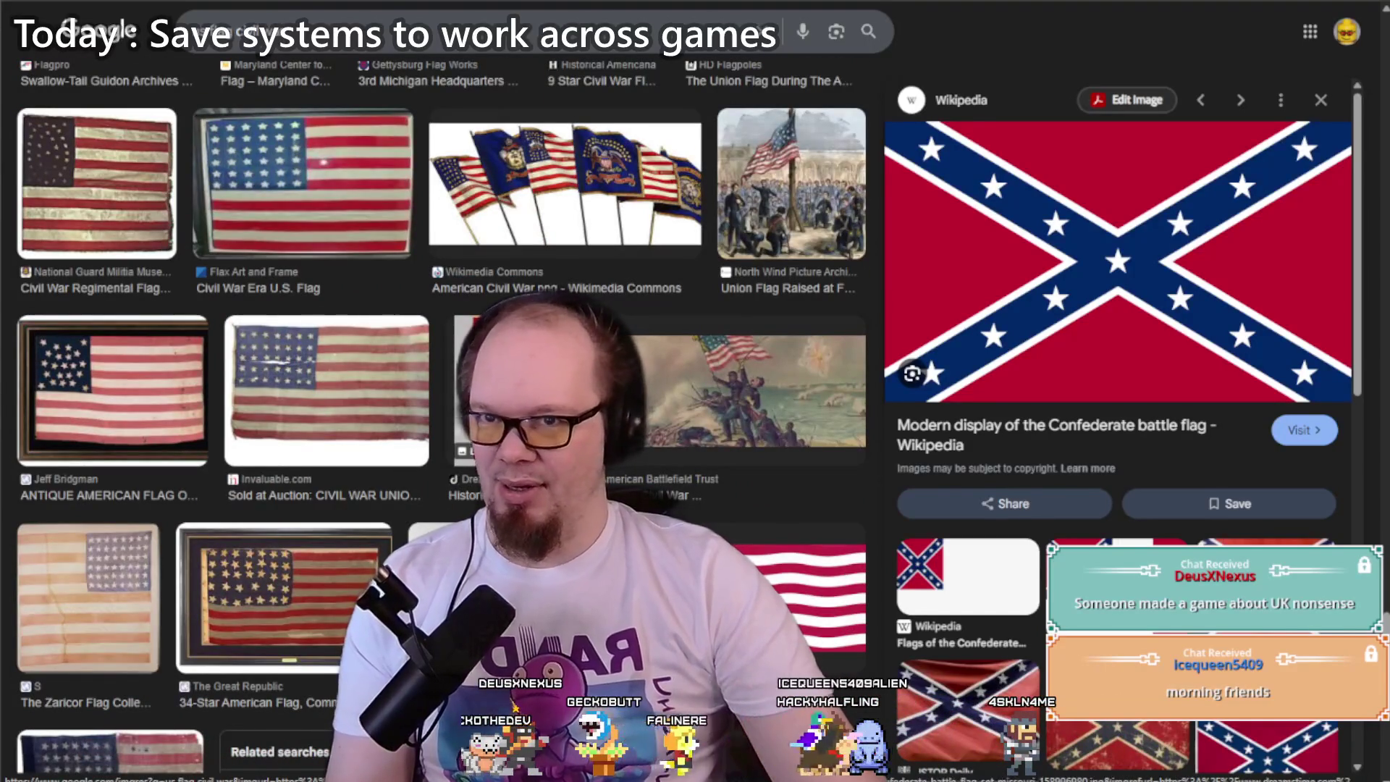
Step: Preview the Confederate military battle flags chart, then switch to the jam rules tab
click(536, 383)
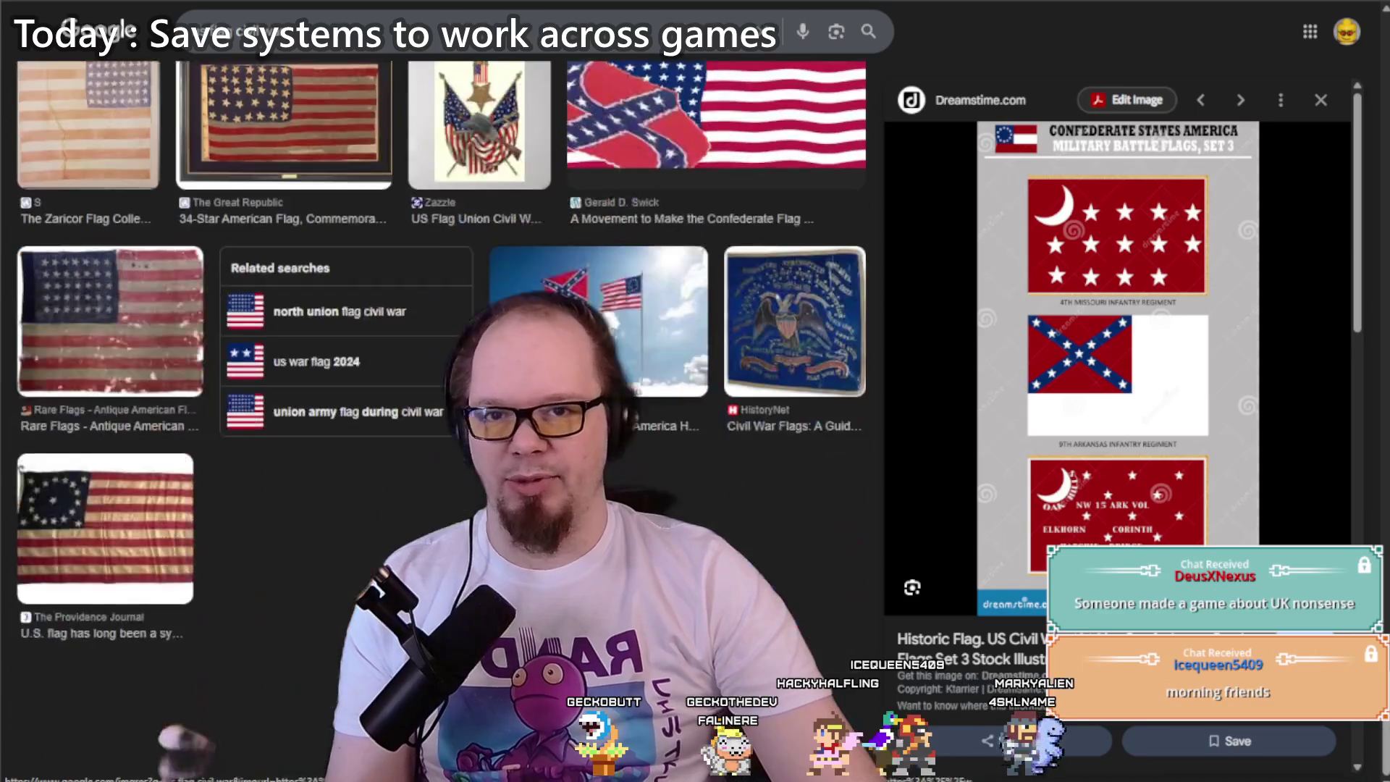
scroll(435, 362, down, 5)
scroll(434, 435, up, 5)
scroll(434, 435, down, 10)
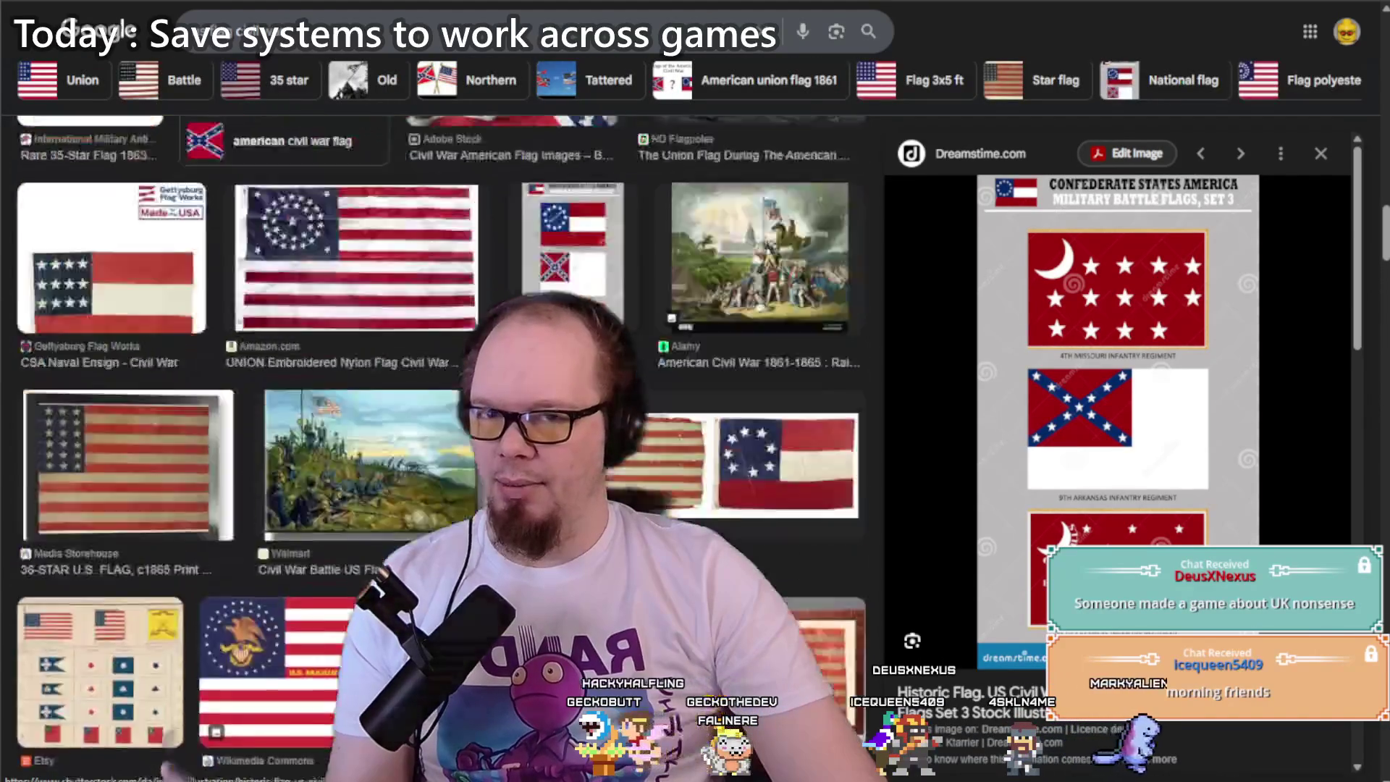
scroll(435, 434, up, 15)
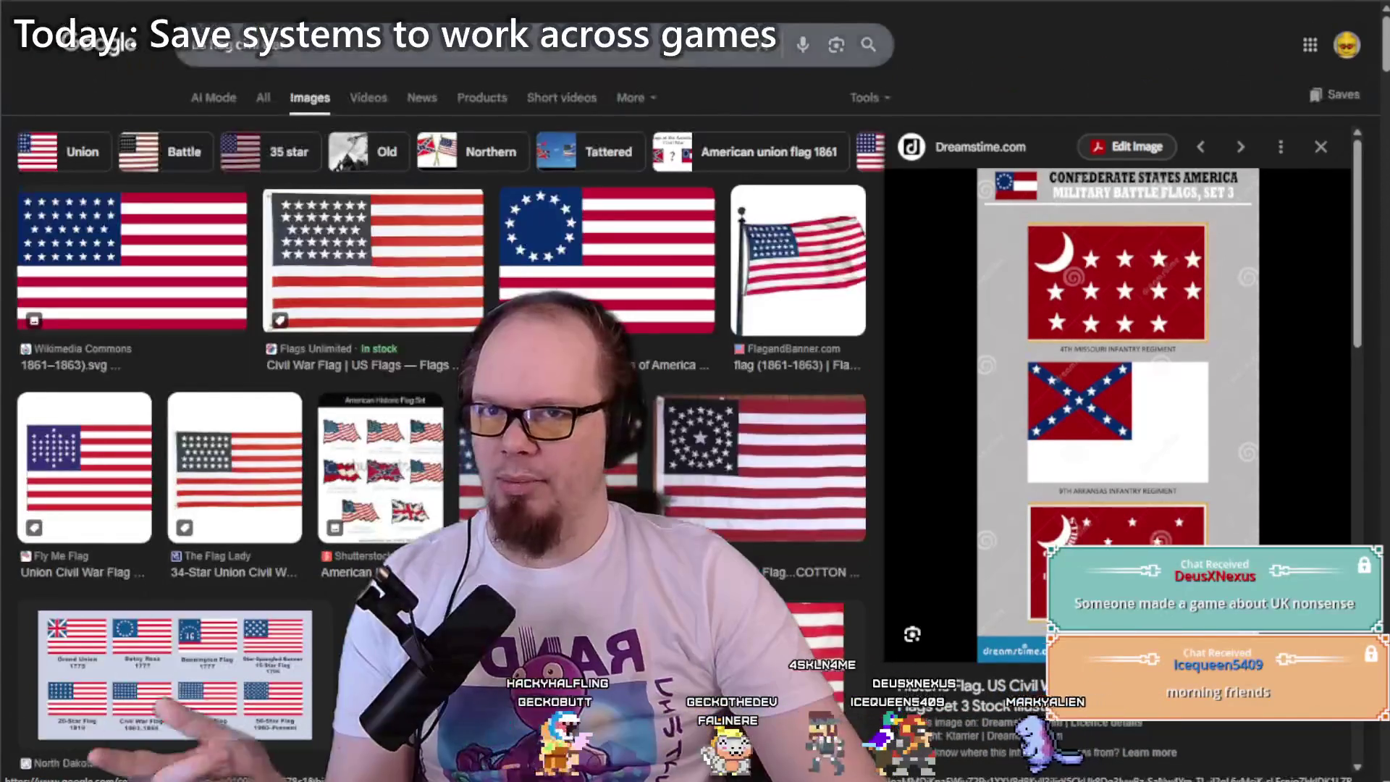
key(ctrl+Tab)
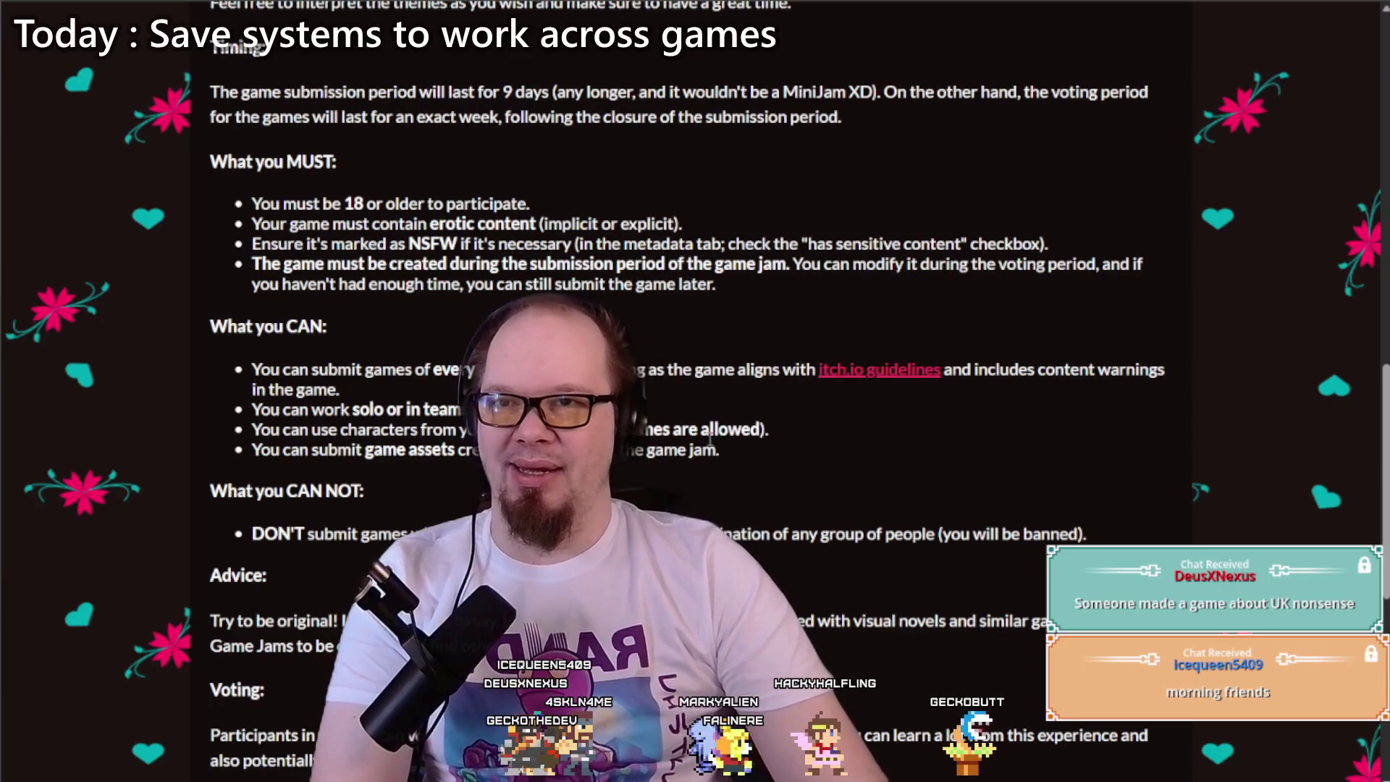
Step: Read through the NSFW MiniJam rules list, scrolling down and back to the top
mouse_move(688, 447)
mouse_down()
mouse_move(652, 371)
mouse_move(252, 220)
mouse_up()
click(610, 291)
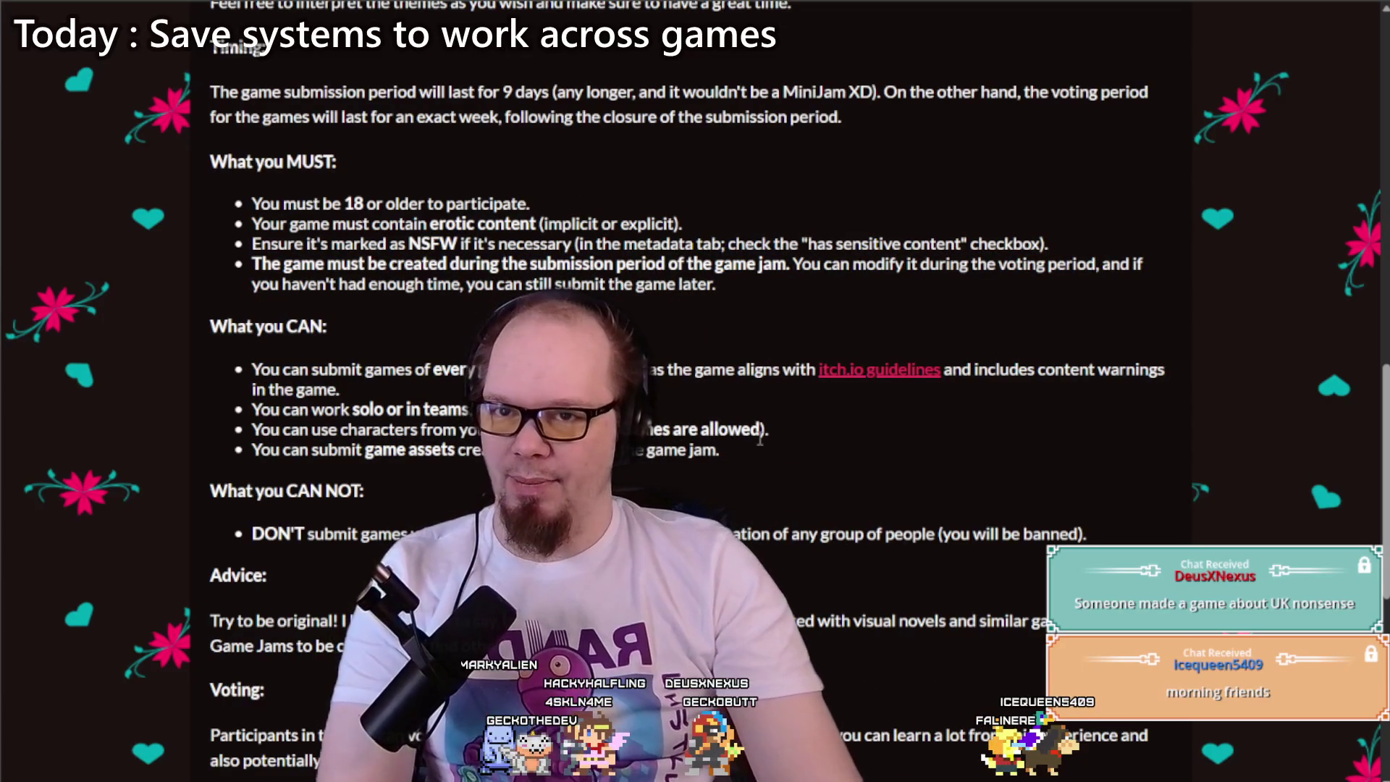
scroll(760, 435, down, 8)
scroll(695, 391, up, 15)
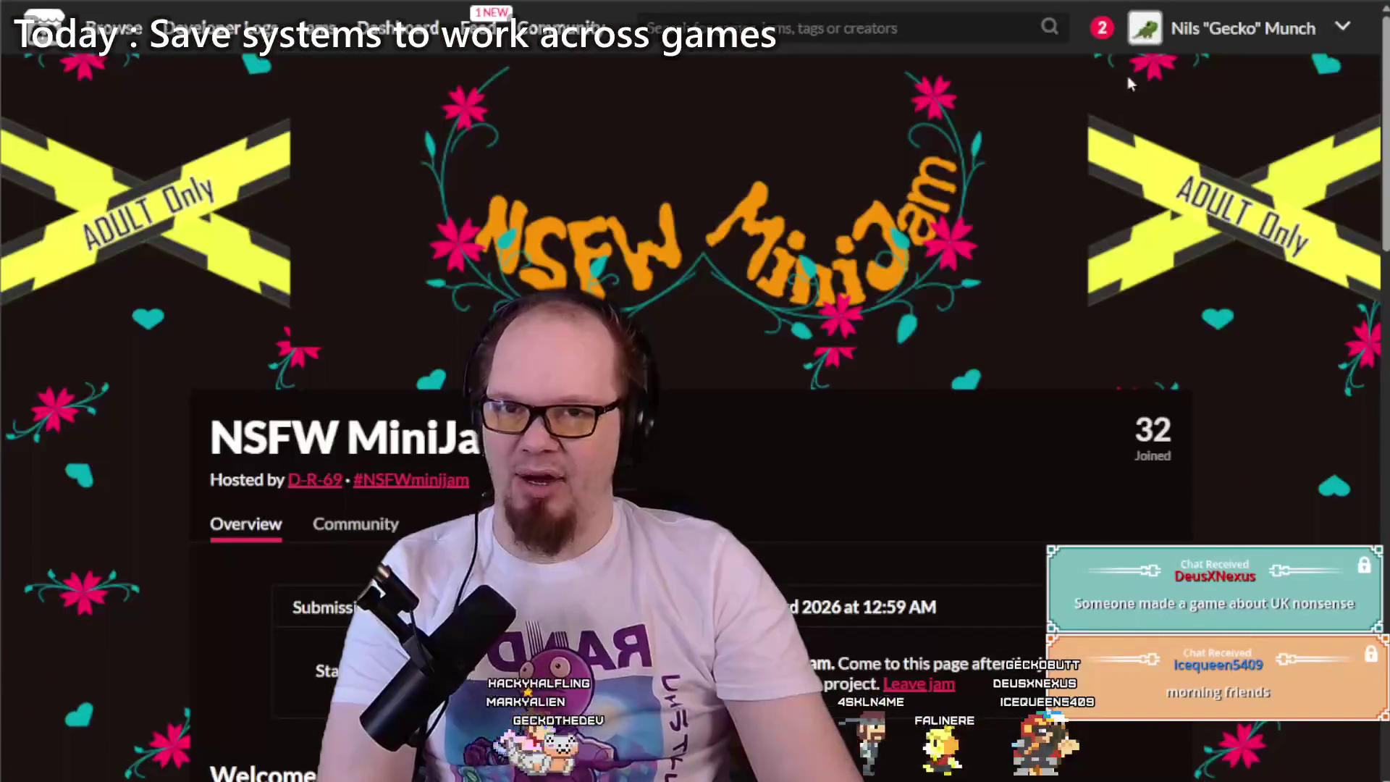
Step: Check the two itch.io notifications, go back to the jam page, and open the profile
click(1101, 39)
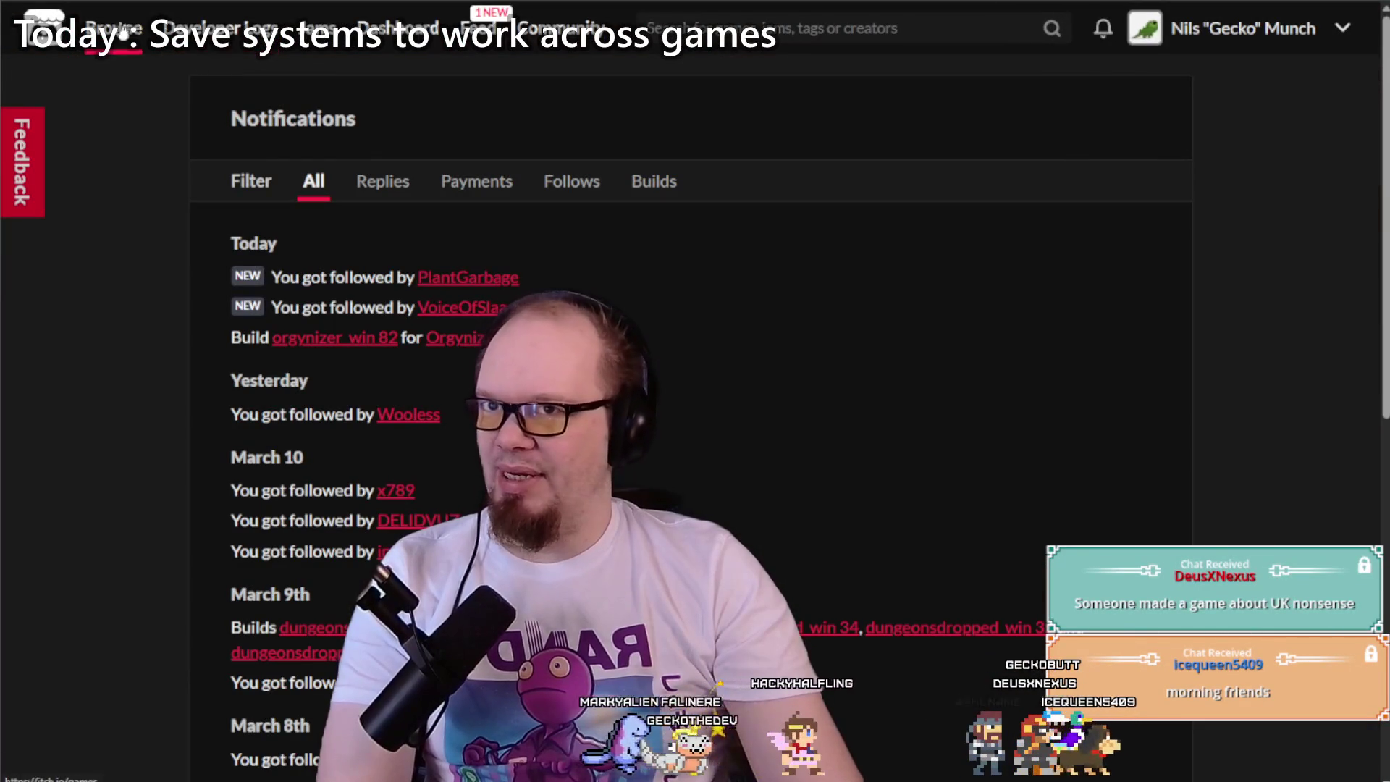
key(alt+Left)
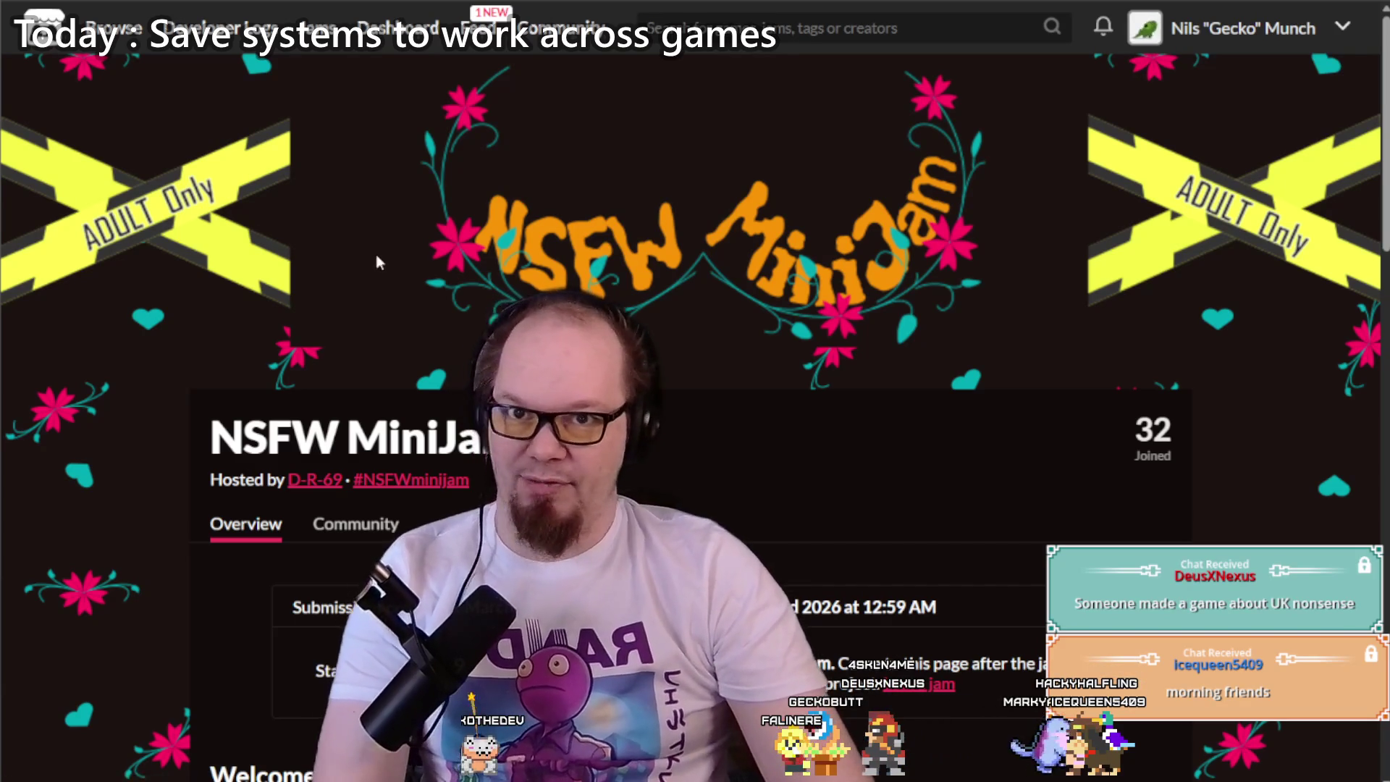
mouse_move(116, 29)
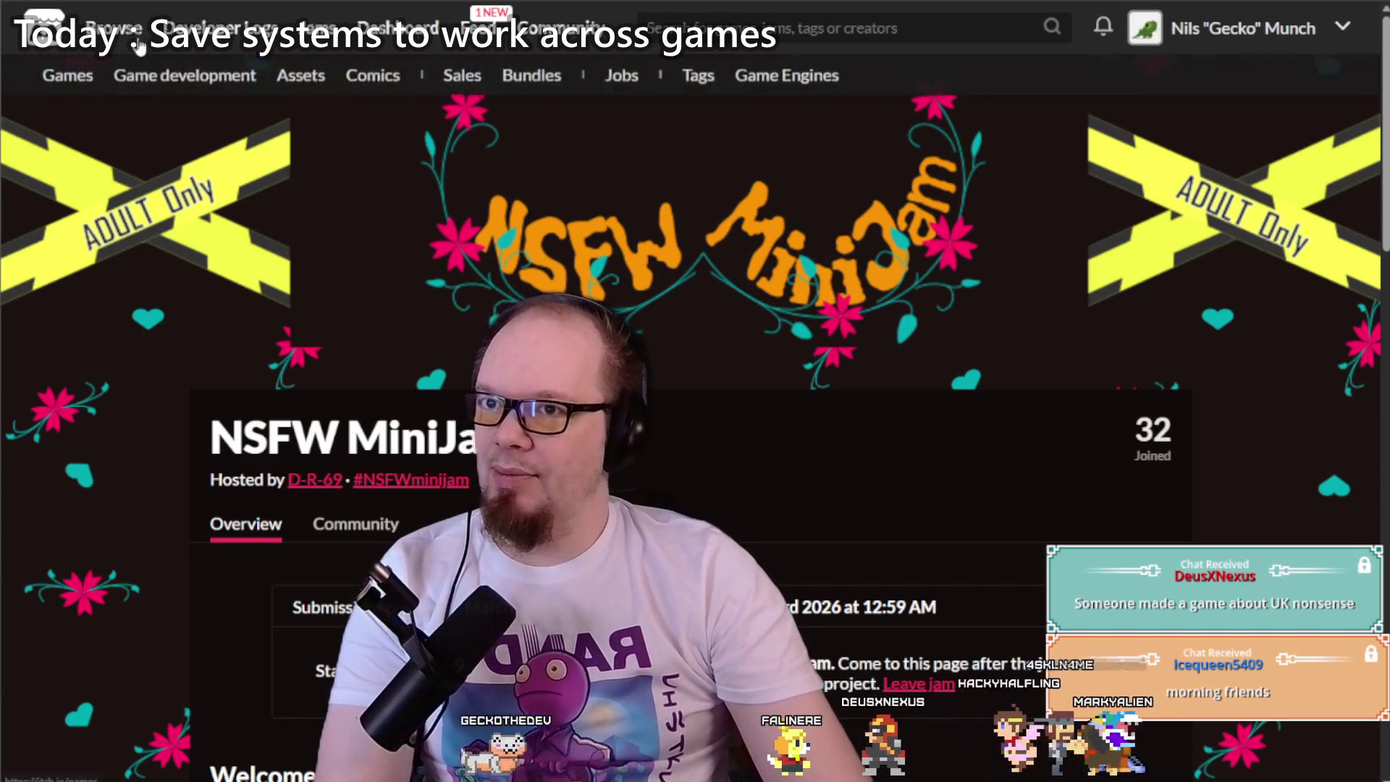
click(1180, 31)
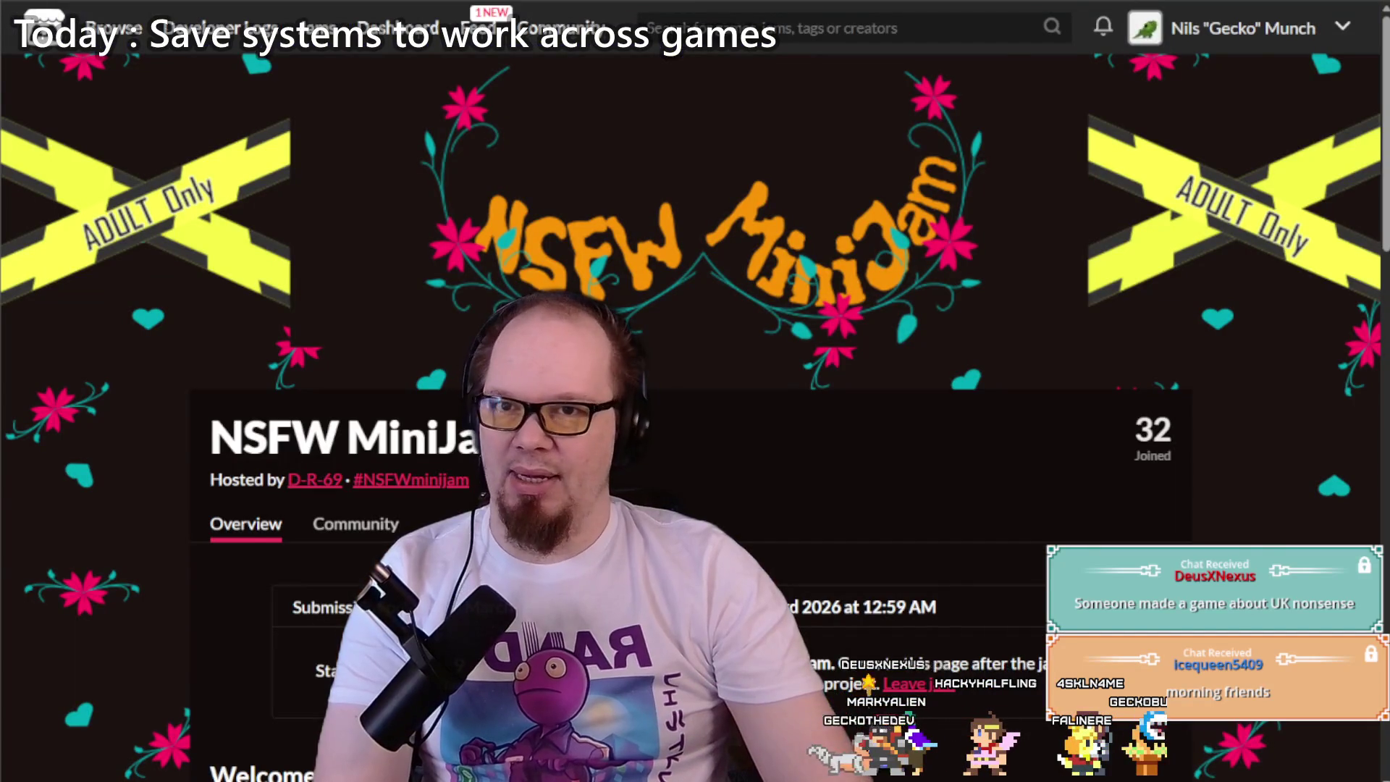
key(ctrl+Tab)
scroll(554, 277, up, 8)
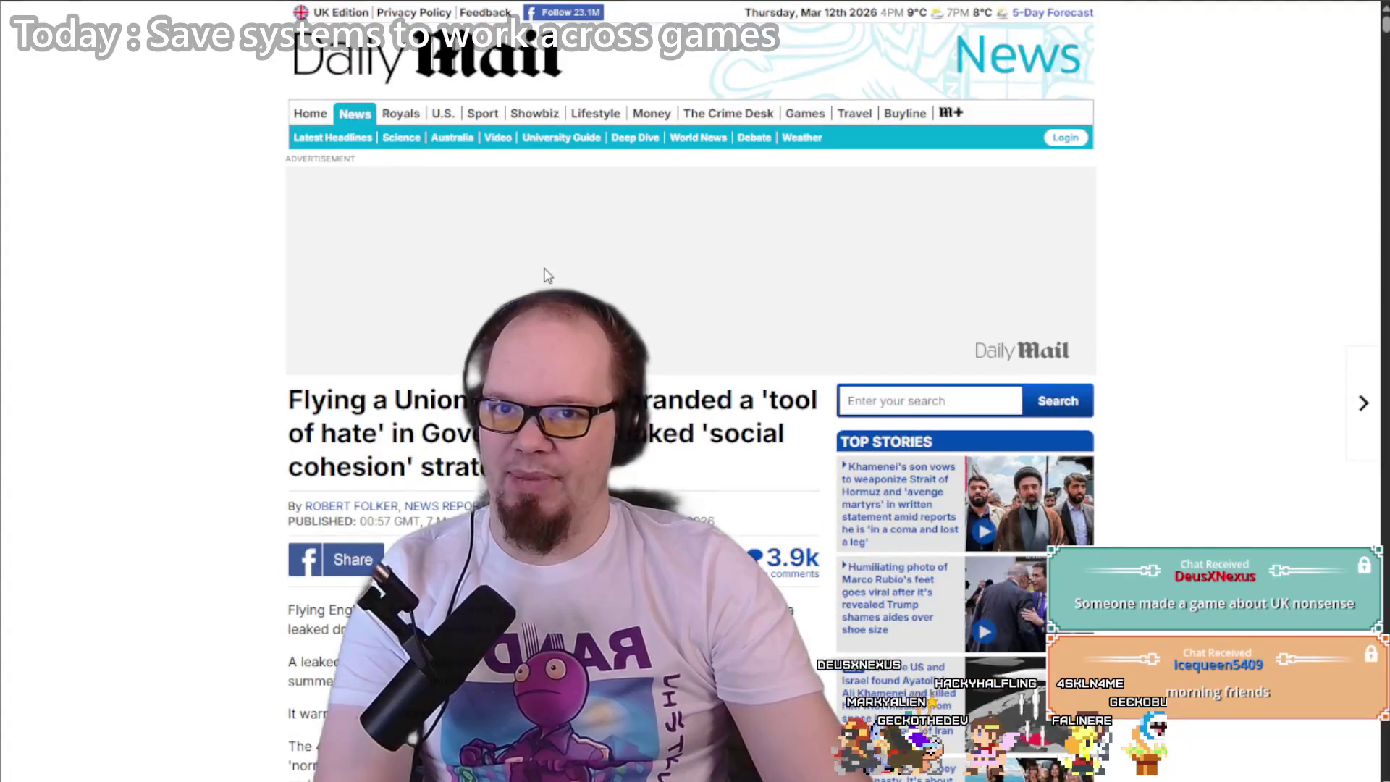
scroll(234, 233, down, 4)
scroll(232, 233, up, 2)
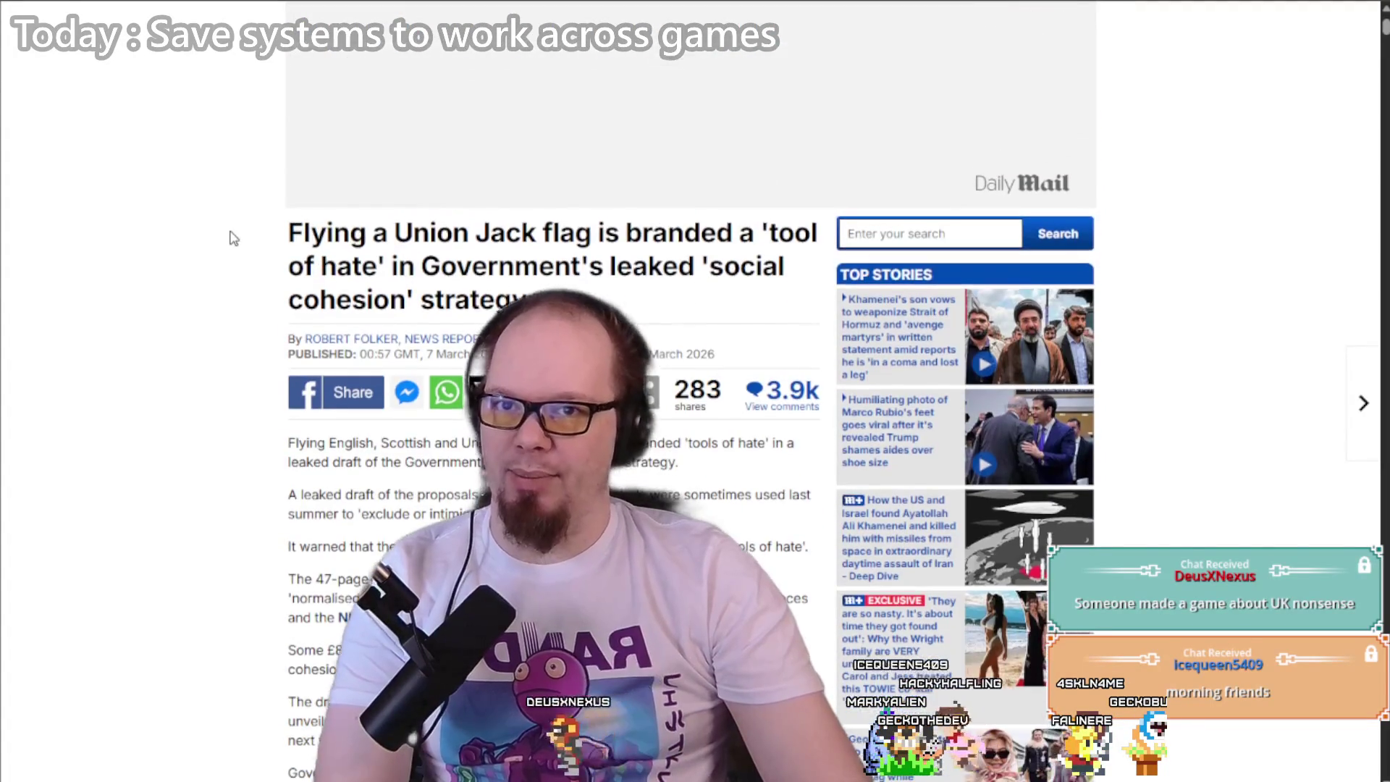
double_click(427, 236)
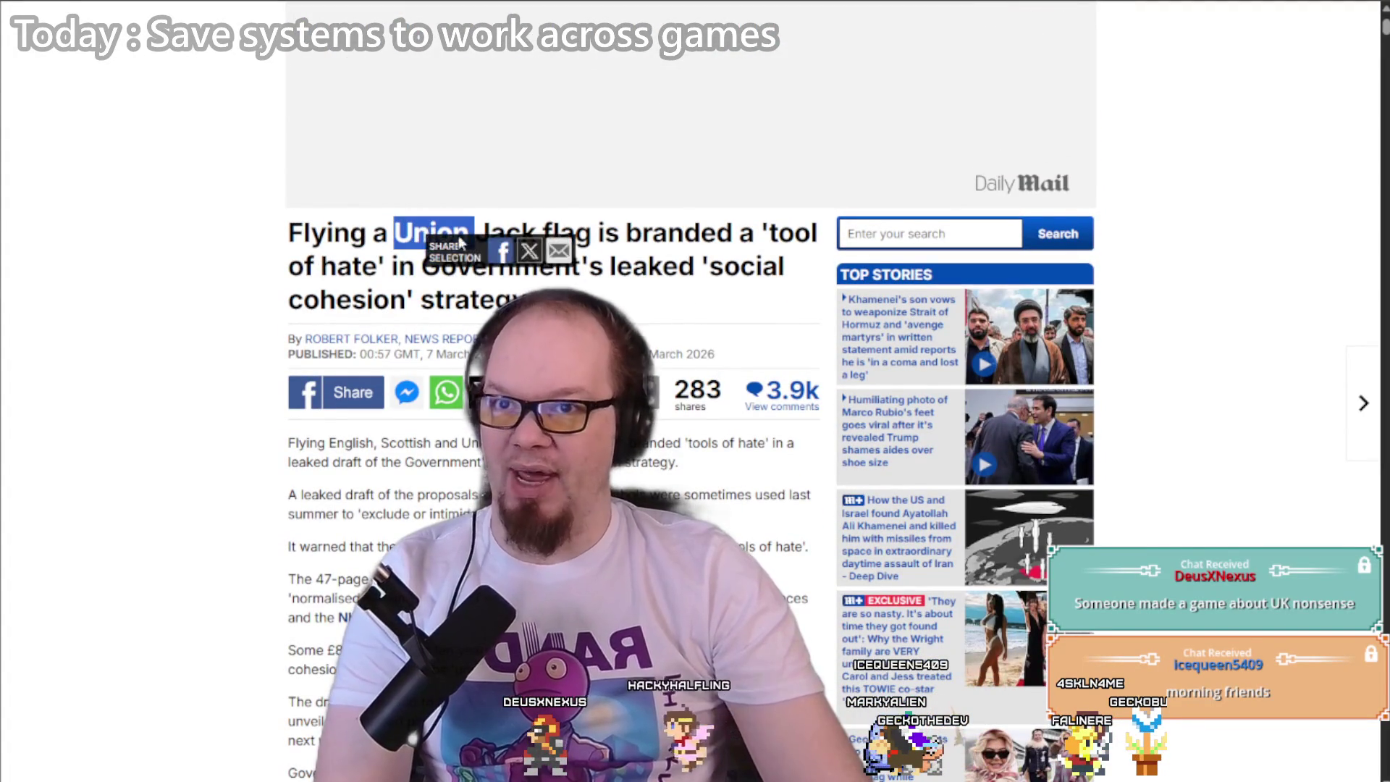
double_click(518, 227)
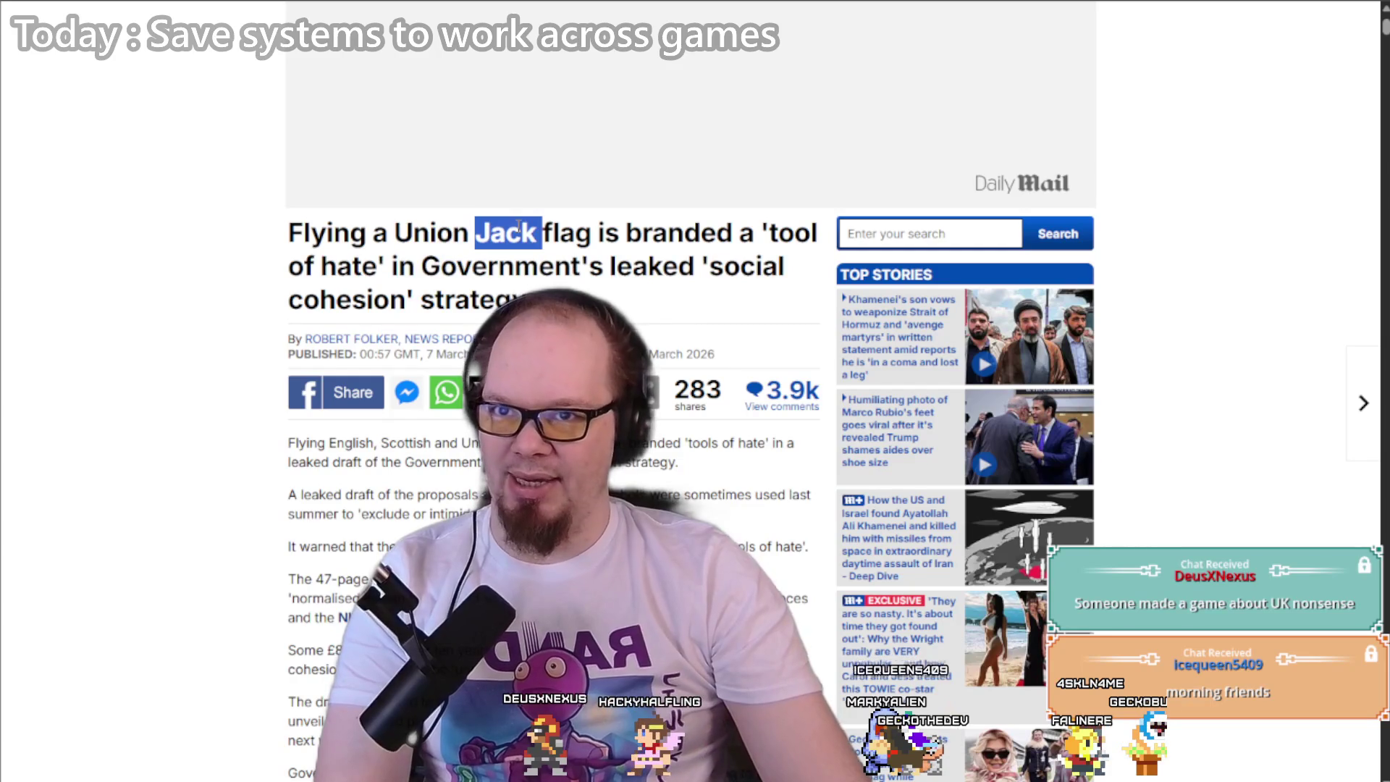
click(168, 276)
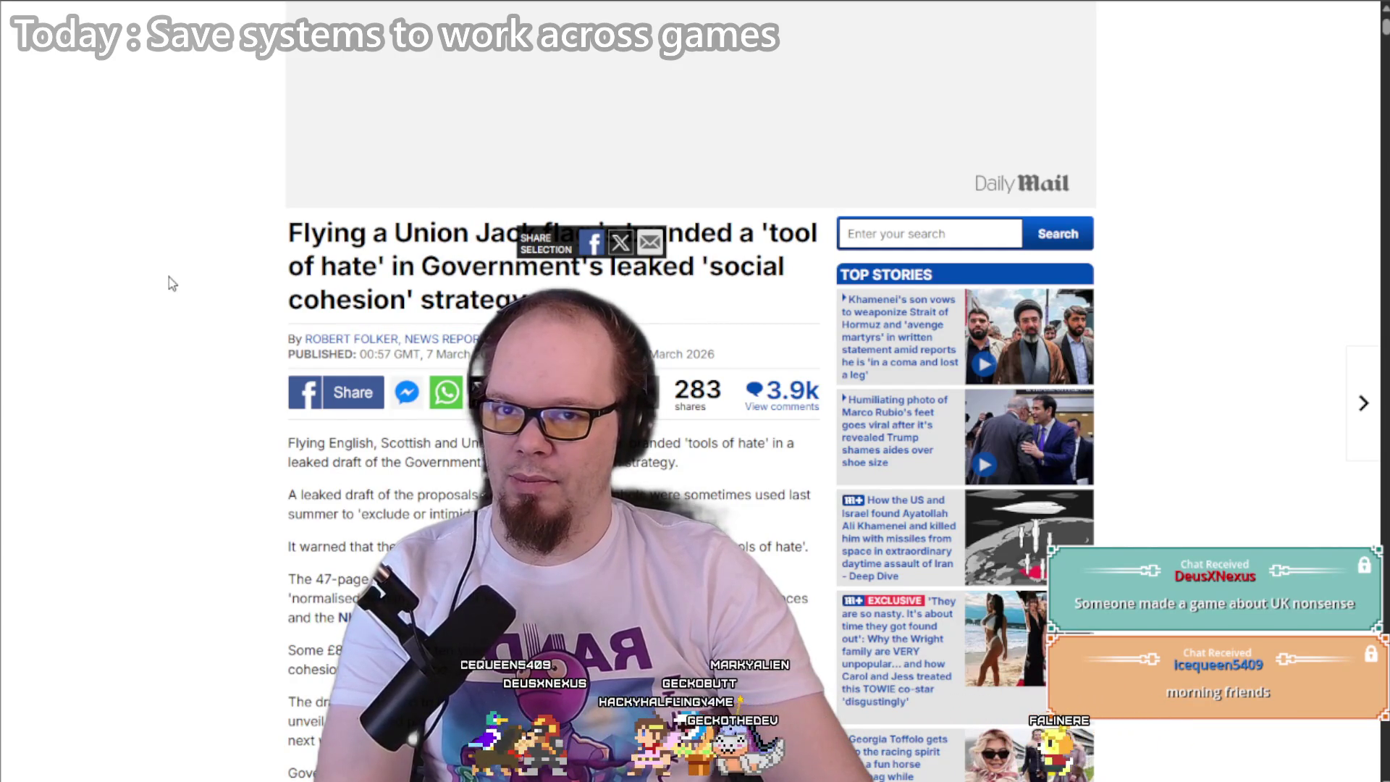
scroll(169, 281, down, 5)
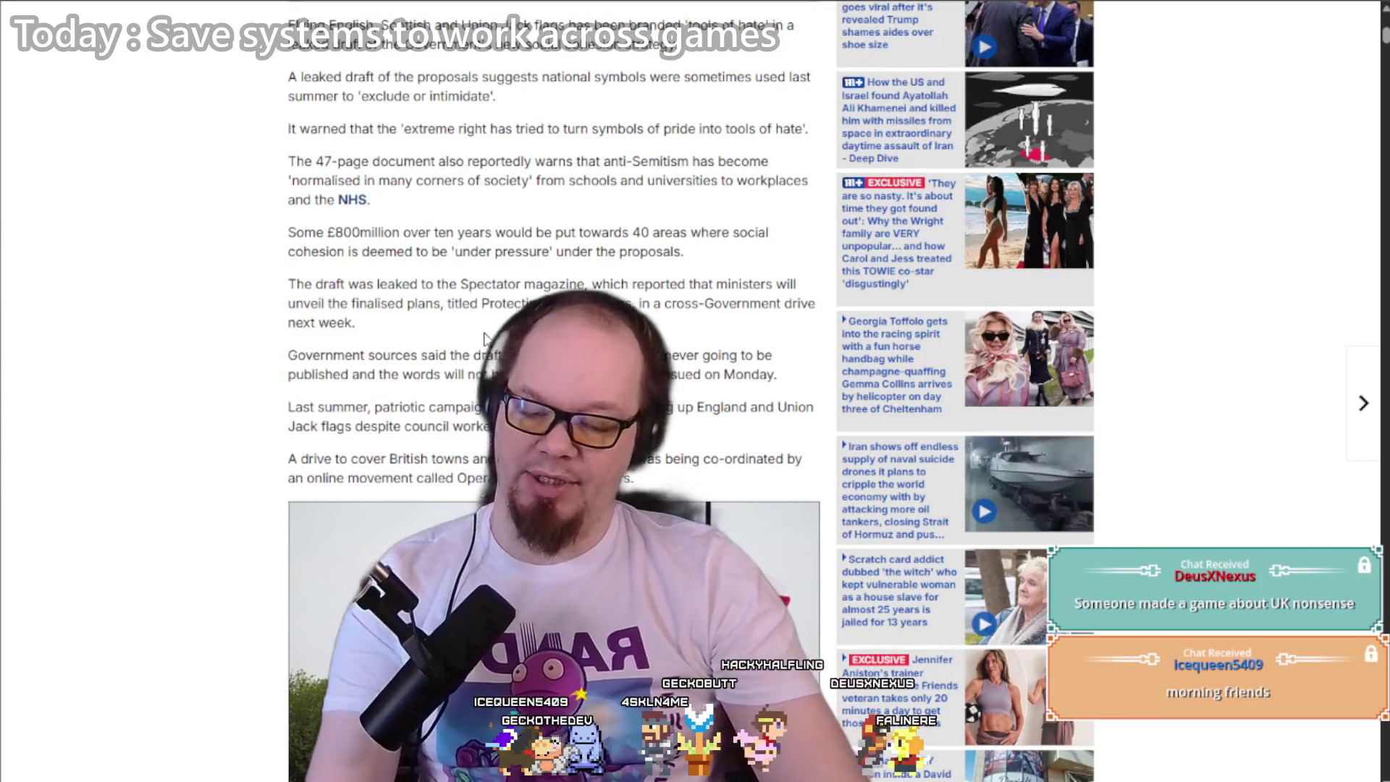
key(ctrl+t)
text(uk embassy)
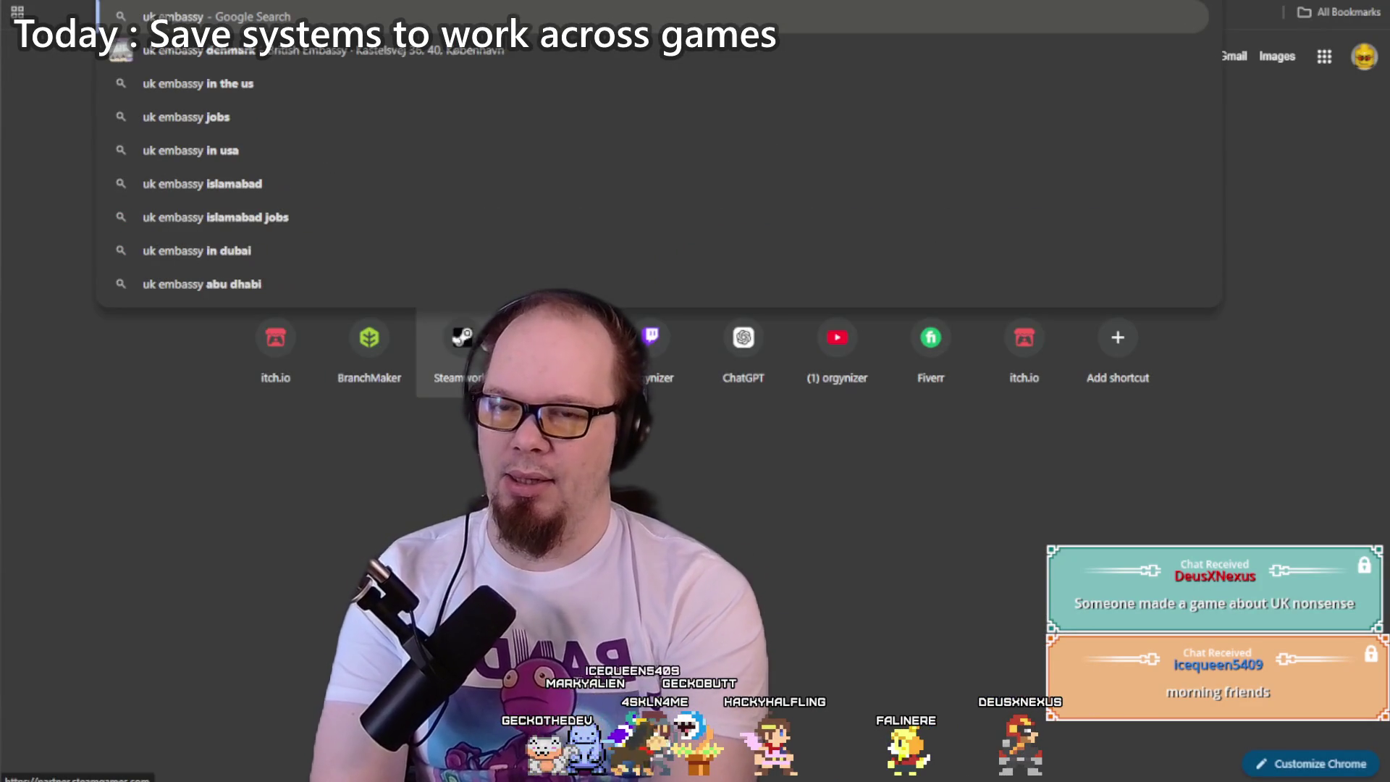
text( in denmark)
Step: Search for the UK embassy in Denmark and open its Copenhagen address in Google Maps
key(Return)
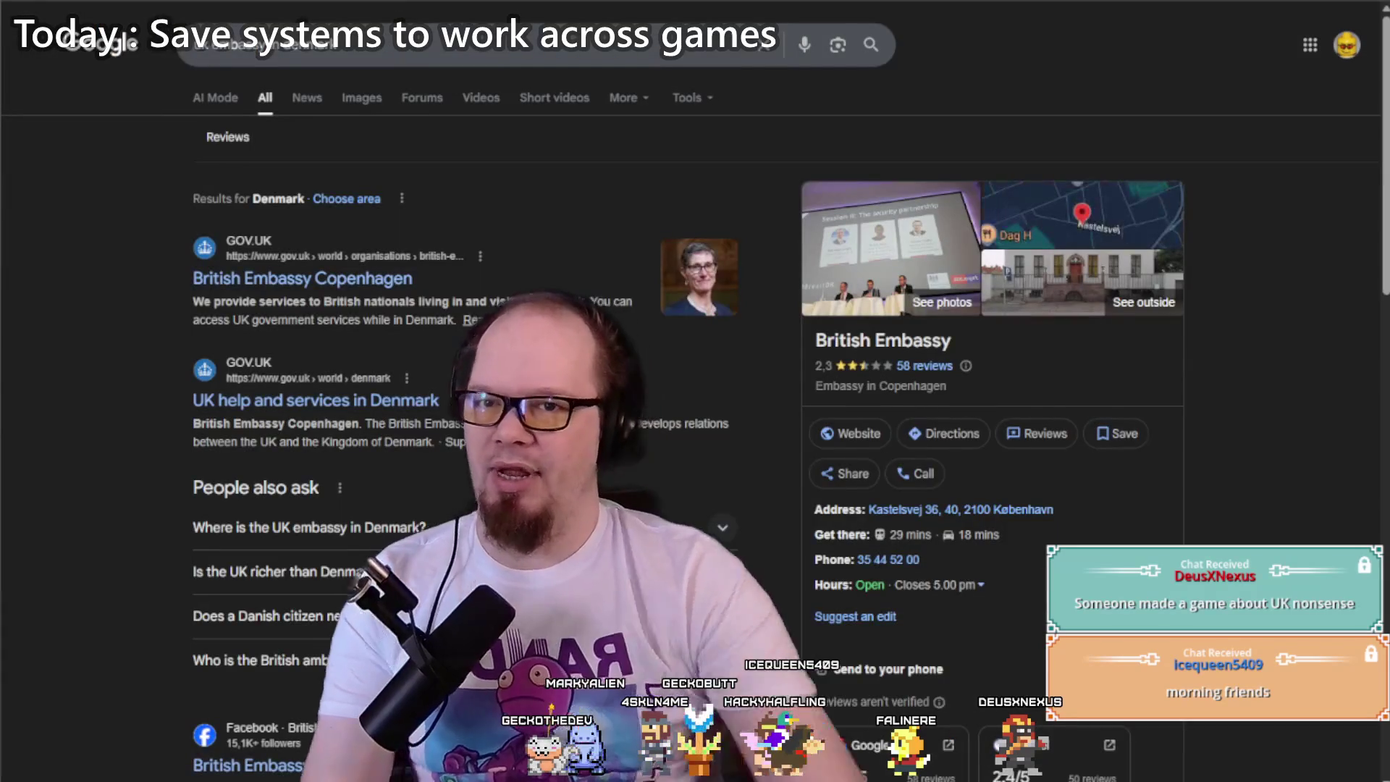
click(983, 512)
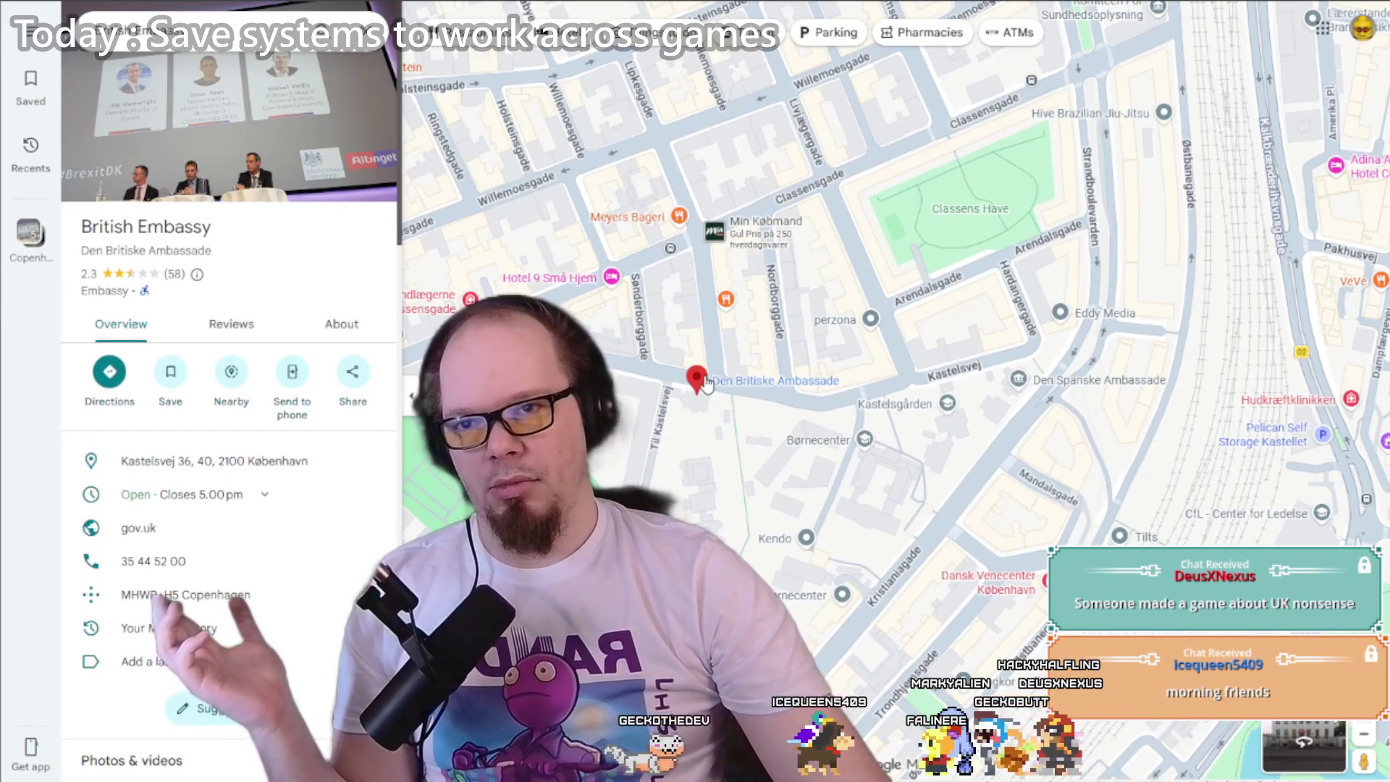
Step: Enter Street View at the British Embassy and approach the gate to look up at the flagpole
mouse_move(699, 376)
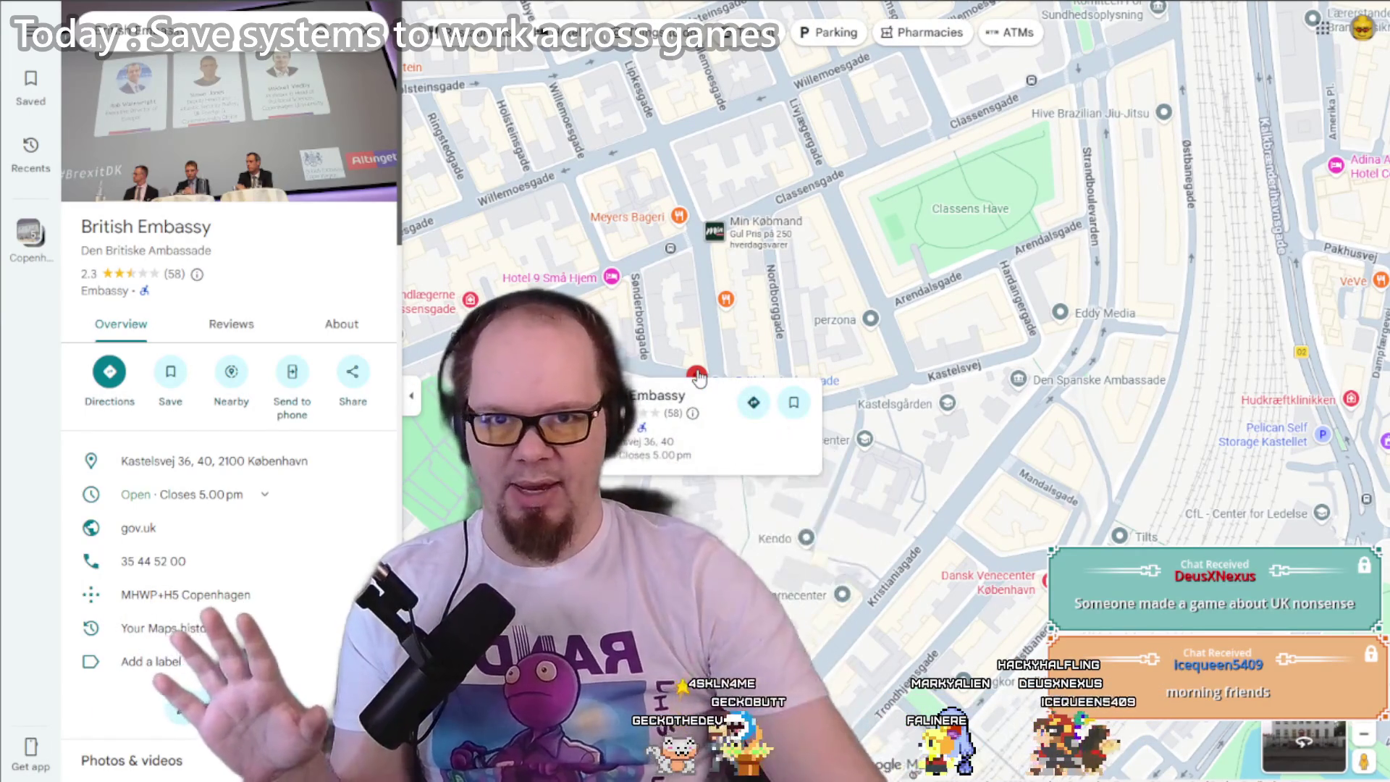
click(1312, 756)
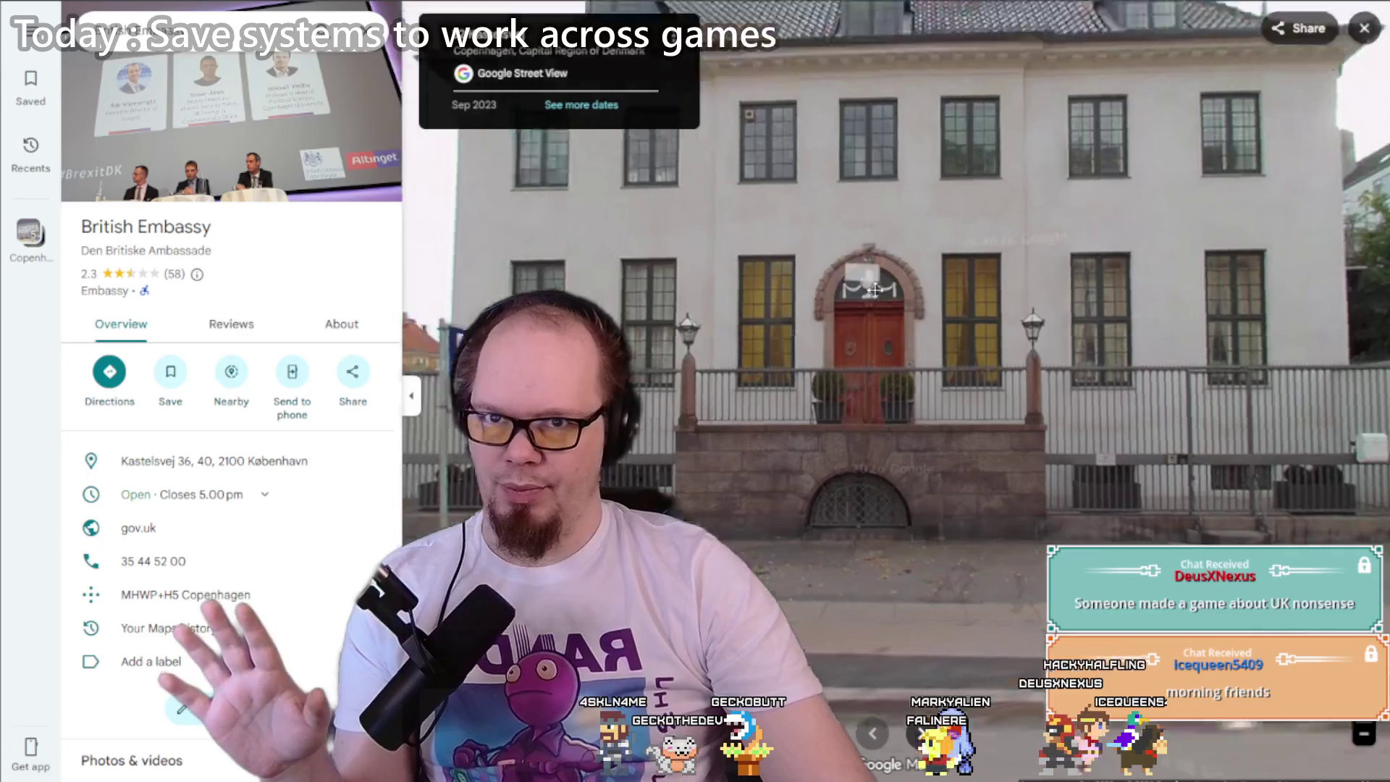
click(874, 290)
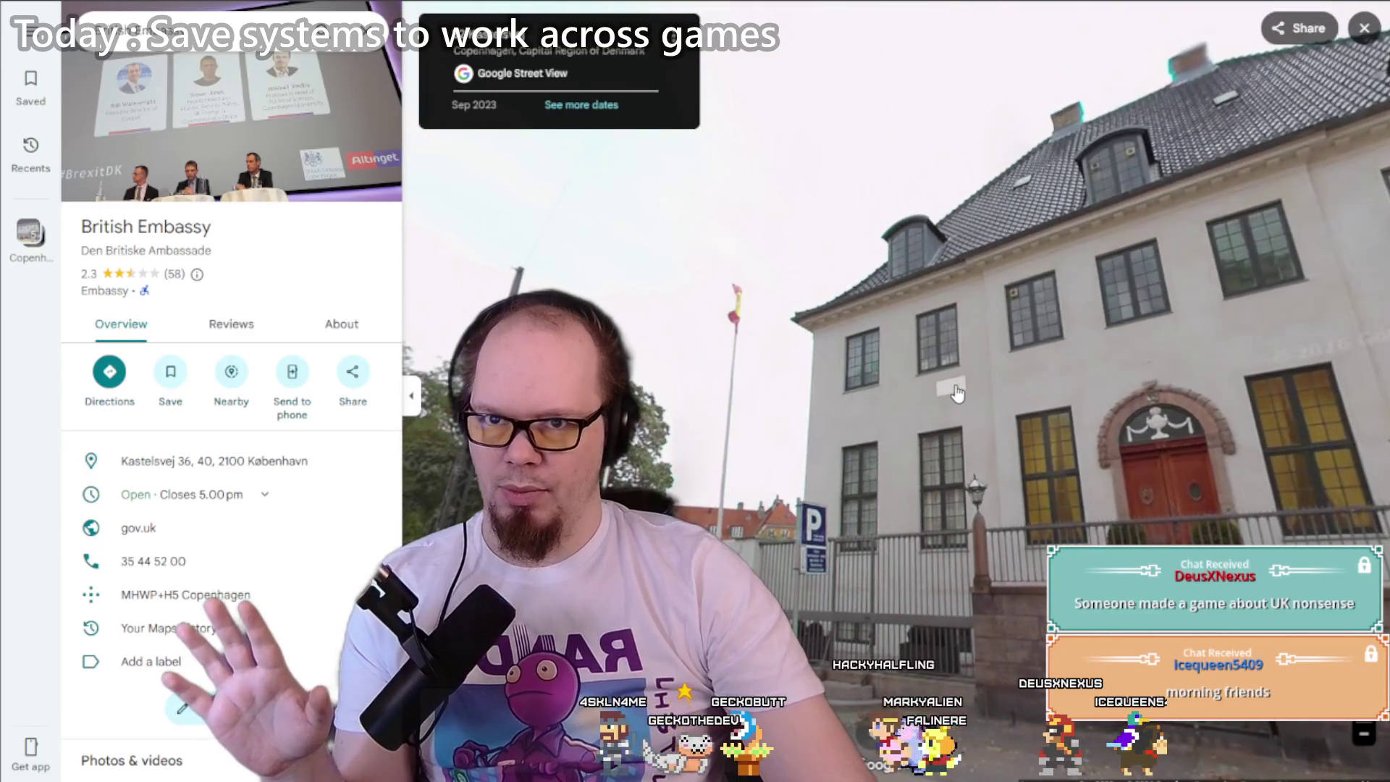
click(956, 393)
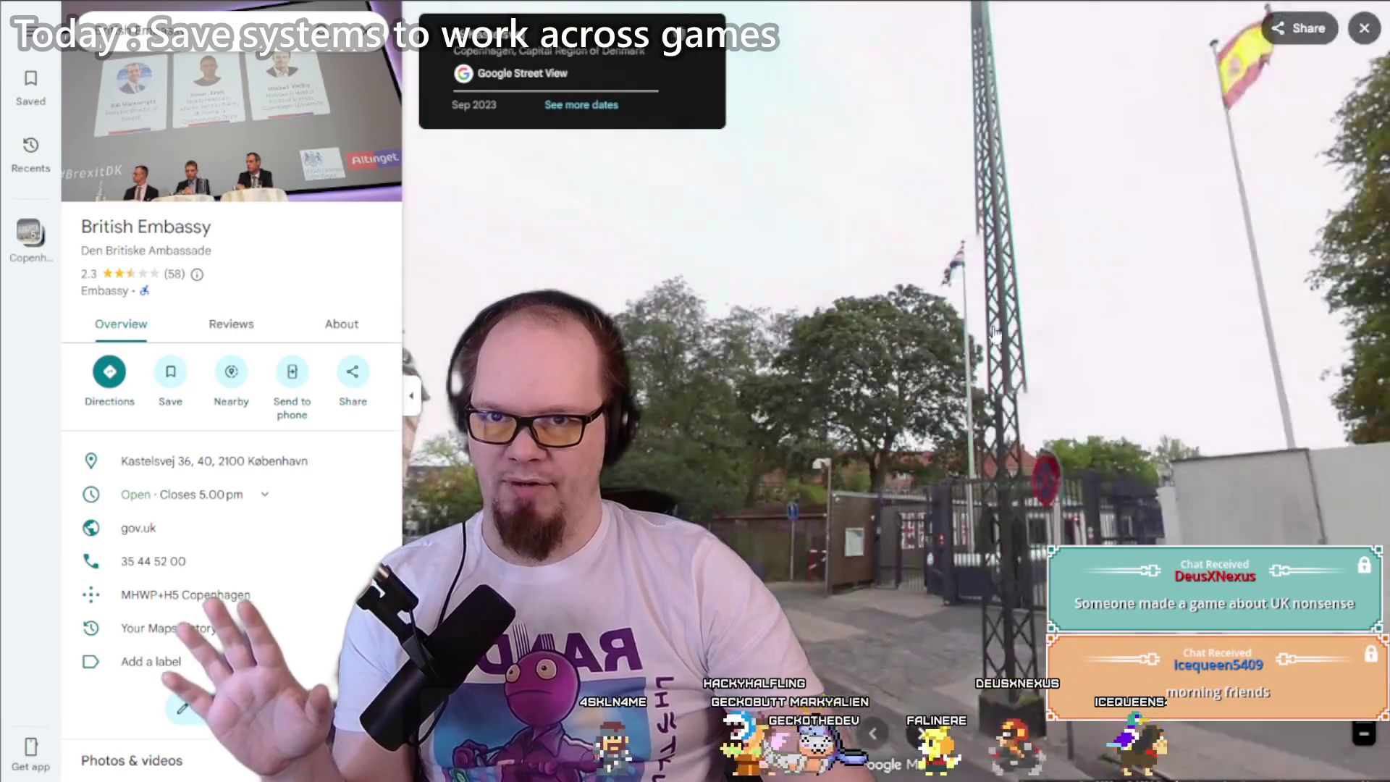
click(954, 266)
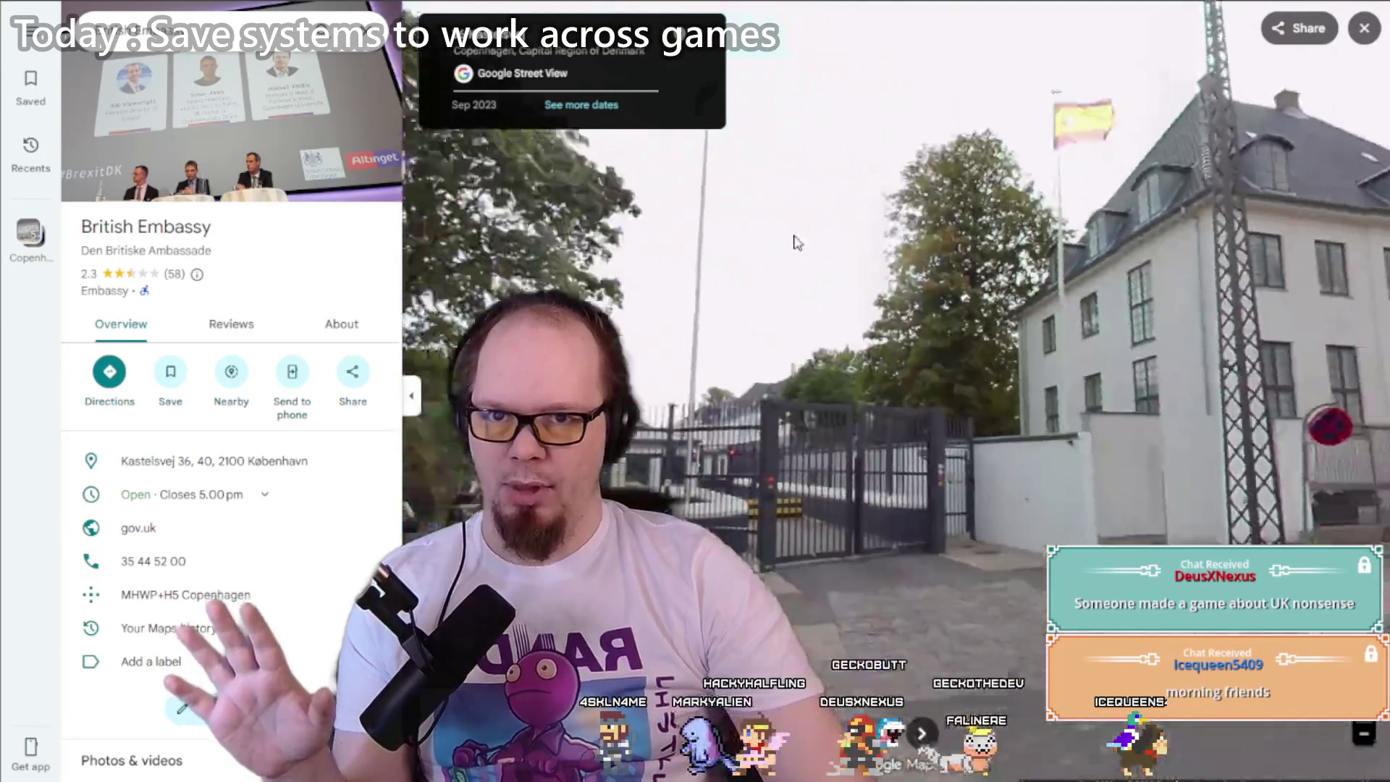
mouse_move(794, 241)
mouse_down()
mouse_move(805, 314)
mouse_move(872, 416)
mouse_move(874, 374)
mouse_move(754, 359)
mouse_move(896, 279)
mouse_move(879, 284)
mouse_up()
Step: Move along Kastelsvej to the embassy's gated entrance, viewing the flags and the street
click(920, 297)
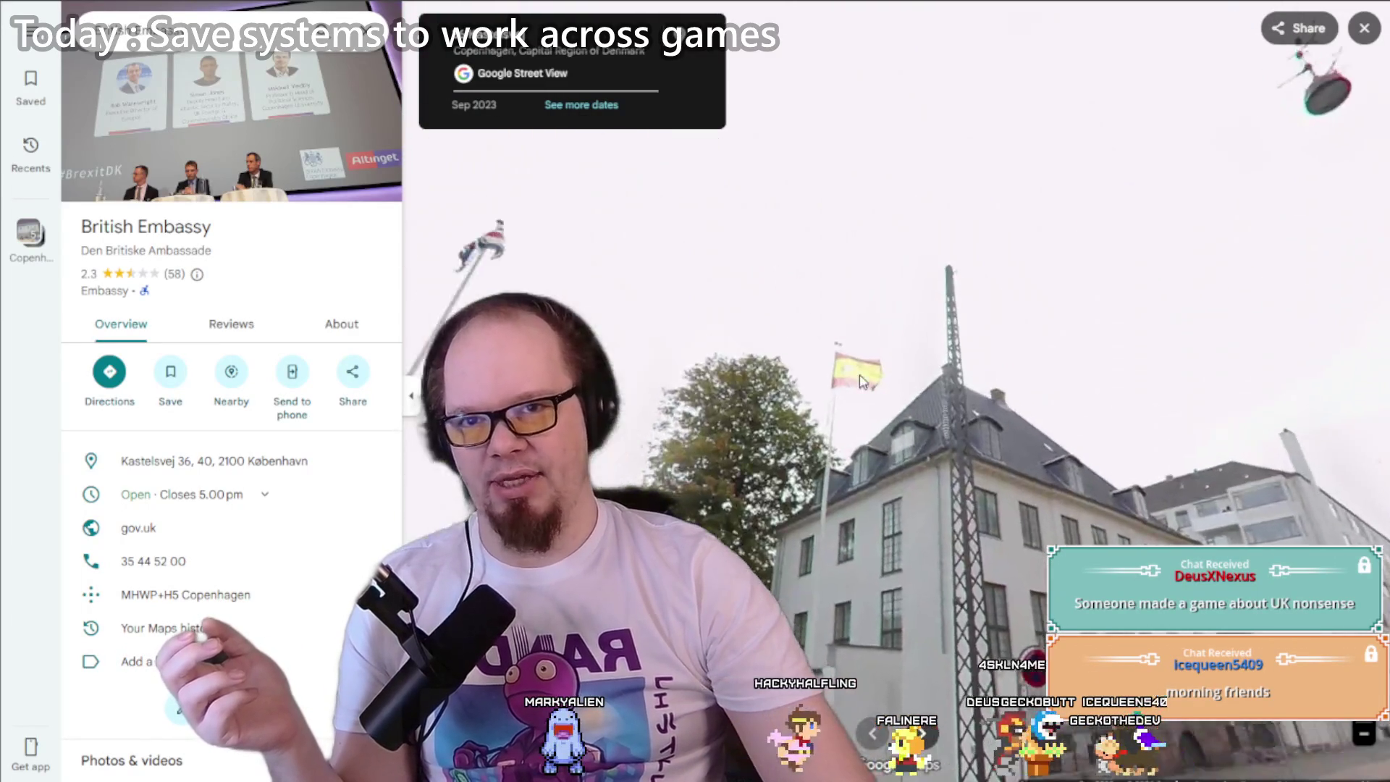
click(862, 381)
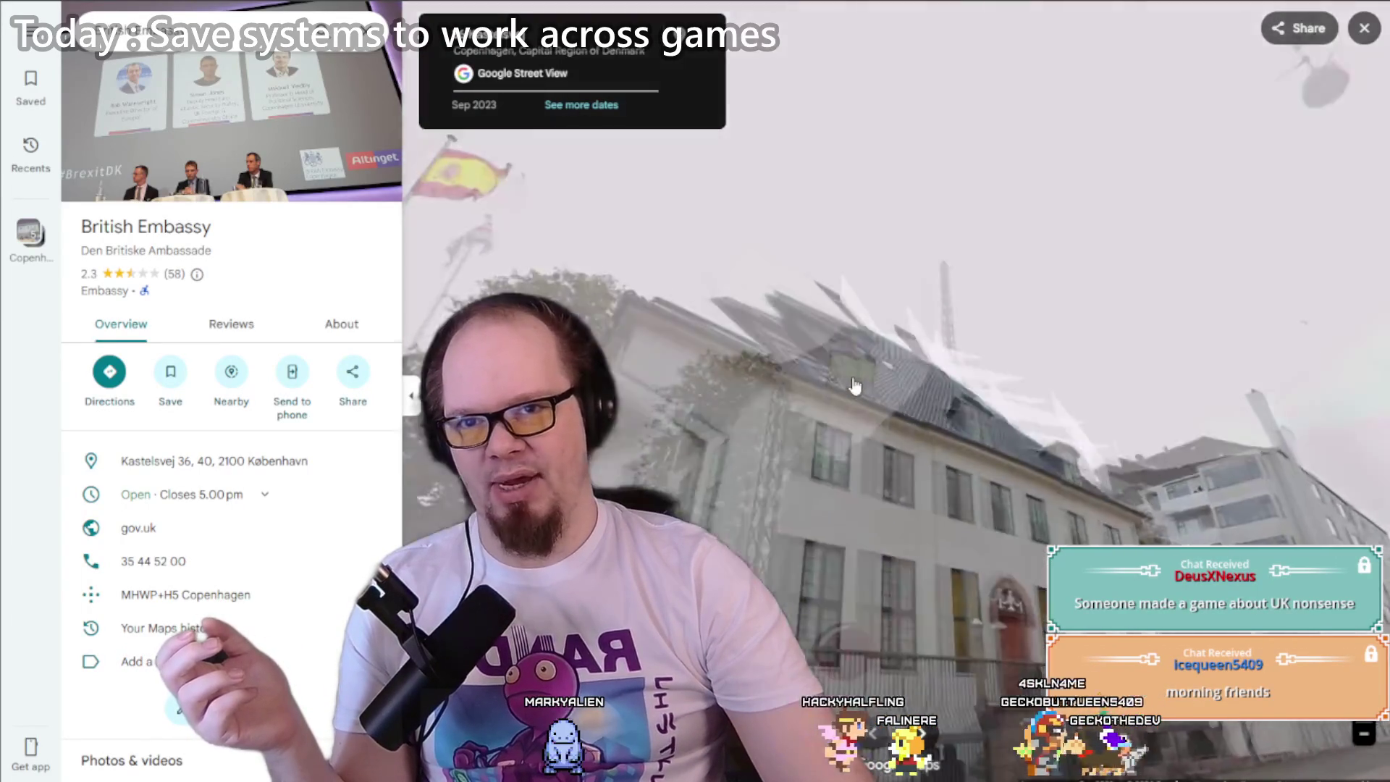
mouse_move(420, 163)
mouse_down()
mouse_move(587, 301)
mouse_move(758, 391)
mouse_move(788, 608)
mouse_up()
click(788, 608)
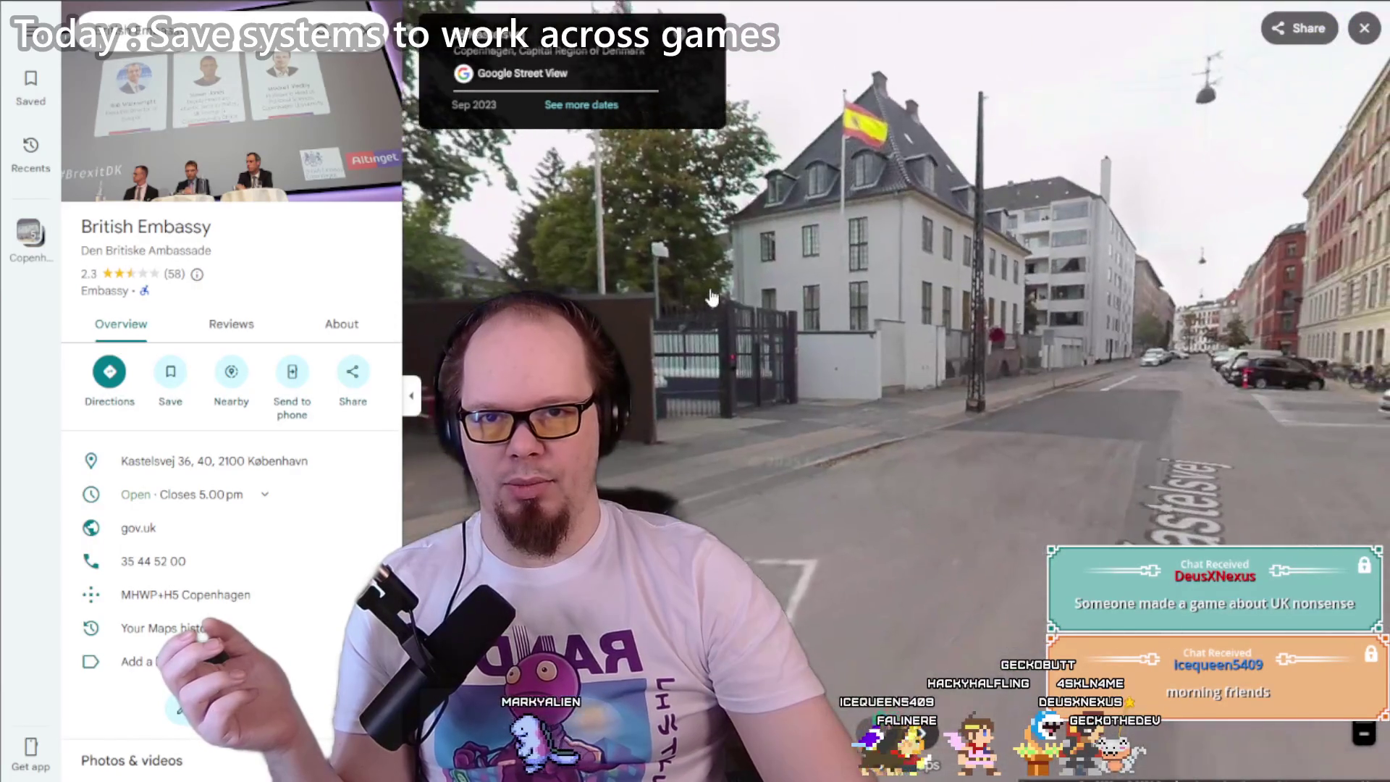
click(711, 296)
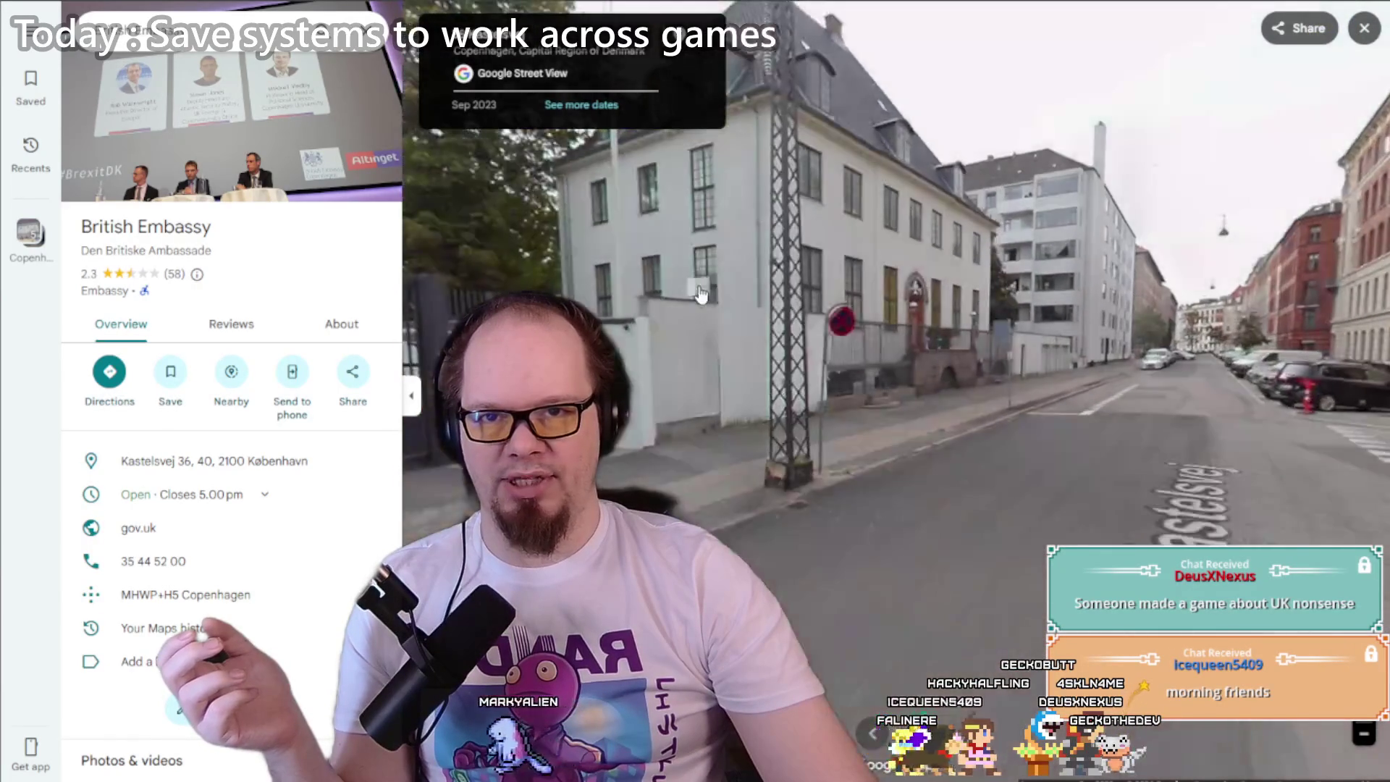
click(607, 226)
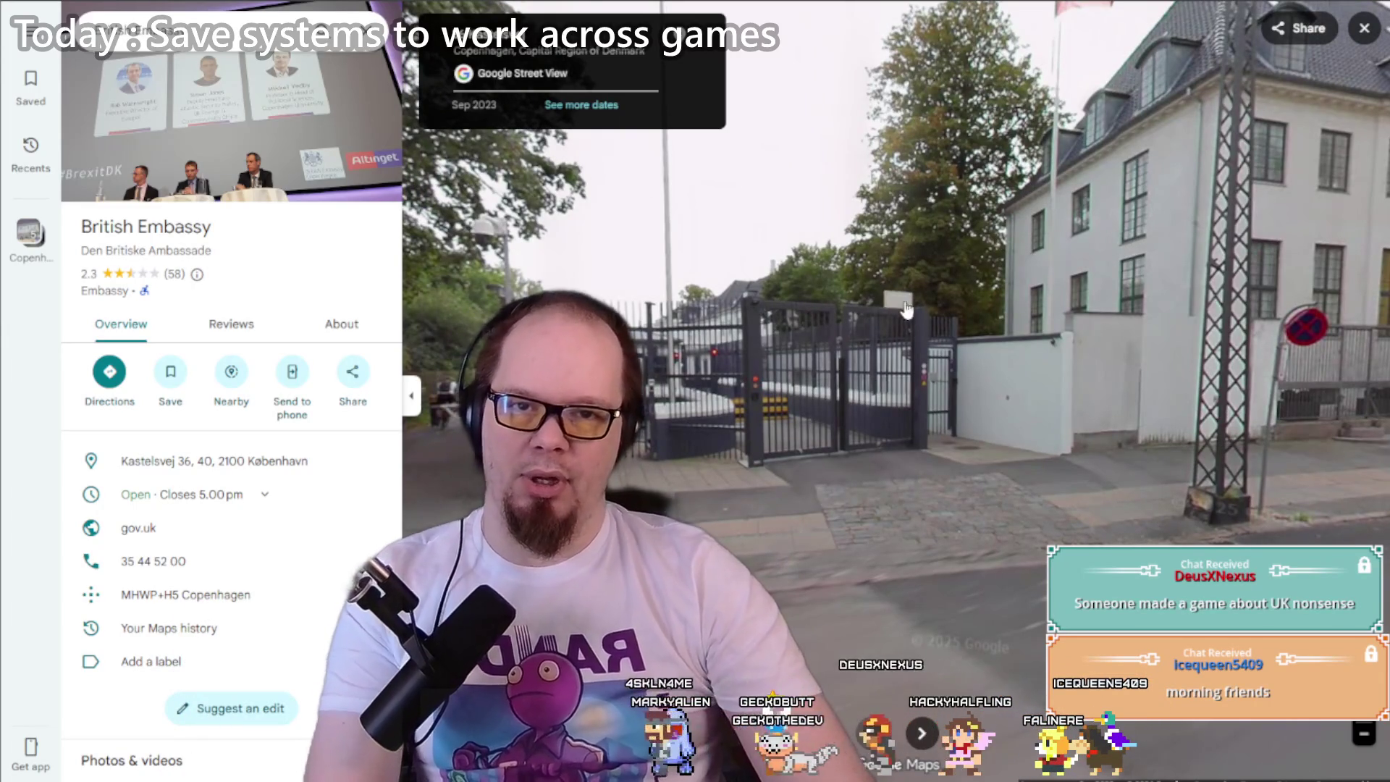
click(905, 310)
drag(905, 312, 869, 507)
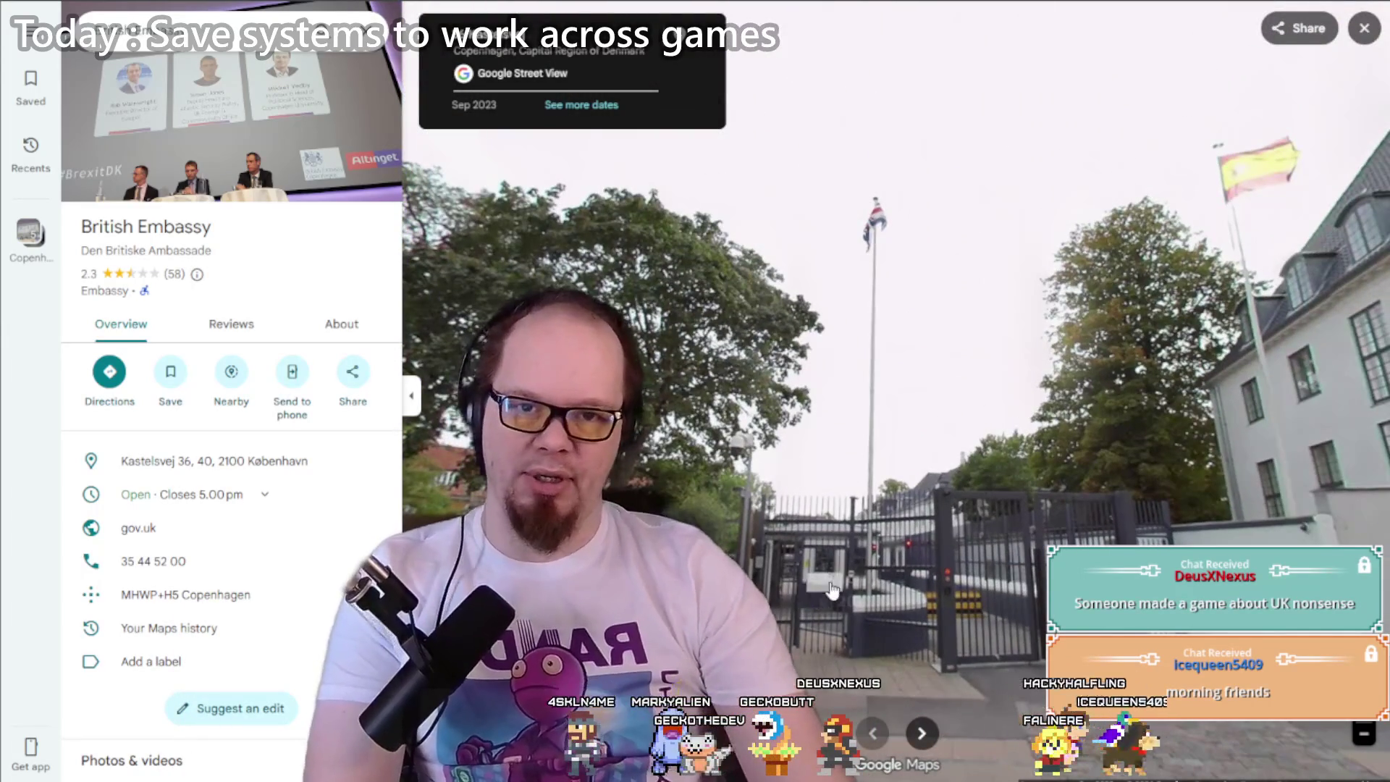
drag(860, 219, 680, 209)
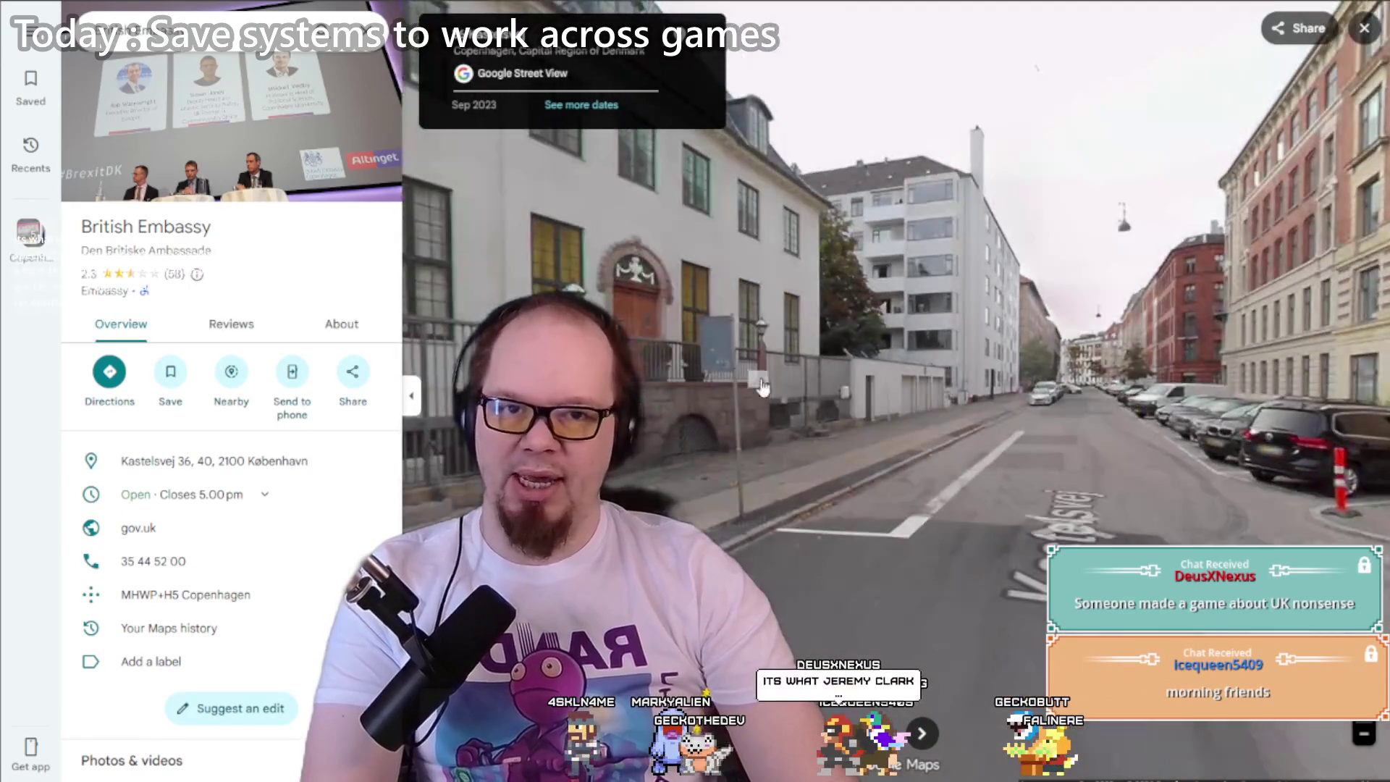
Step: Walk up to the embassy's red door and look toward the neighbouring apartment block
click(1016, 478)
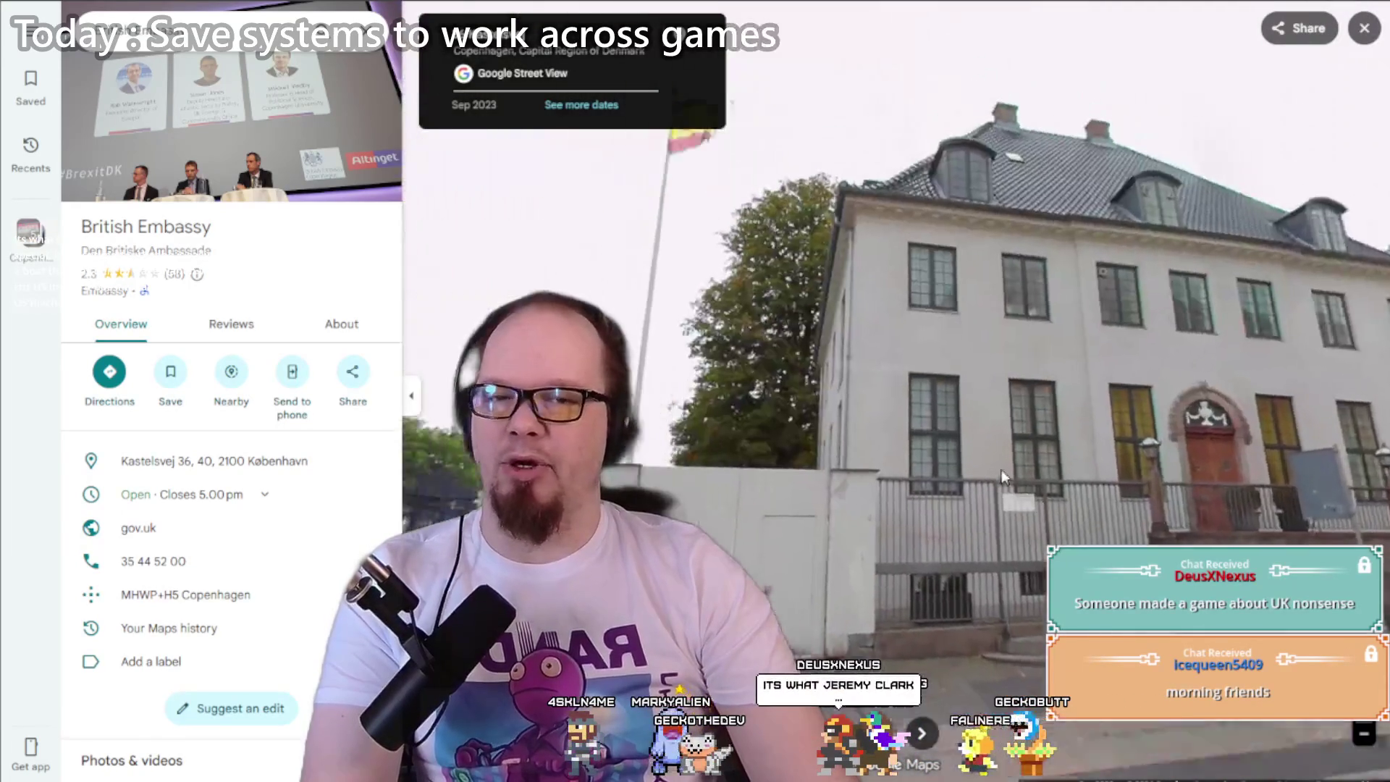
click(1188, 476)
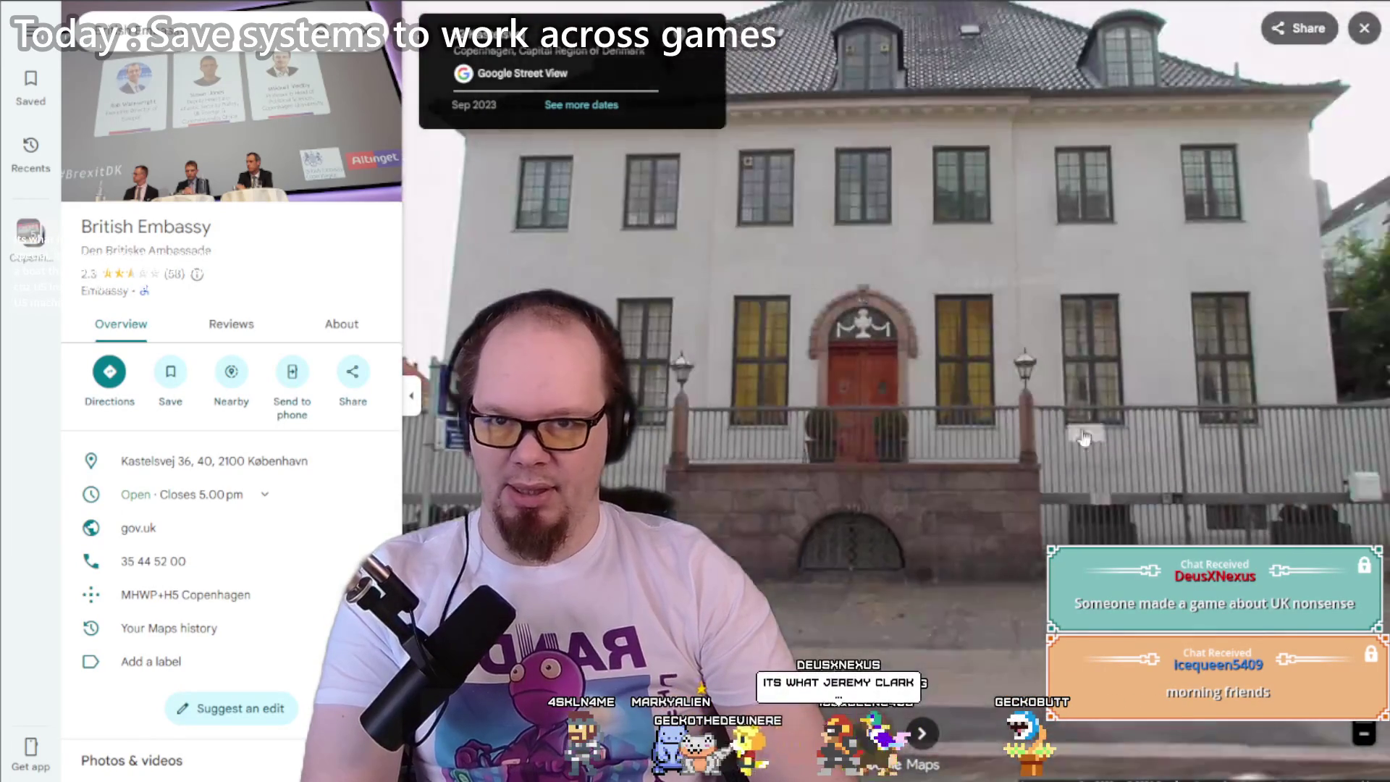
click(1028, 366)
mouse_move(1099, 340)
mouse_down()
mouse_move(970, 434)
mouse_move(739, 507)
mouse_up()
click(174, 23)
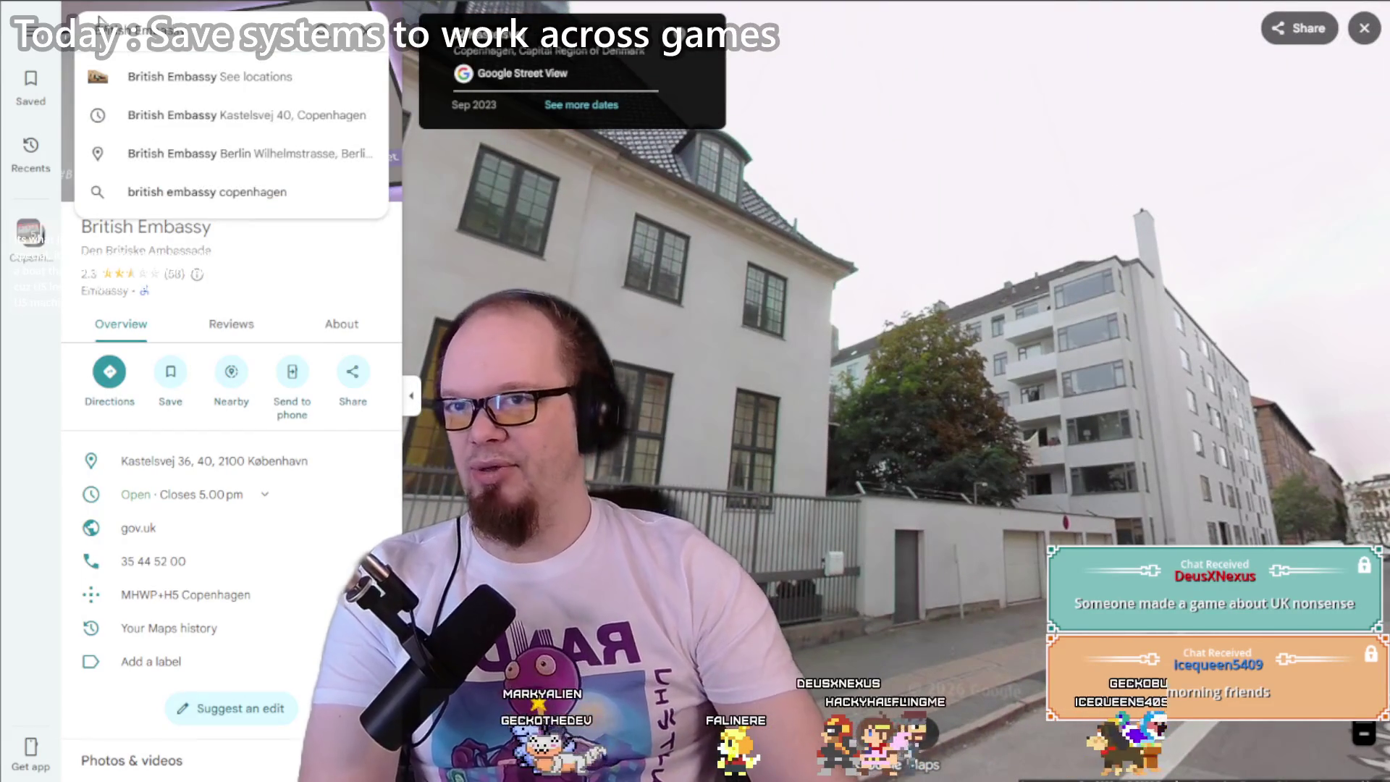
Step: Search Maps for 'american embassy' and open the US Embassy's photos
triple_click(101, 20)
text(american embassy)
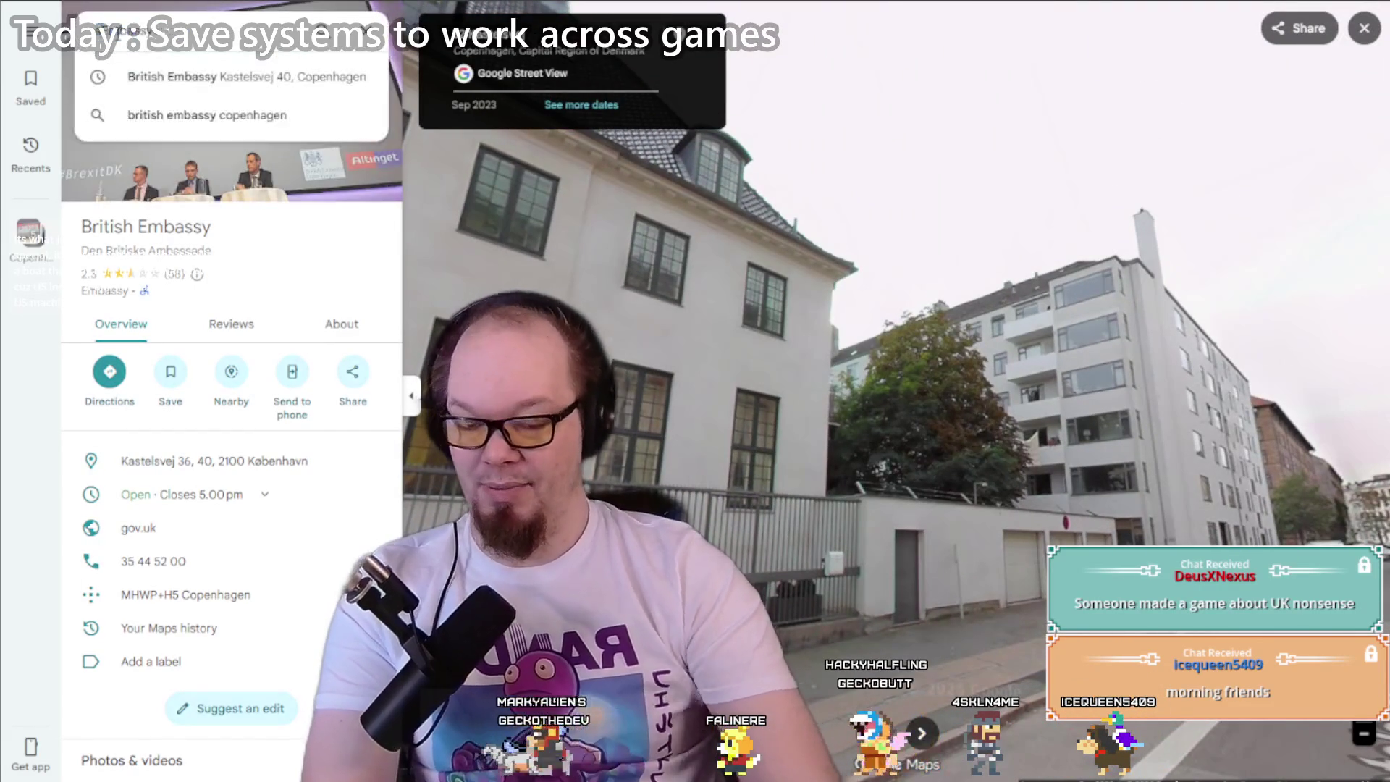
key(Return)
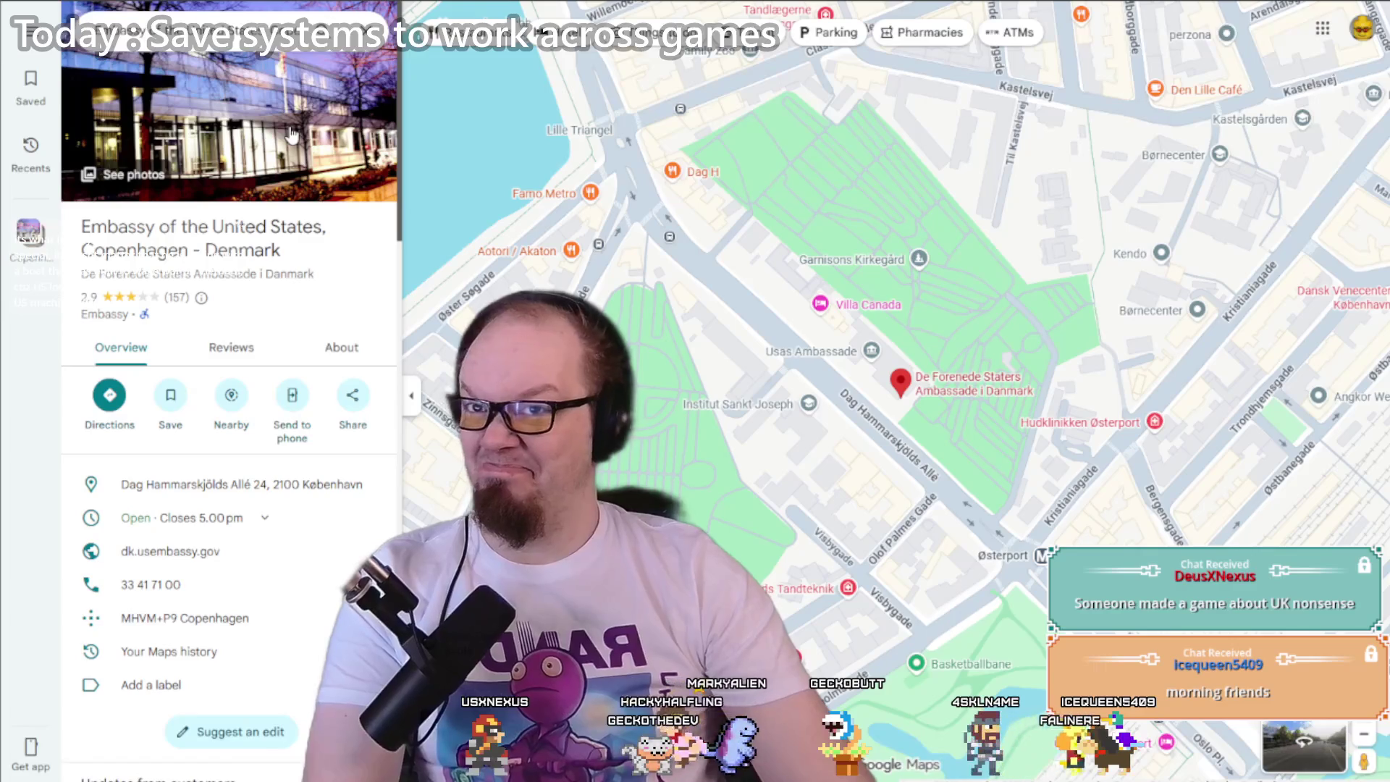
click(292, 134)
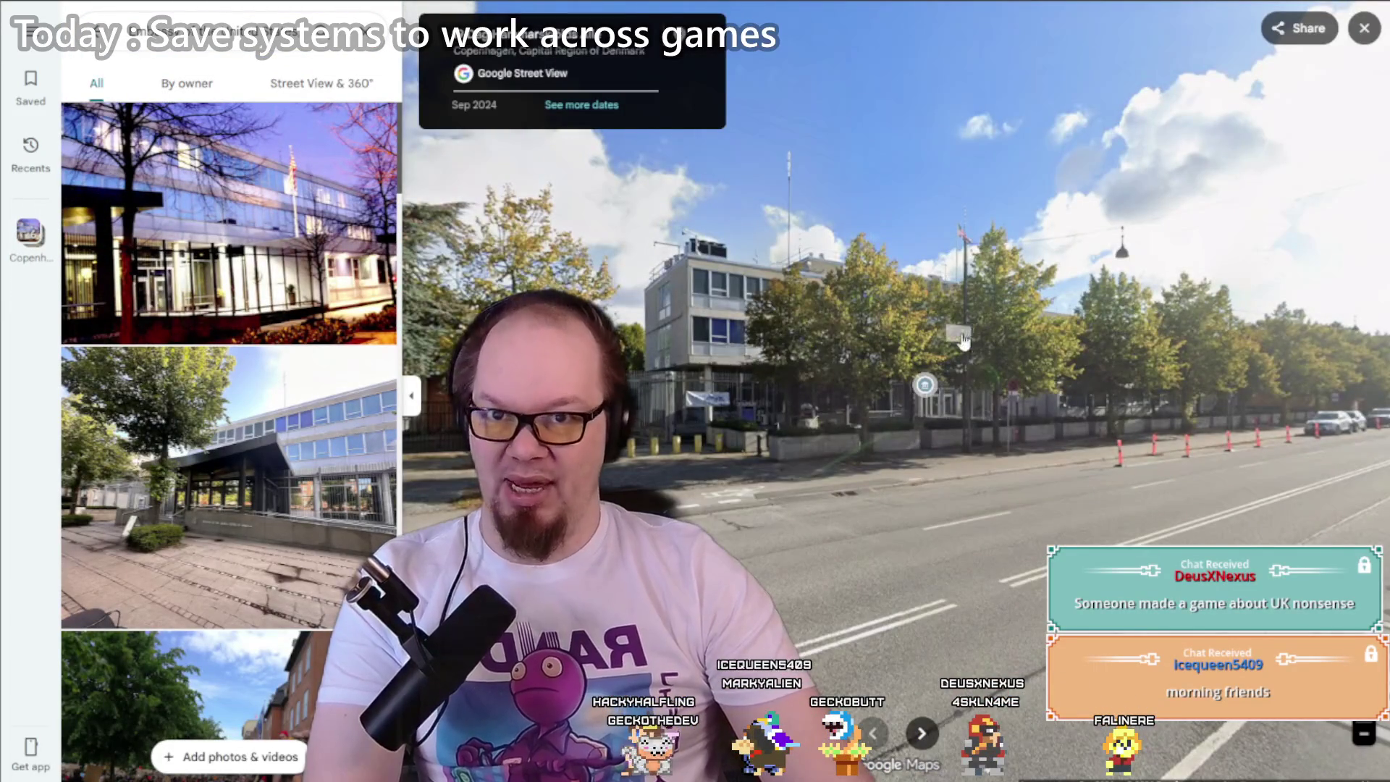
Step: Look along Dag Hammarskjölds Allé in Street View and face the US Embassy building
drag(963, 341, 737, 253)
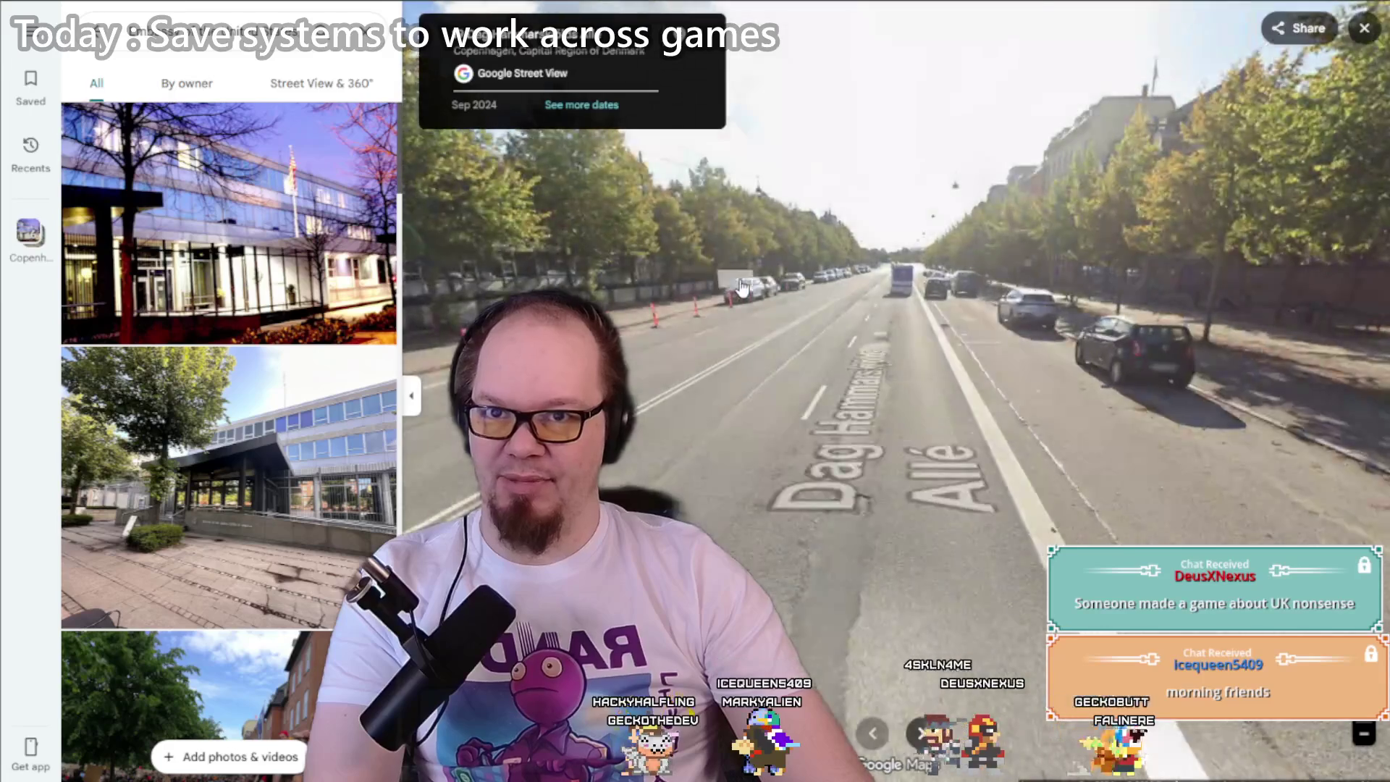
click(742, 287)
key(Left)
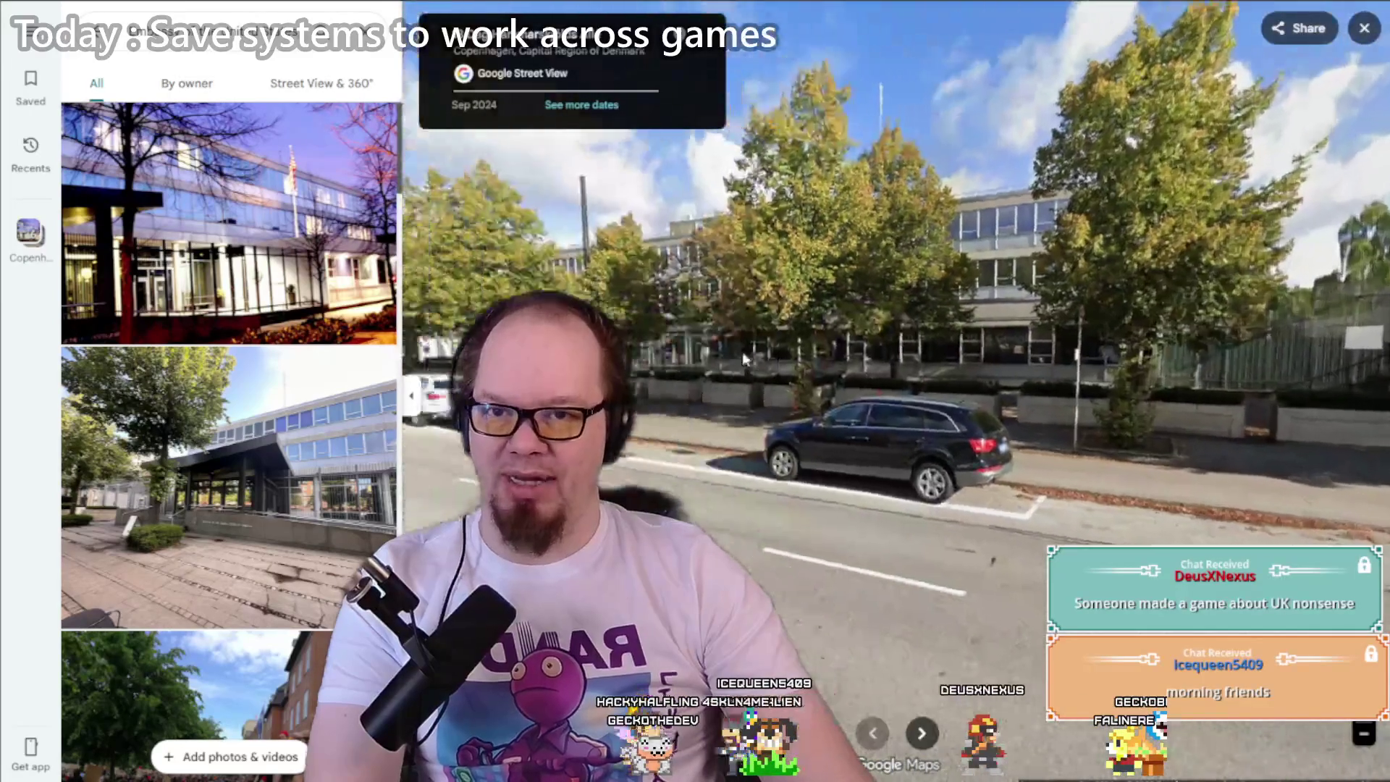
key(Right)
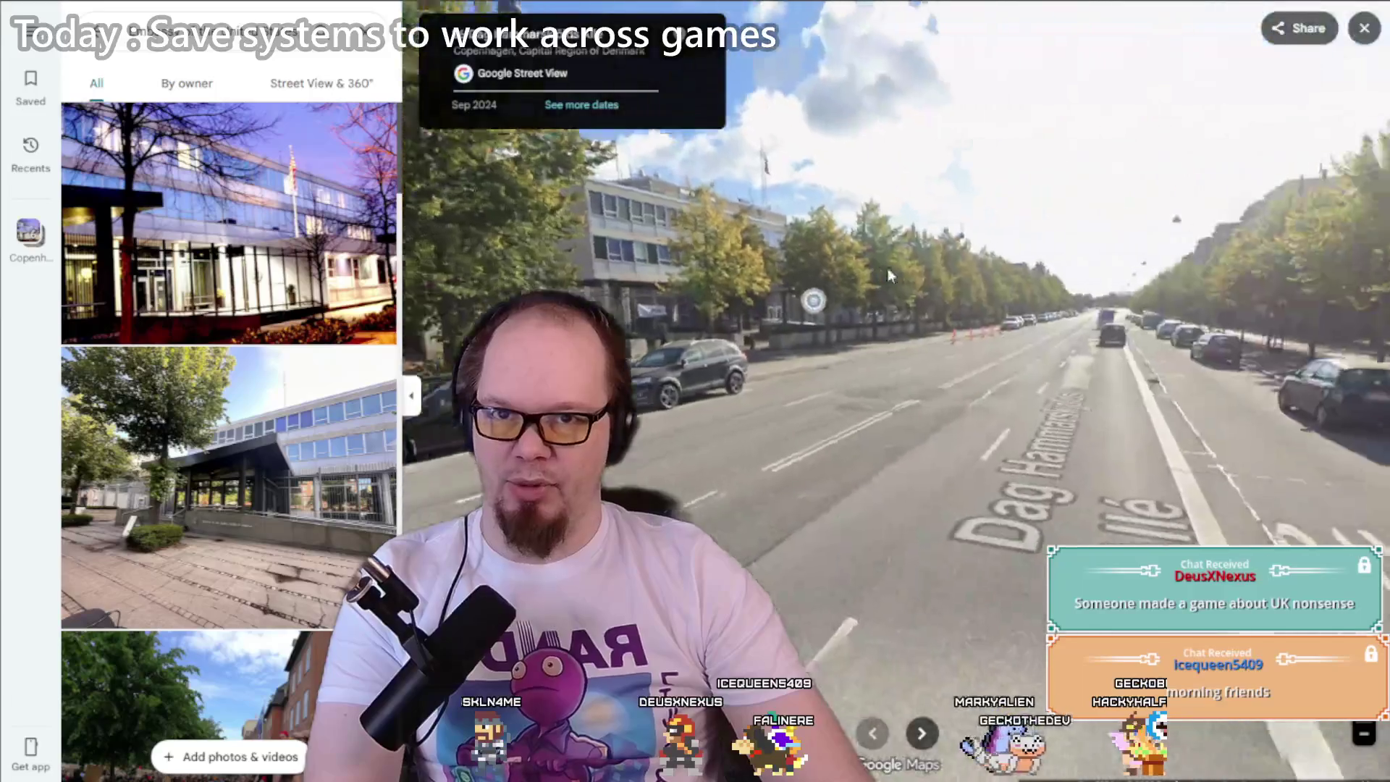
key(Left)
key(Left)
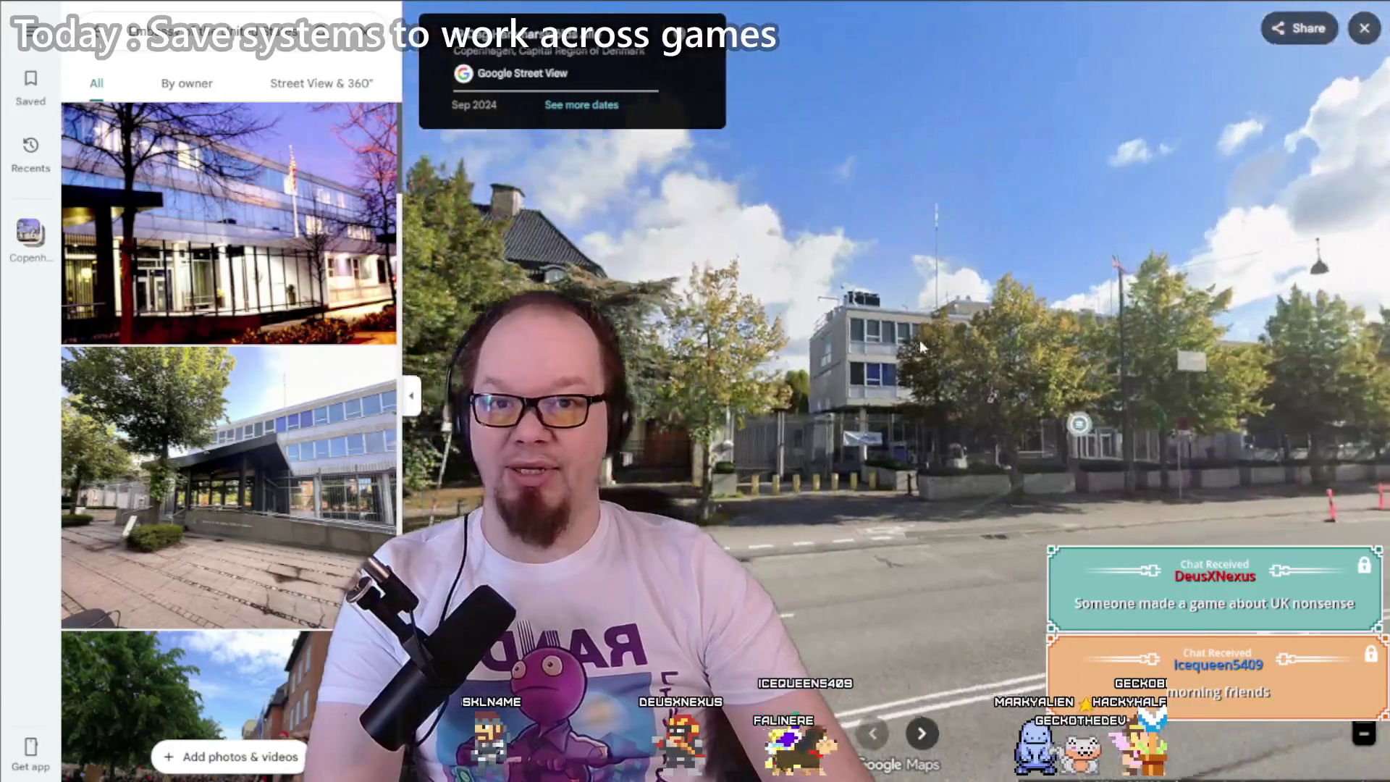
key(Right)
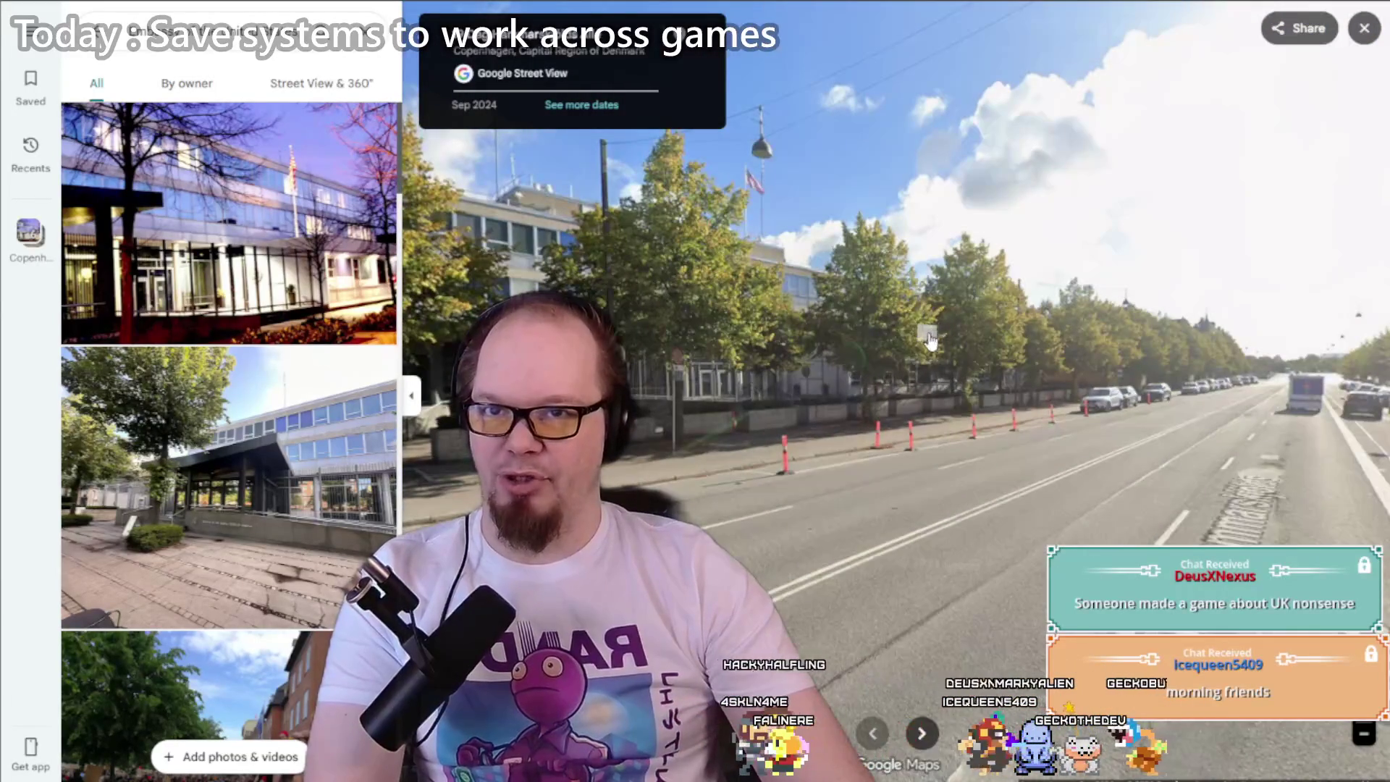
click(1032, 486)
key(Left)
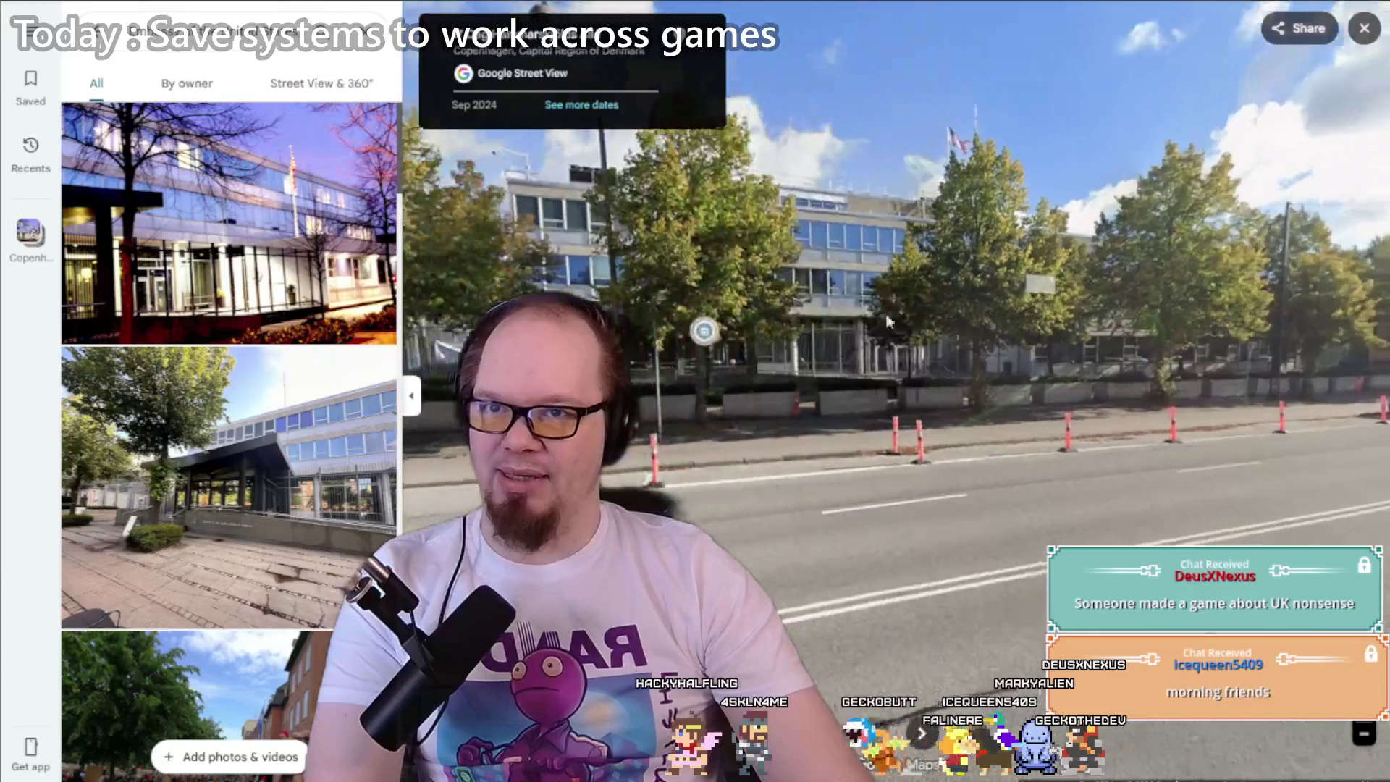
Step: Explore the Institut Sankt Joseph brick building and grey office nearby, then return to the Daily Mail article
mouse_move(835, 314)
mouse_down()
mouse_move(1024, 319)
mouse_move(1340, 399)
mouse_move(930, 413)
mouse_up()
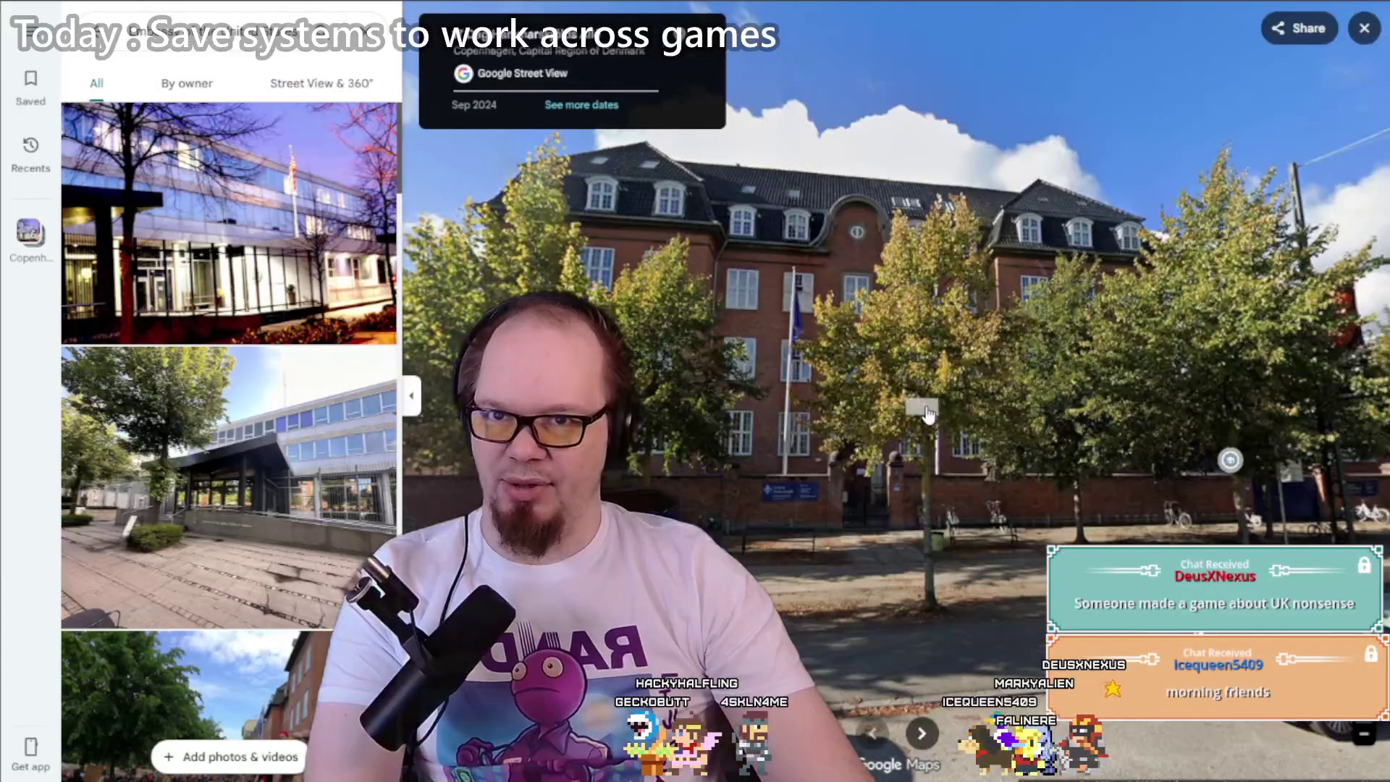
click(844, 409)
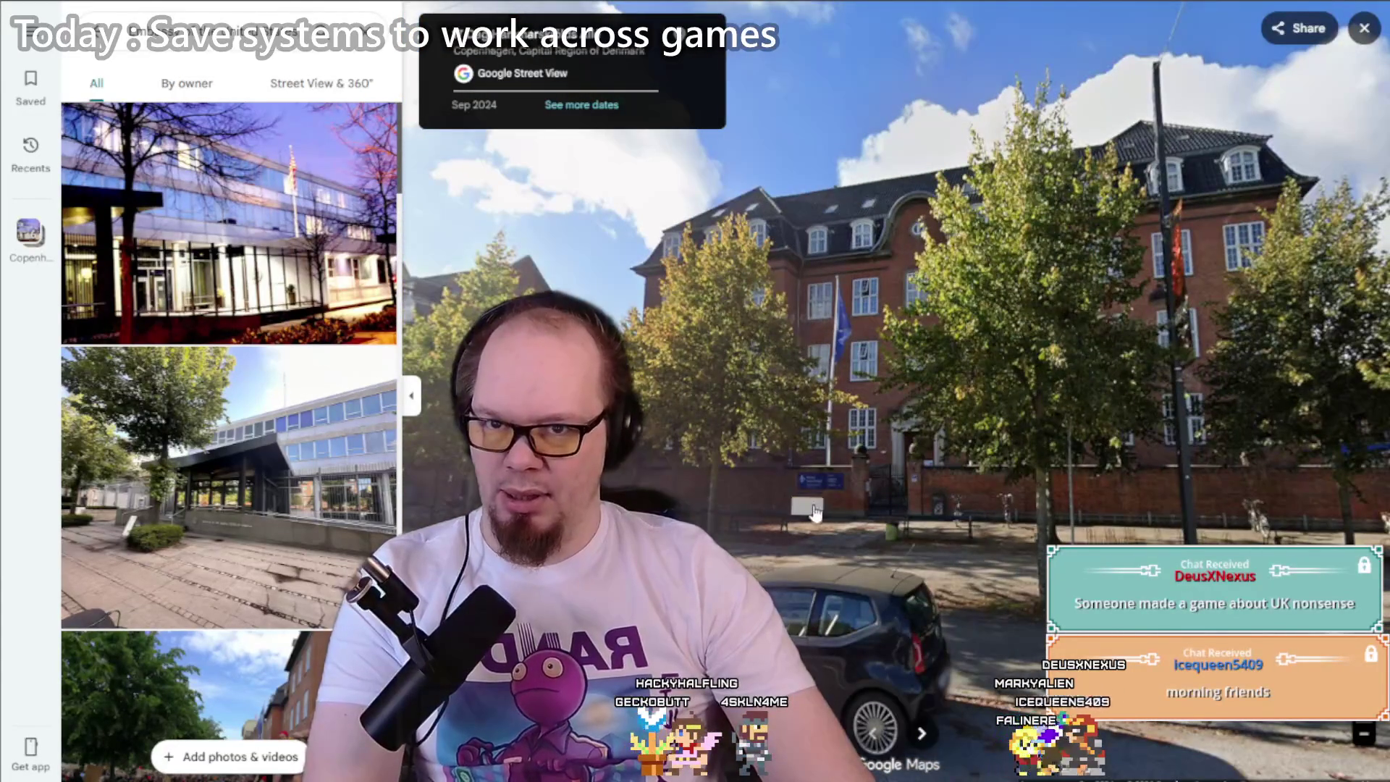
click(813, 516)
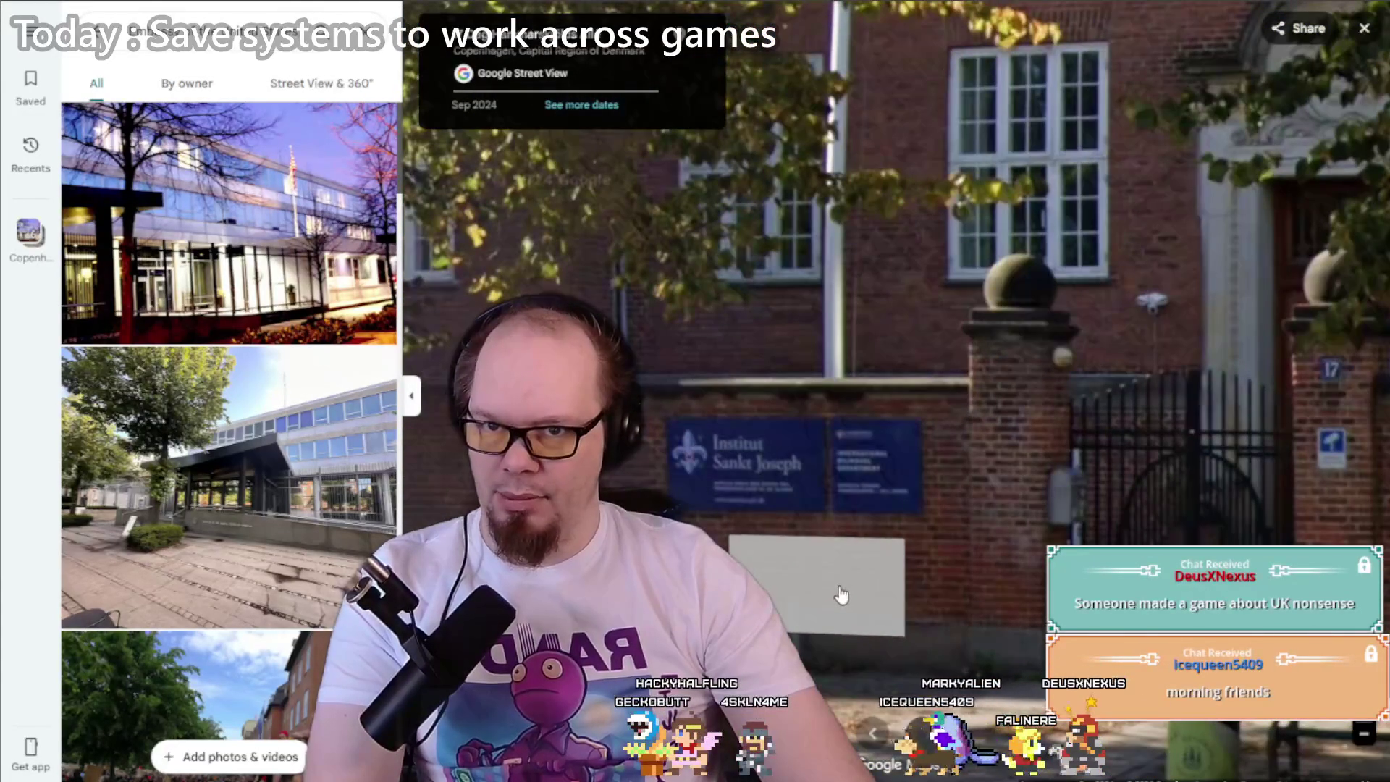
click(789, 412)
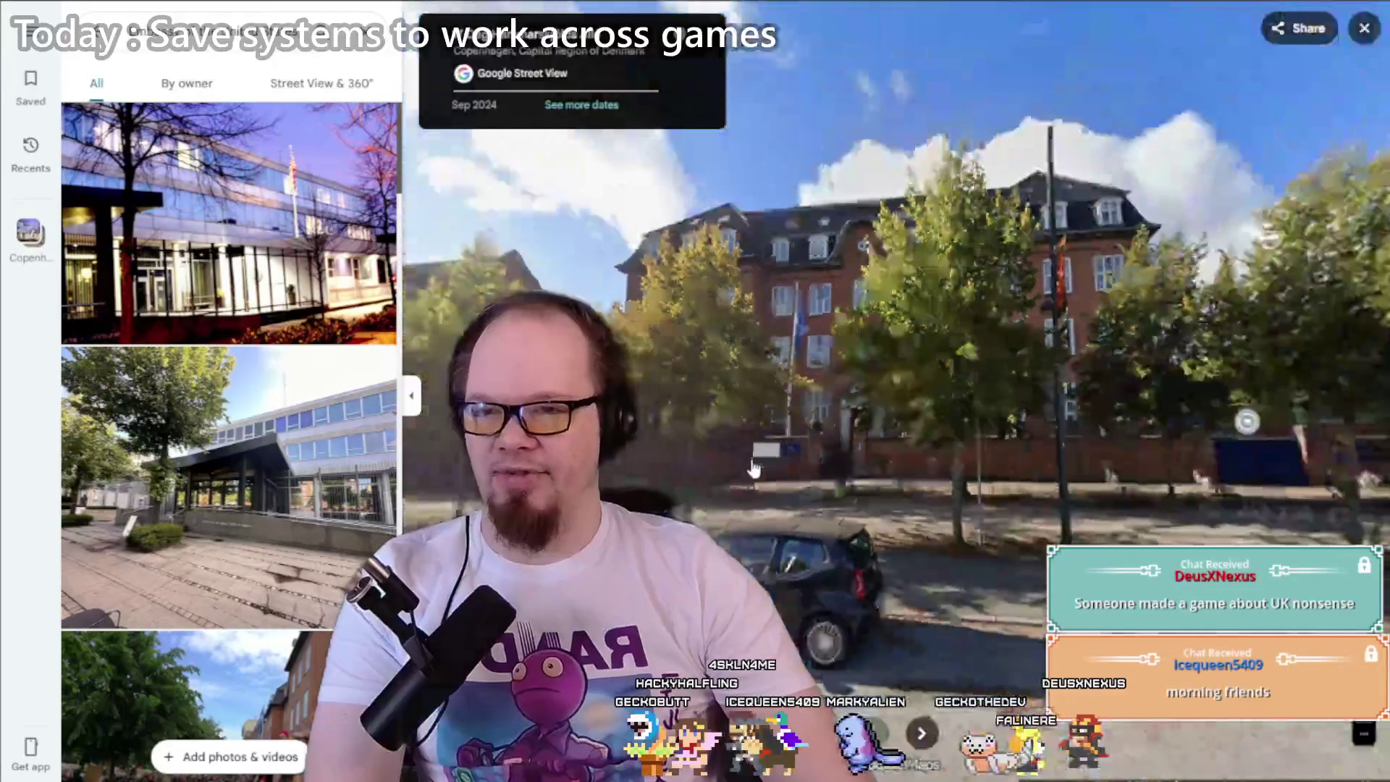
click(1091, 436)
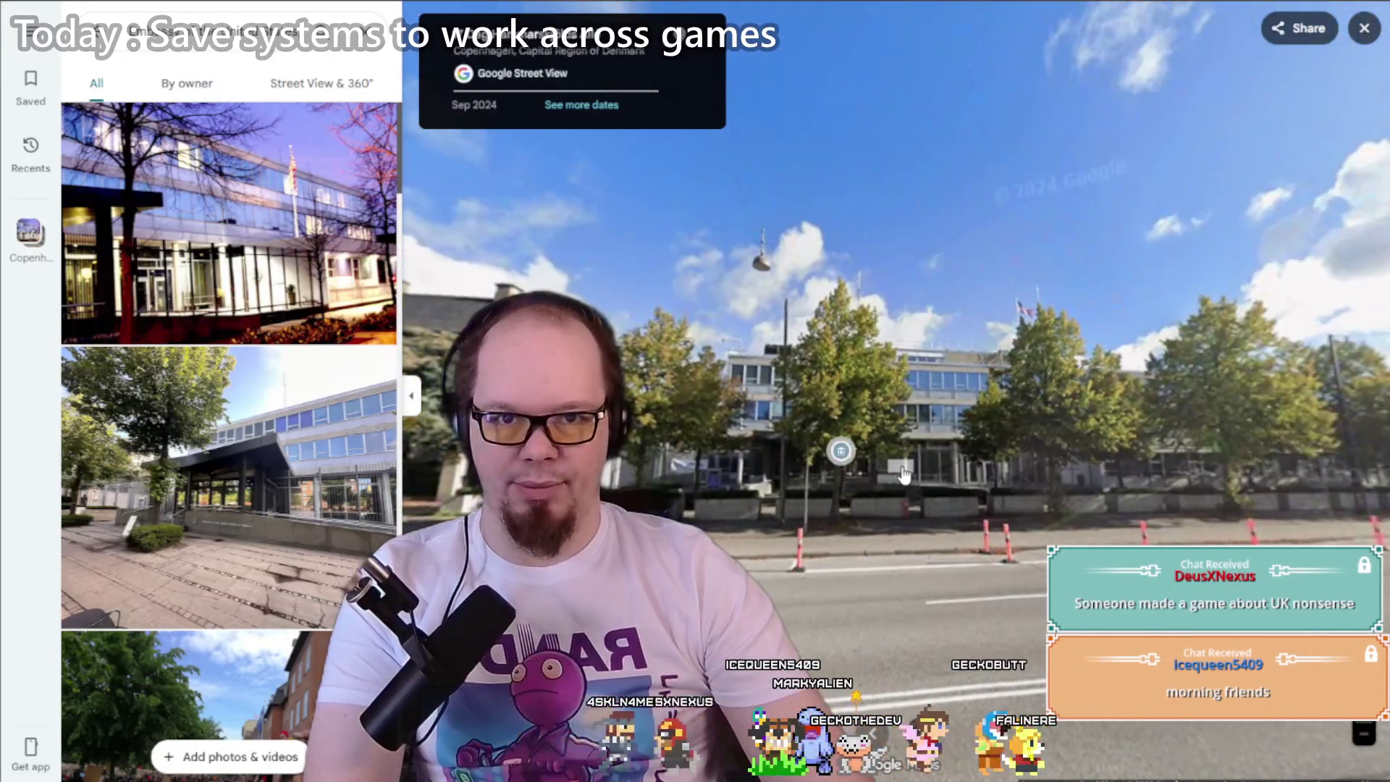
click(903, 474)
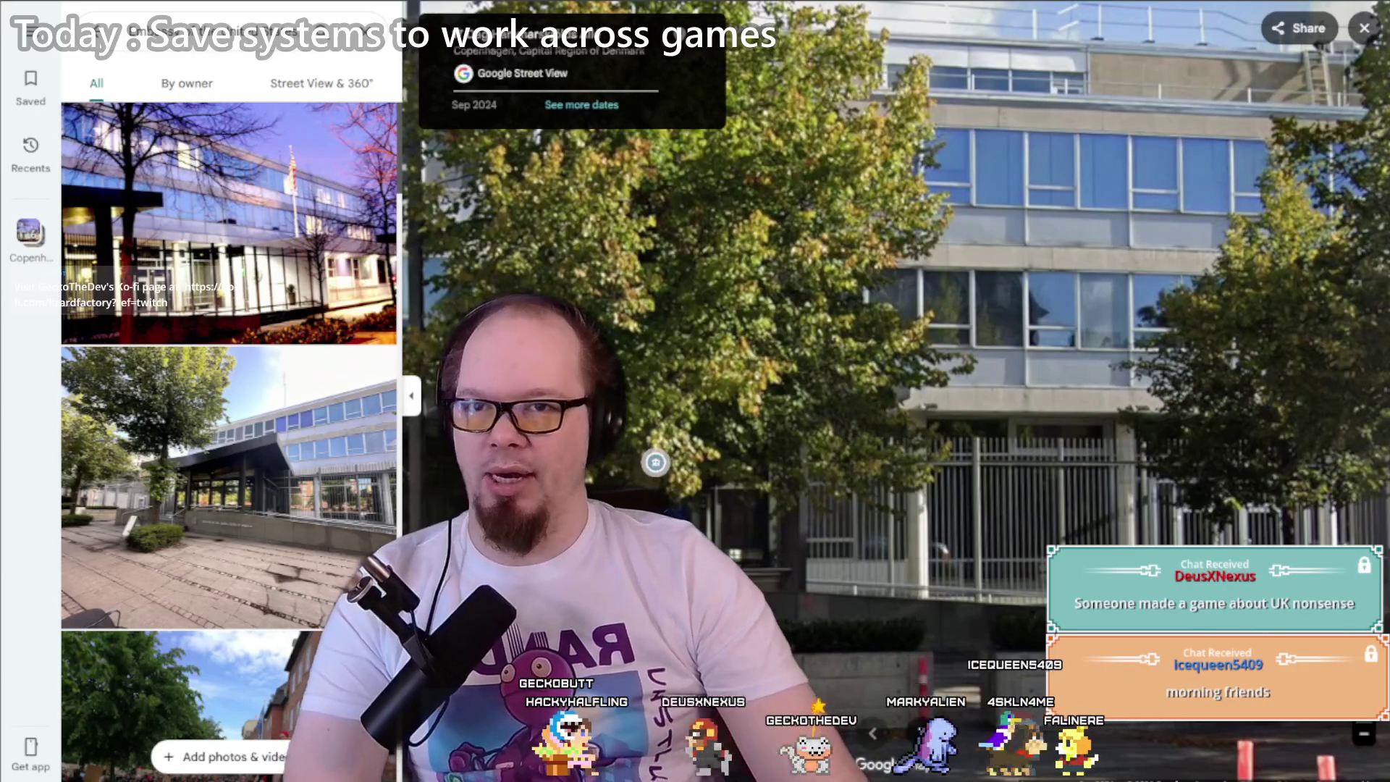
key(ctrl+Tab)
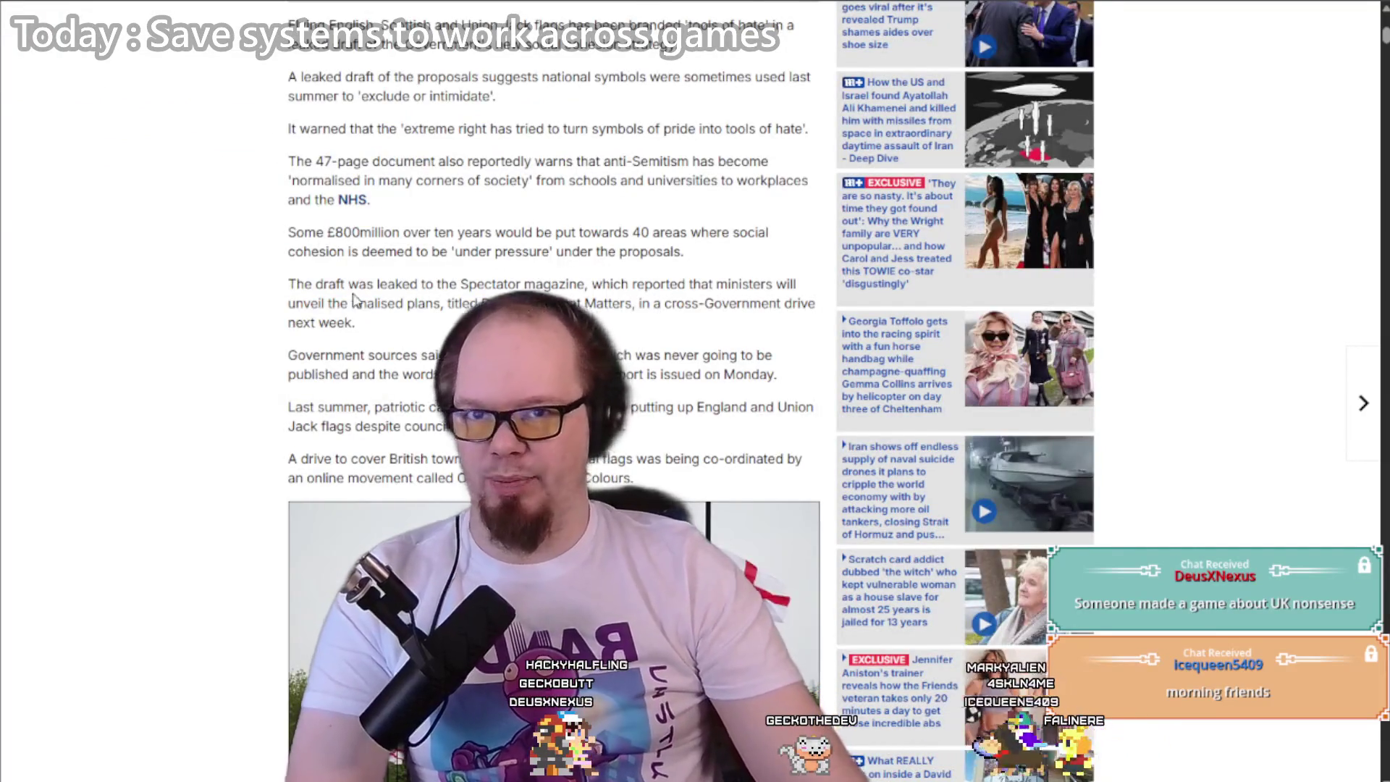
Step: Close the Daily Mail tab, skim the itch.io jam page, and return to GoalDiggersSaveManager in Rider
scroll(353, 299, up, 10)
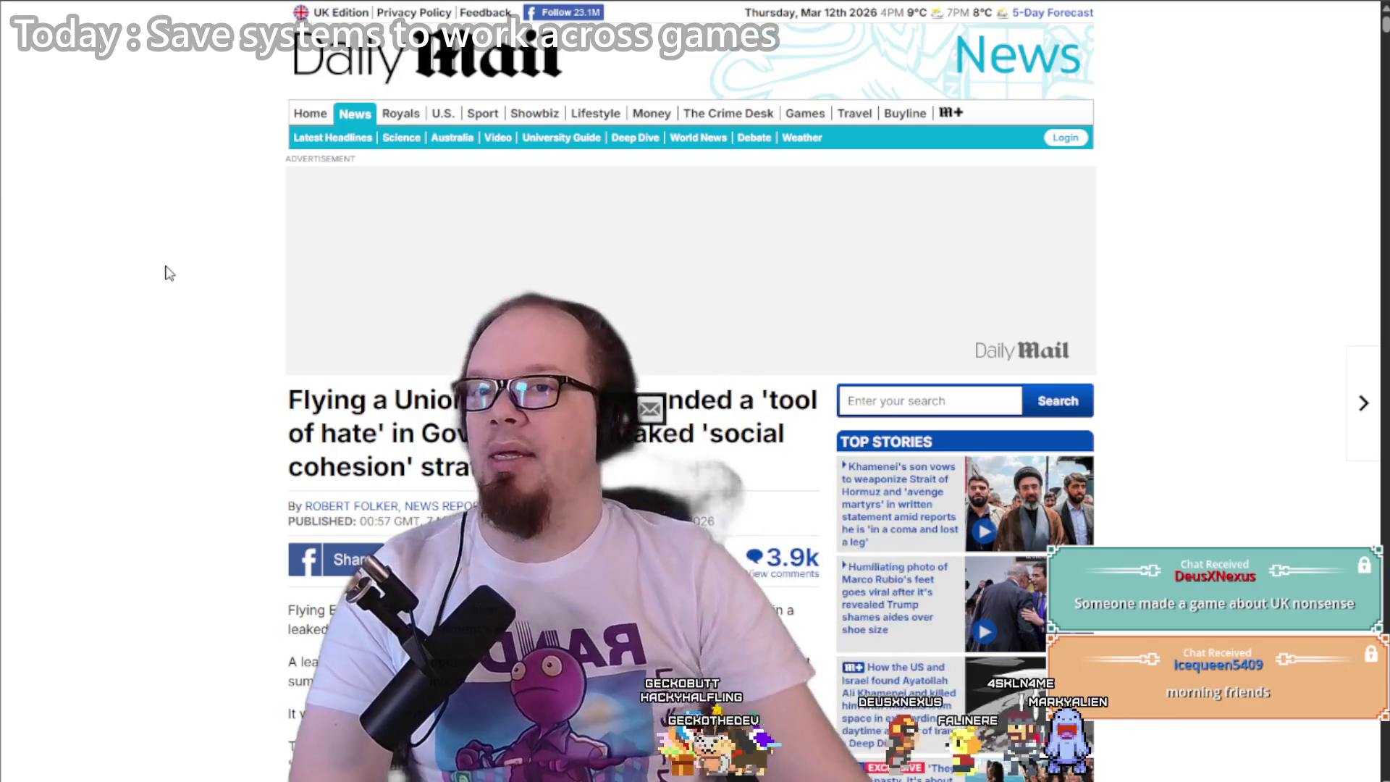
key(ctrl+w)
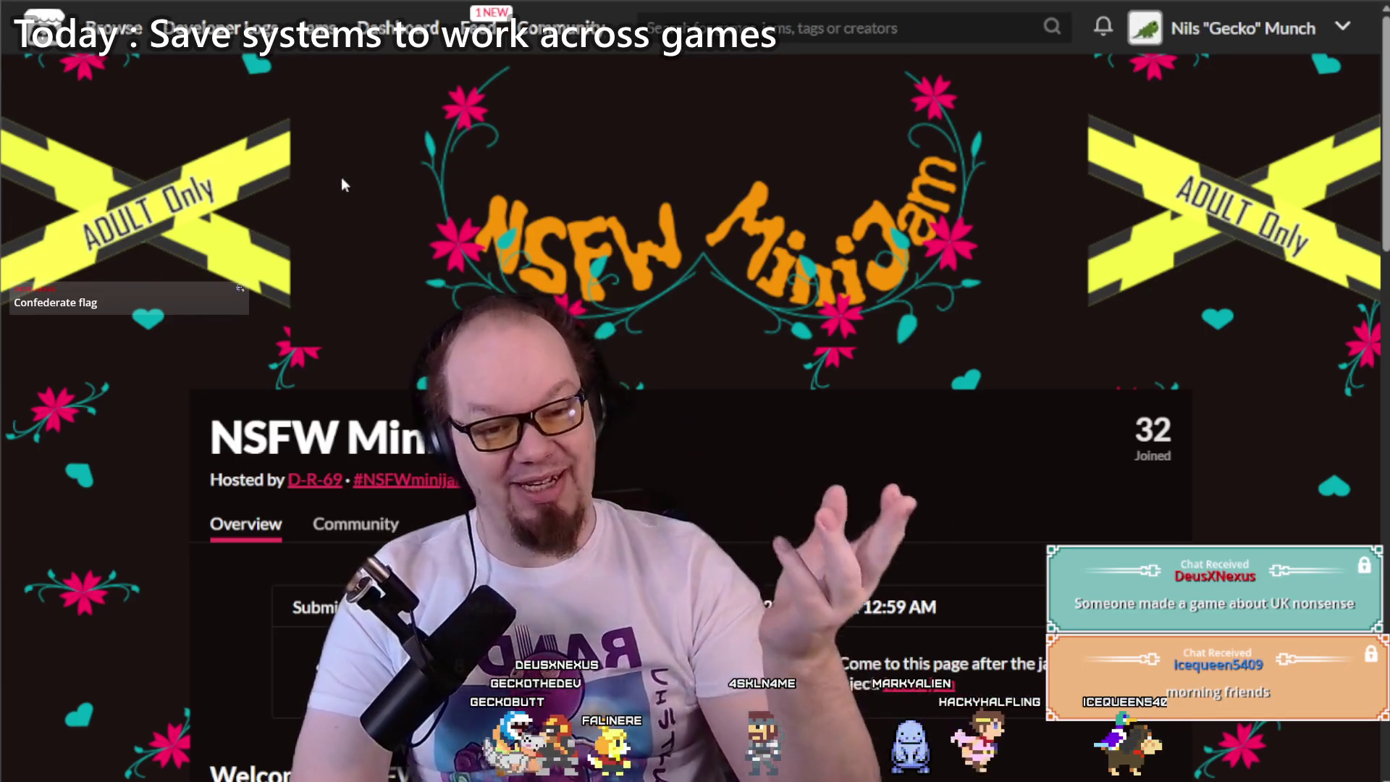
scroll(335, 184, down, 10)
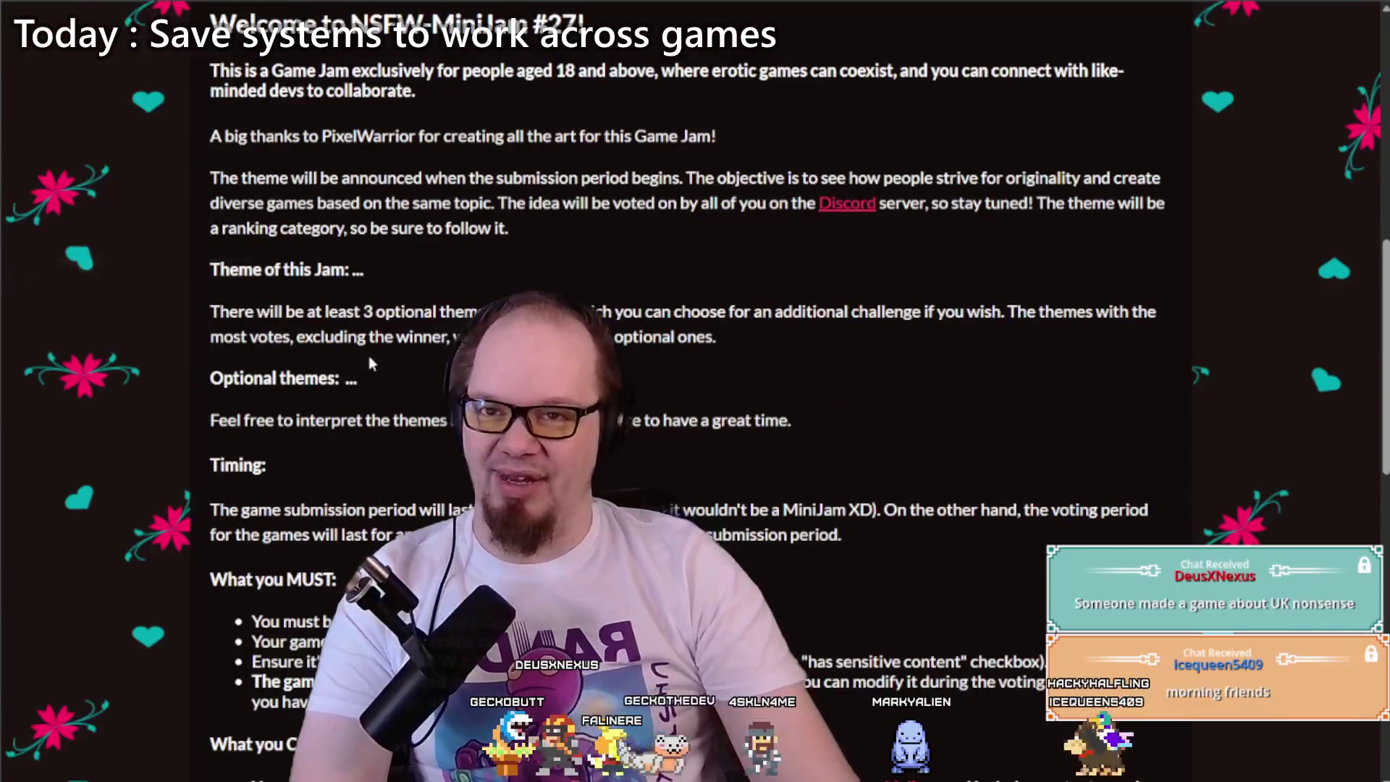
scroll(370, 356, down, 15)
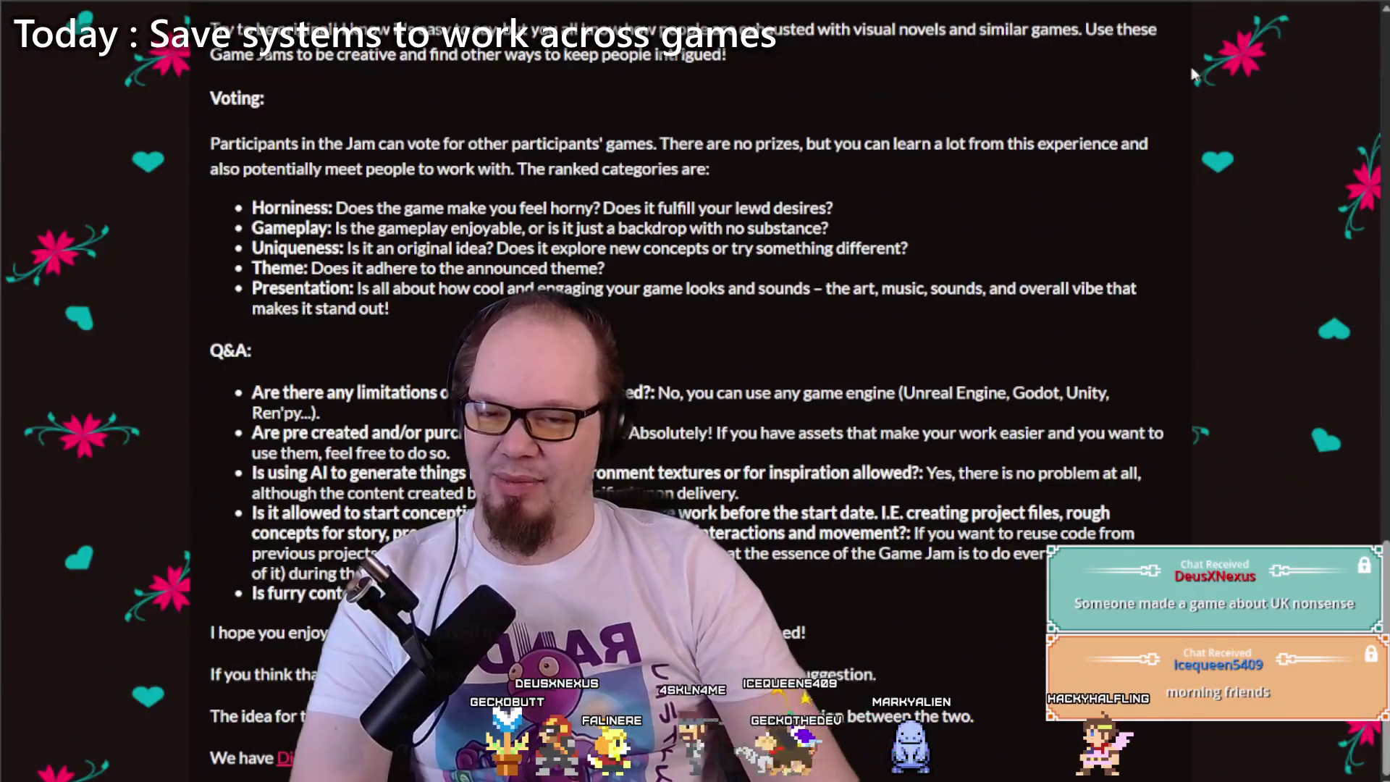
key(alt+Tab)
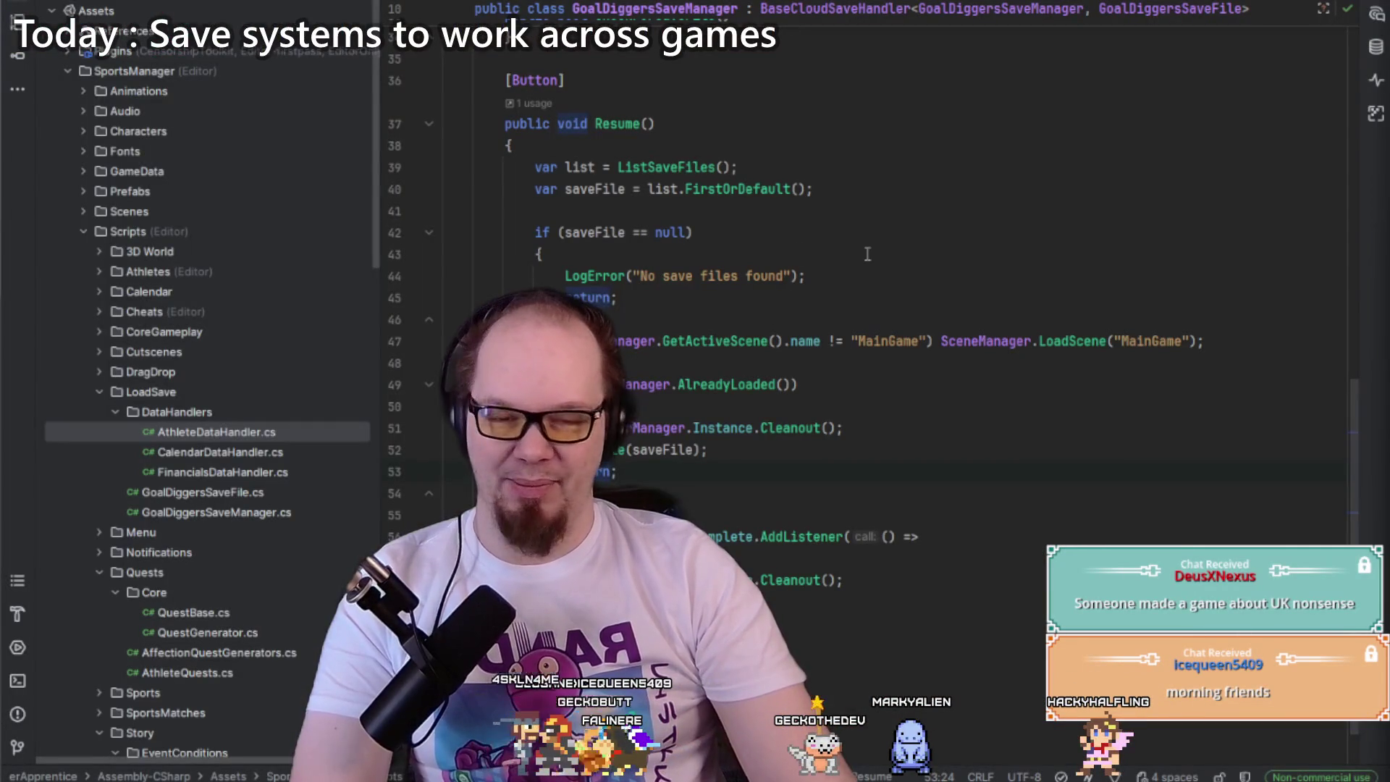
click(867, 253)
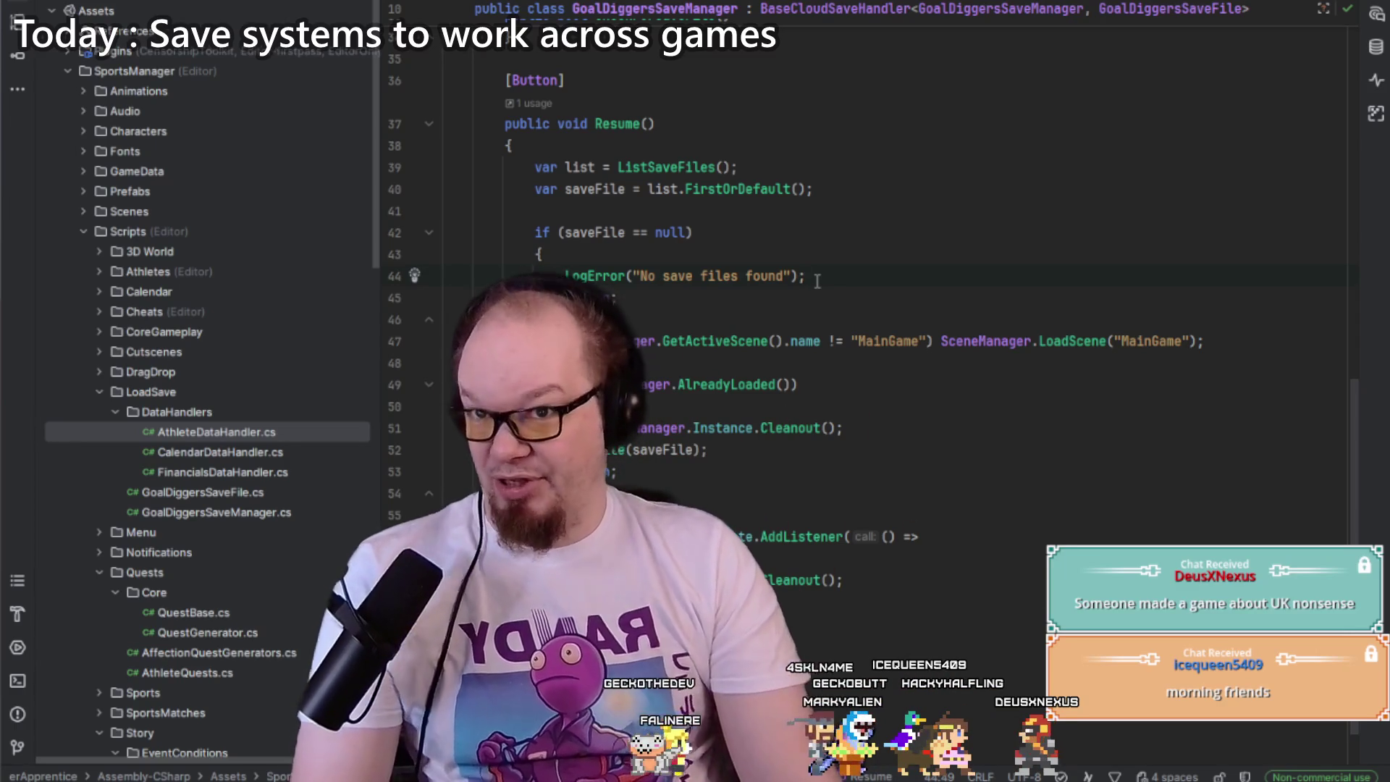
click(826, 363)
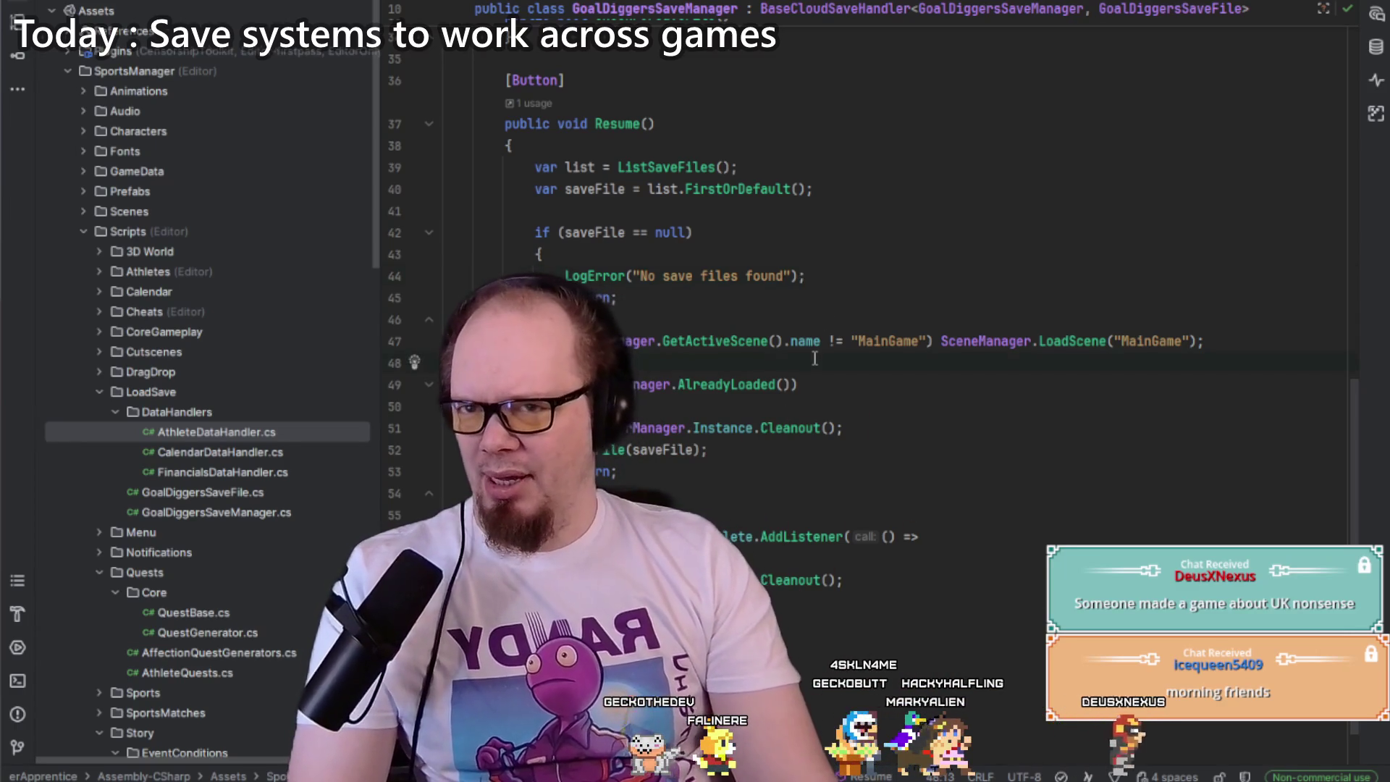
scroll(826, 404, up, 3)
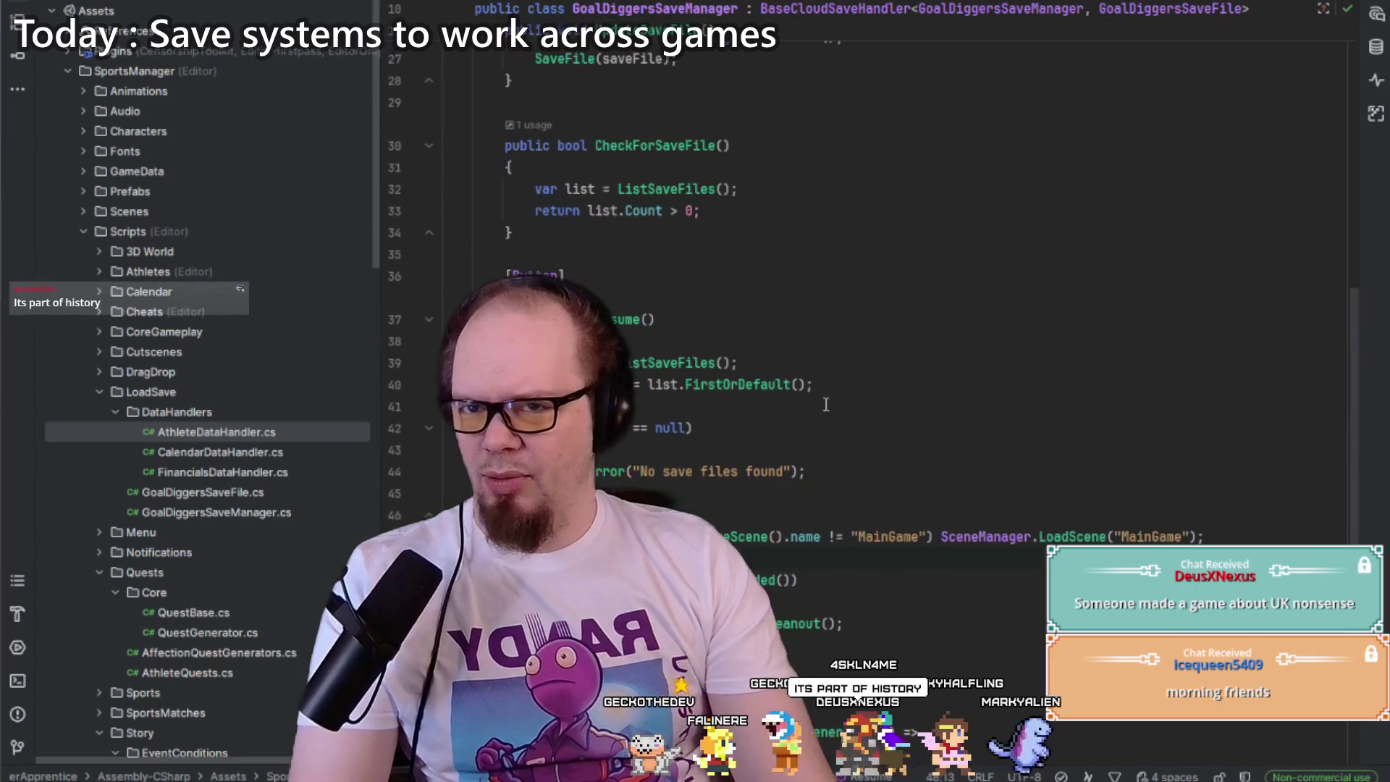
scroll(824, 405, down, 4)
scroll(824, 405, up, 5)
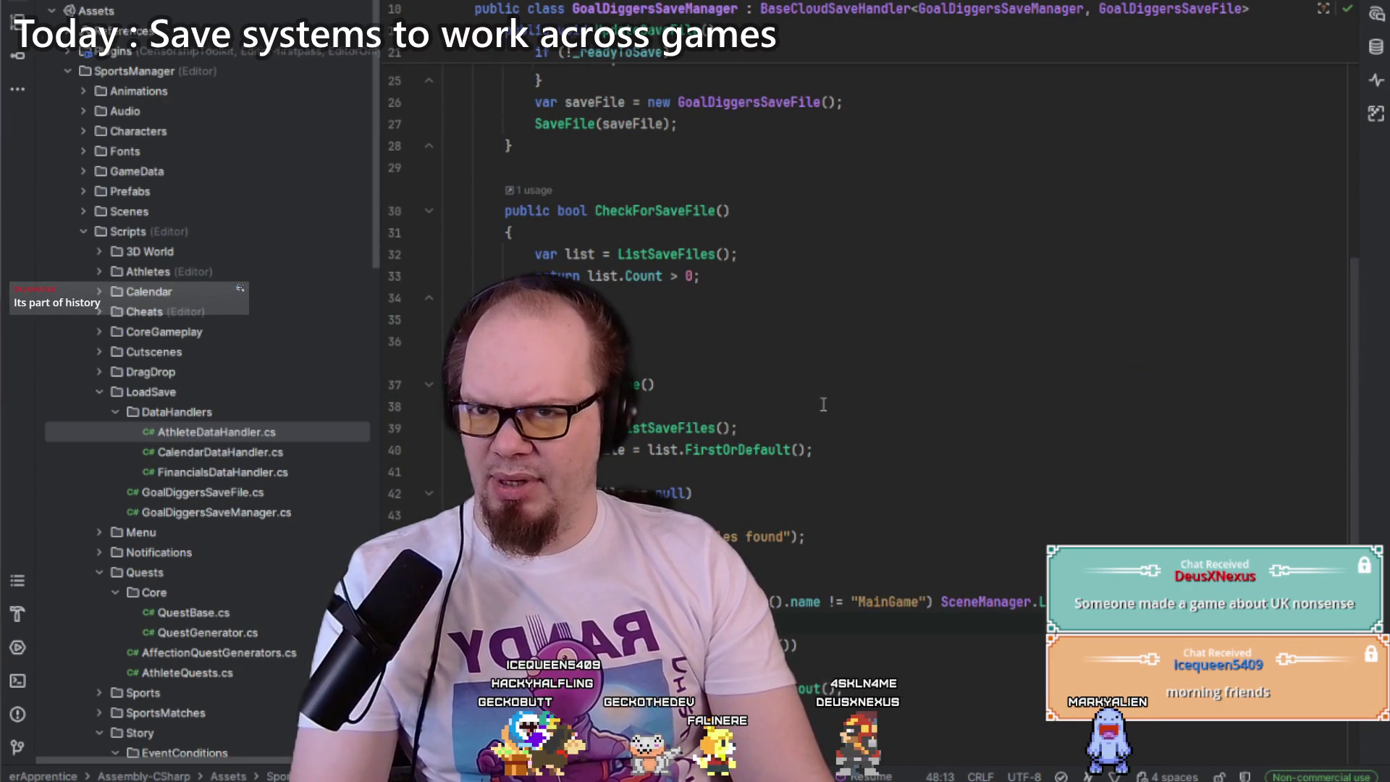
scroll(823, 404, down, 3)
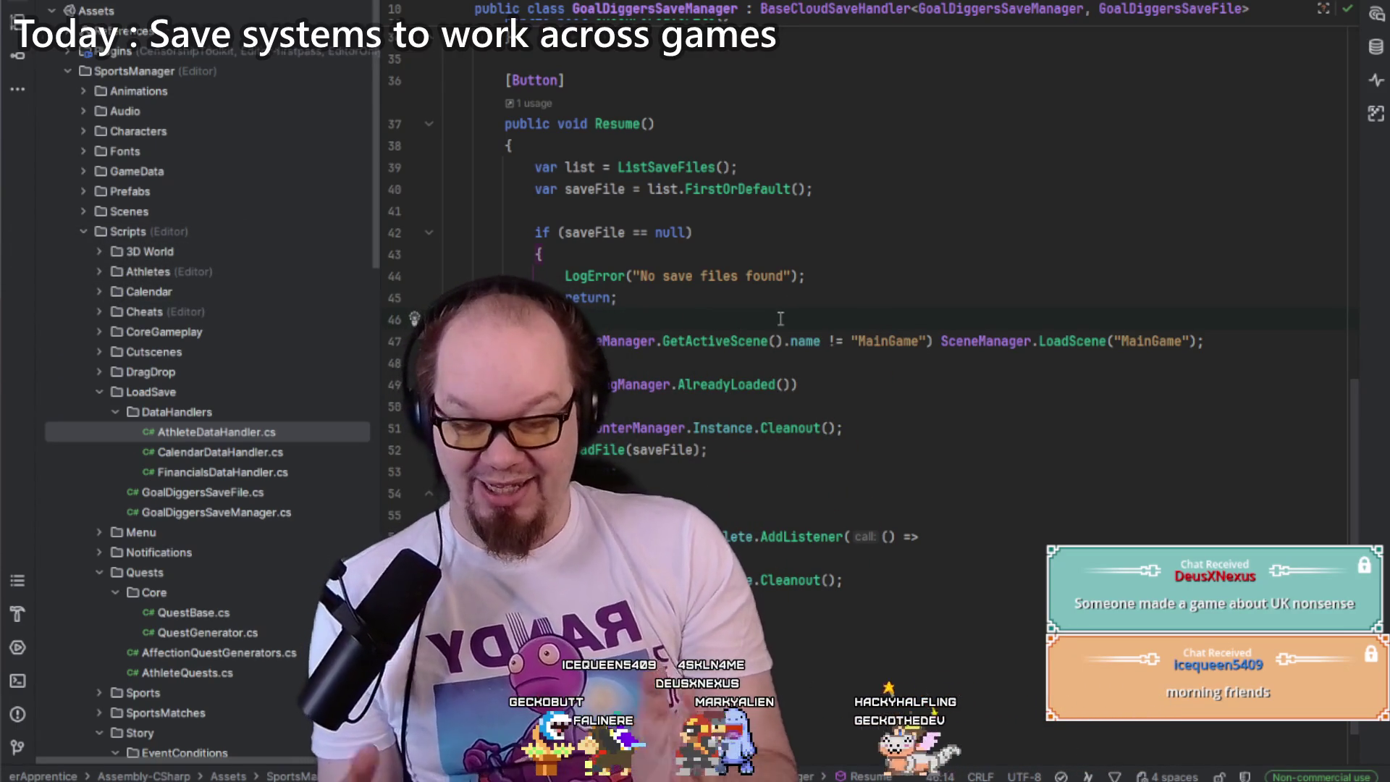
key(alt+Tab)
drag(666, 418, 655, 398)
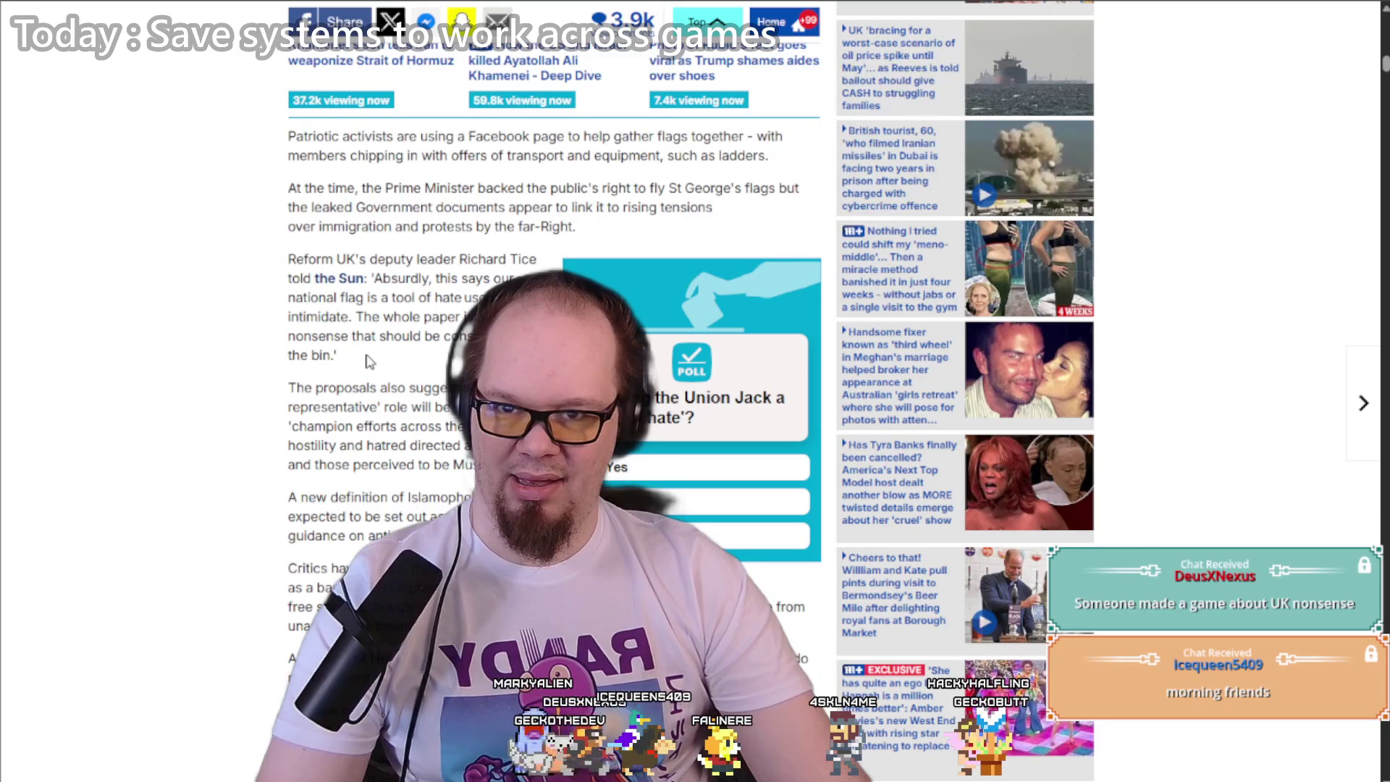
scroll(369, 362, down, 6)
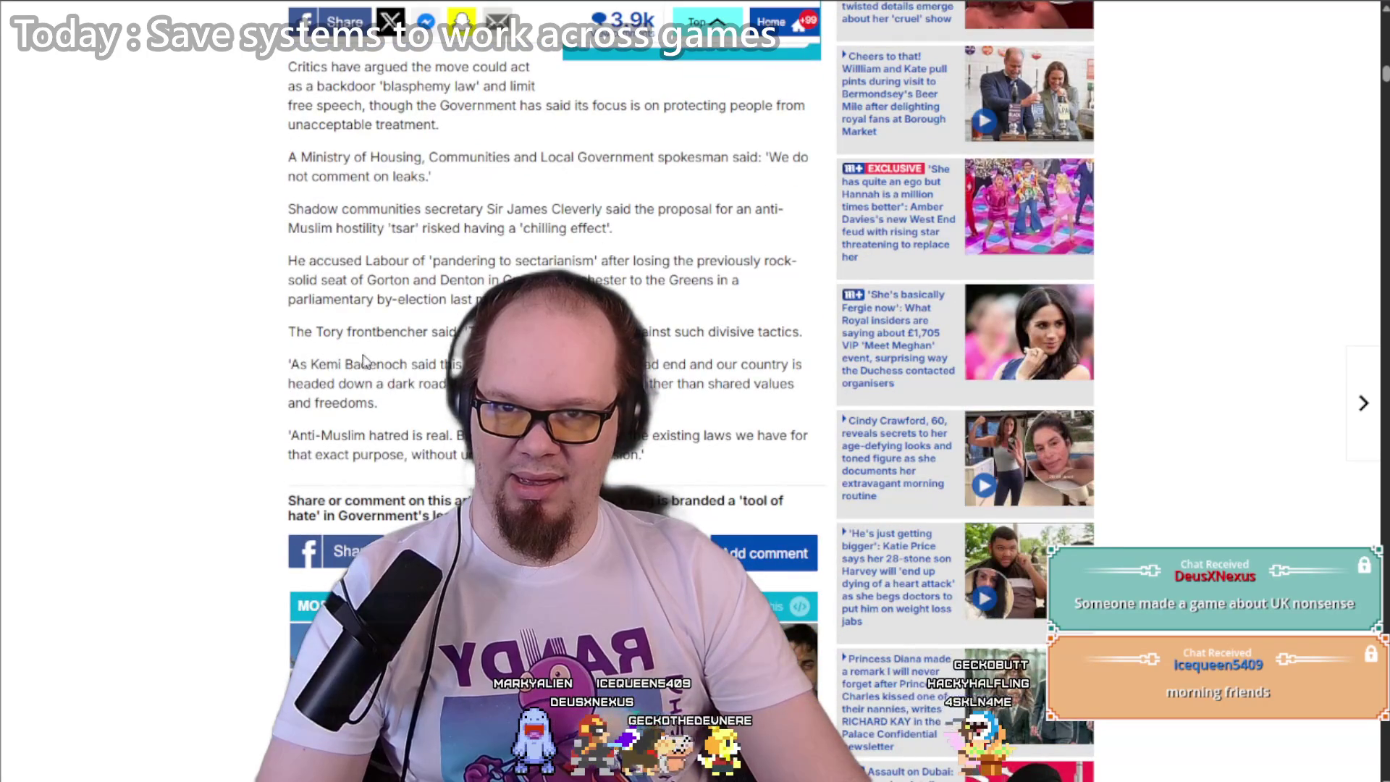
scroll(362, 362, down, 10)
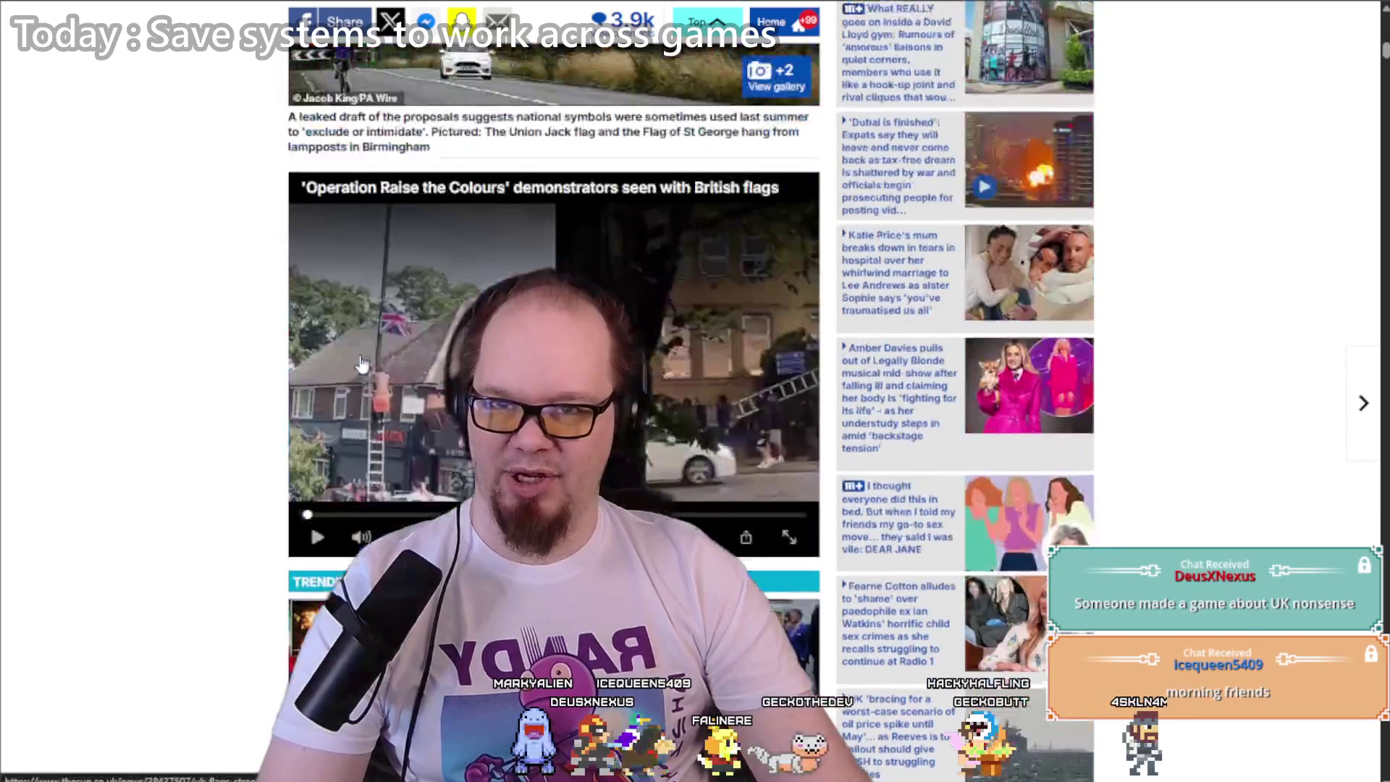
scroll(362, 364, up, 6)
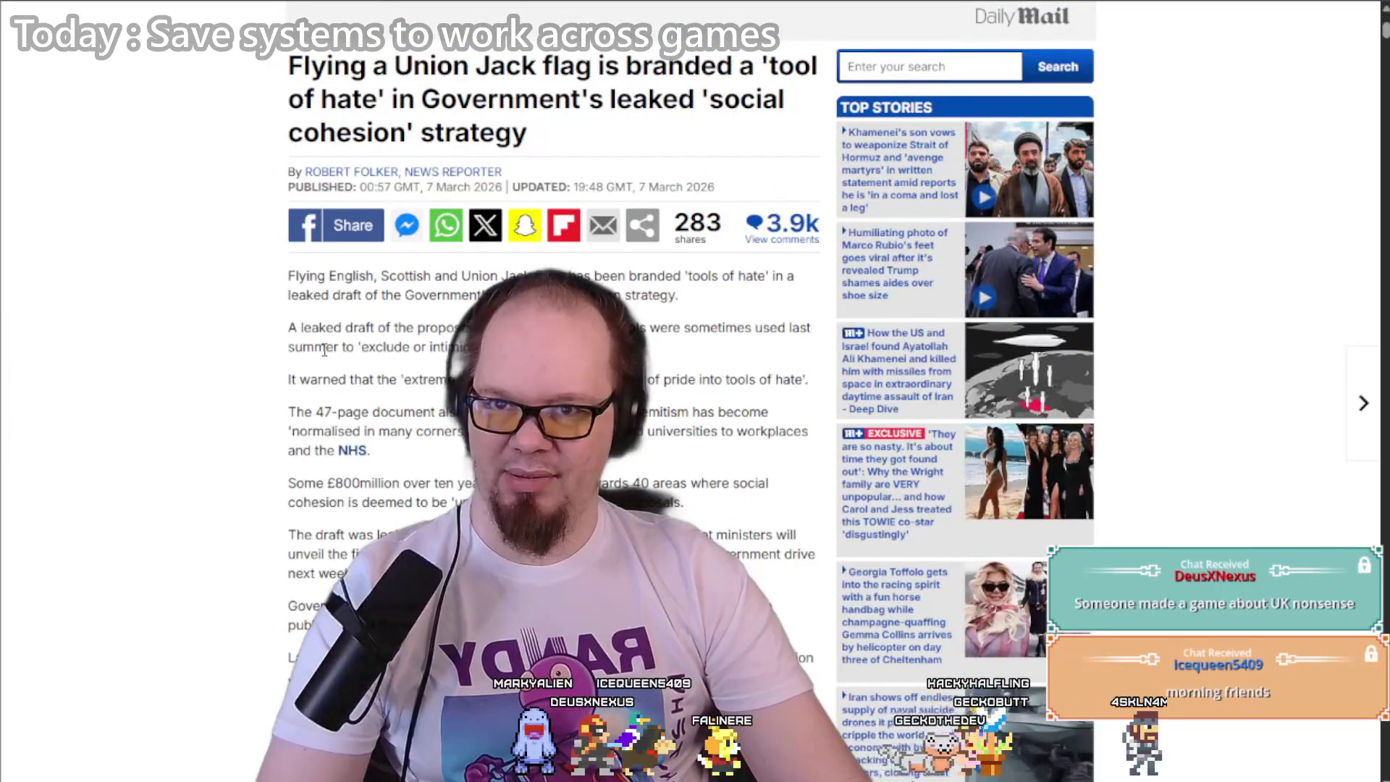
scroll(323, 351, up, 1)
scroll(324, 355, up, 5)
scroll(239, 337, down, 8)
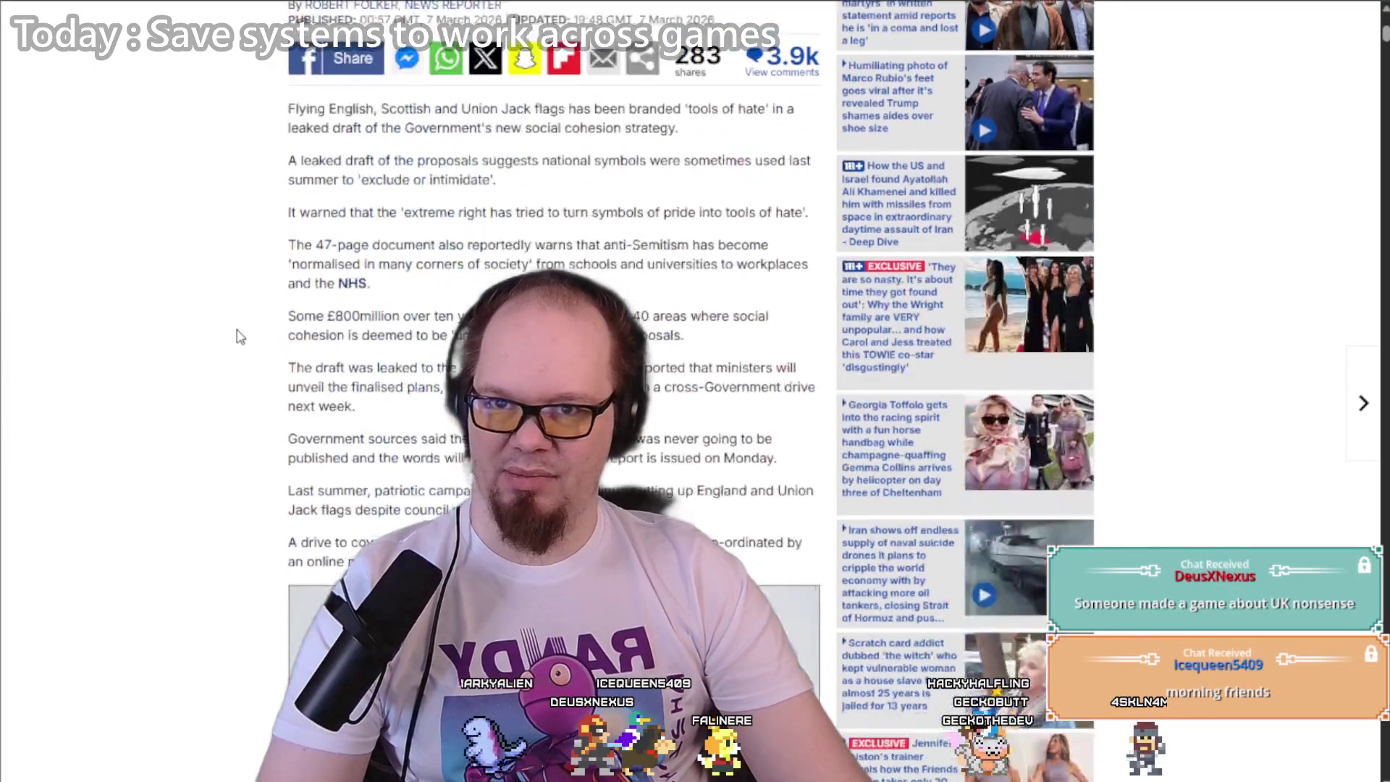
triple_click(396, 416)
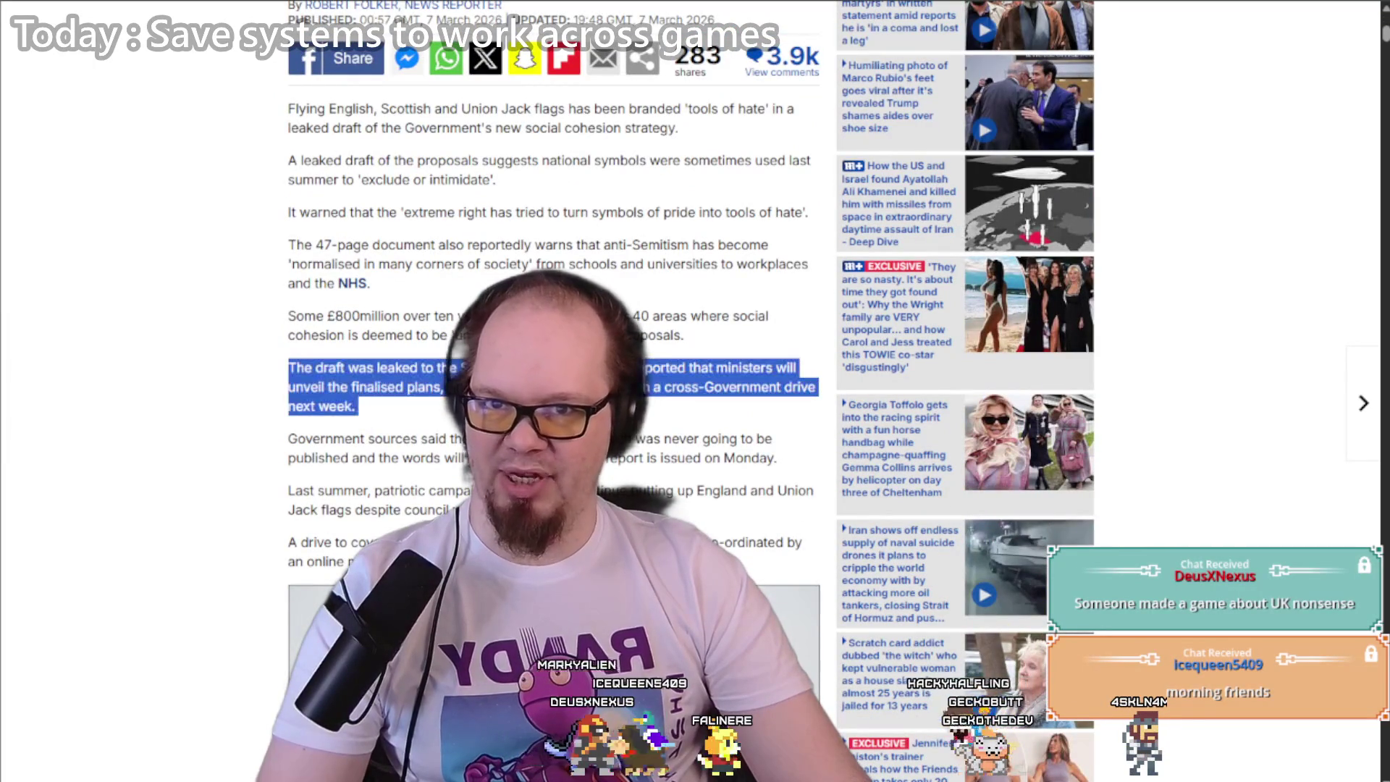
click(396, 420)
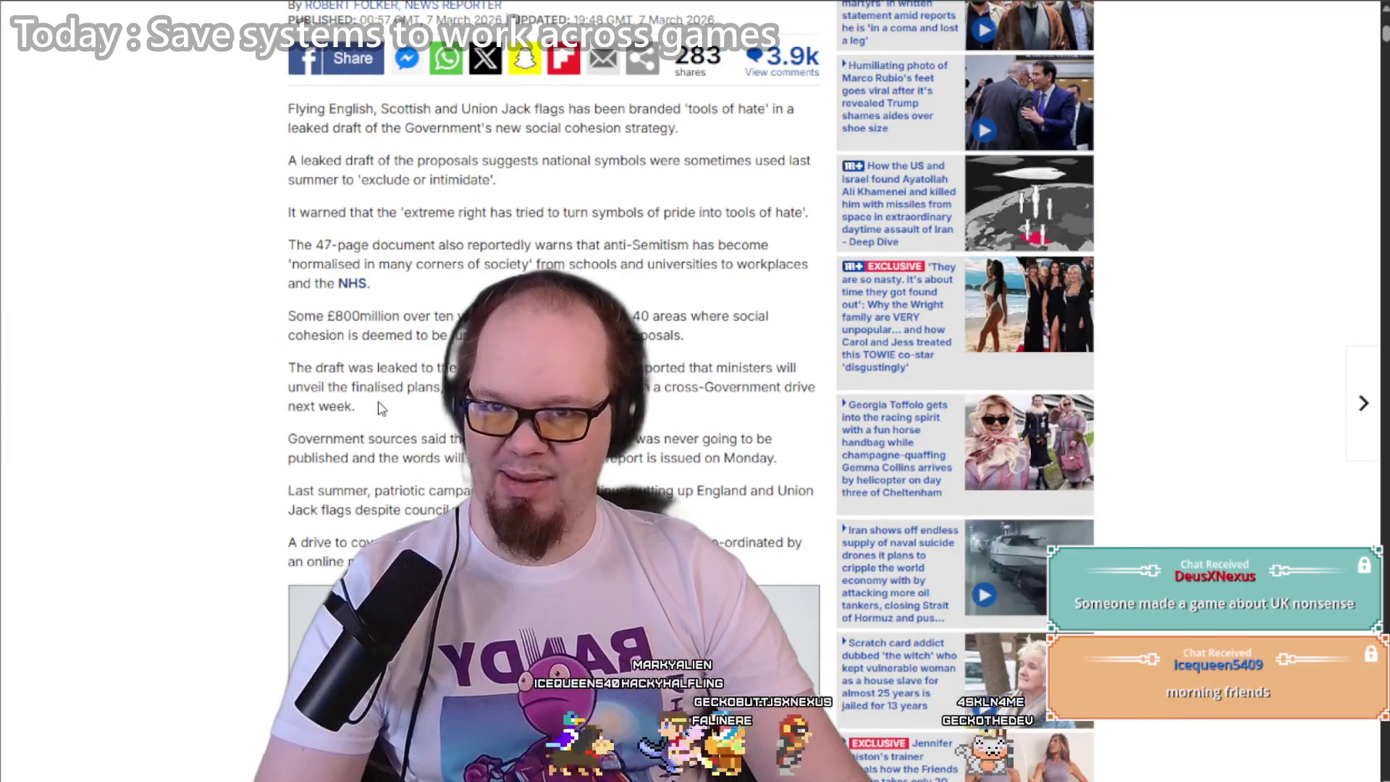
scroll(295, 376, down, 5)
scroll(164, 345, down, 6)
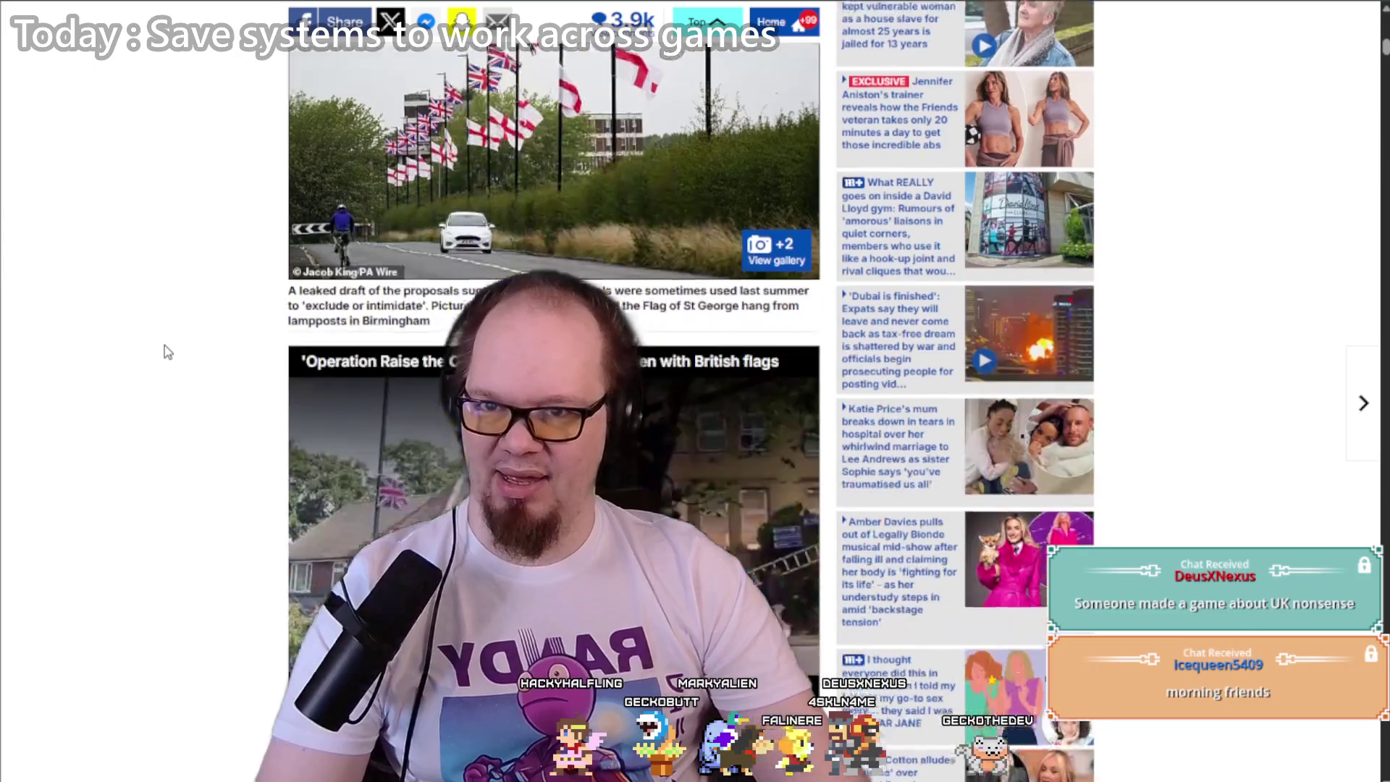
scroll(163, 345, down, 3)
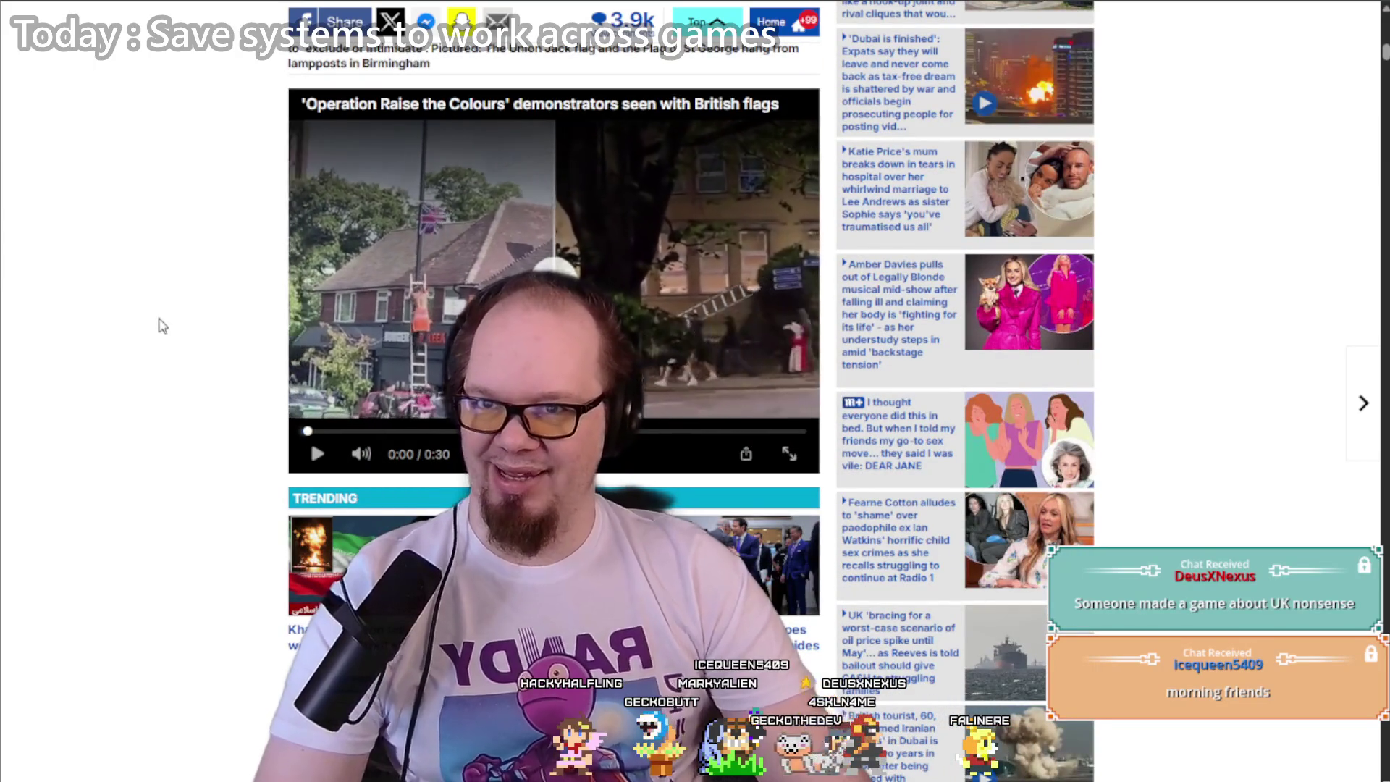
scroll(162, 327, down, 6)
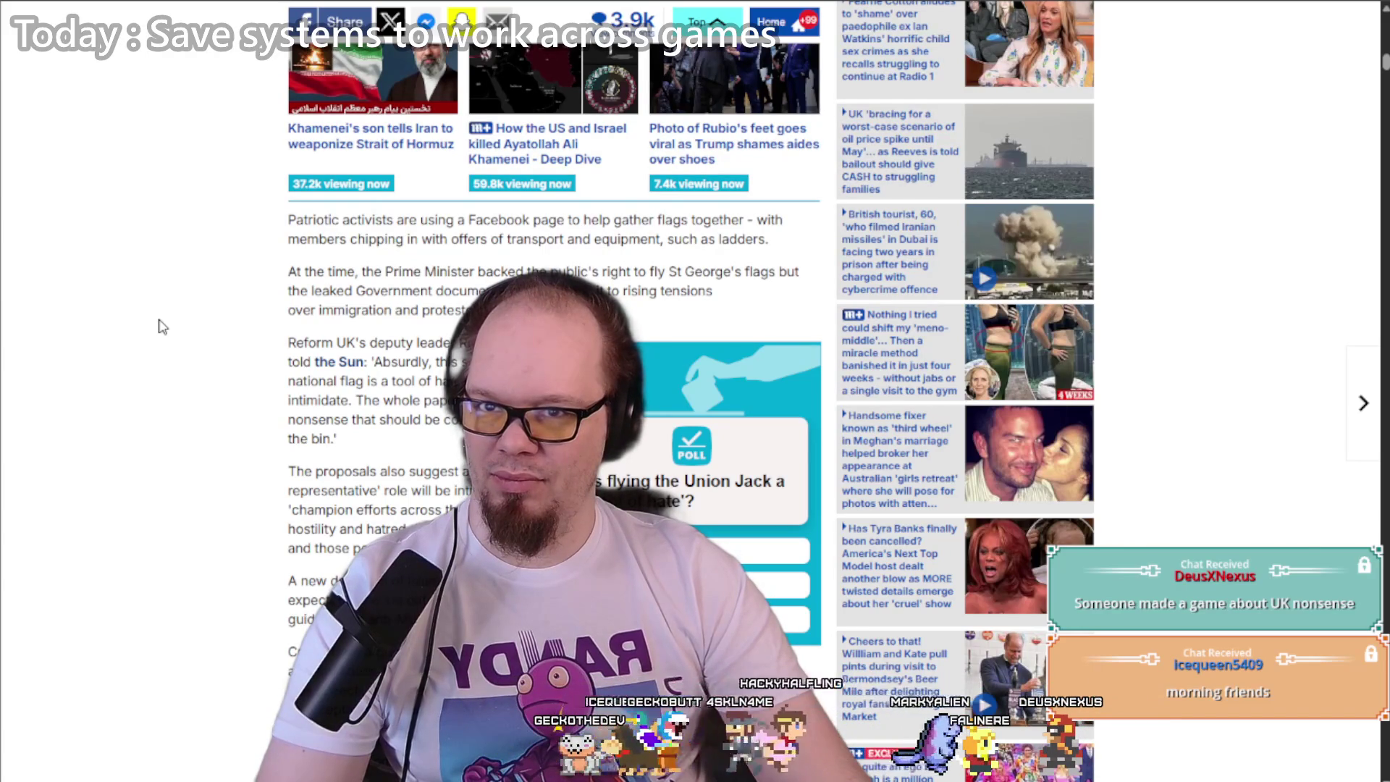
scroll(161, 327, down, 3)
scroll(161, 328, up, 10)
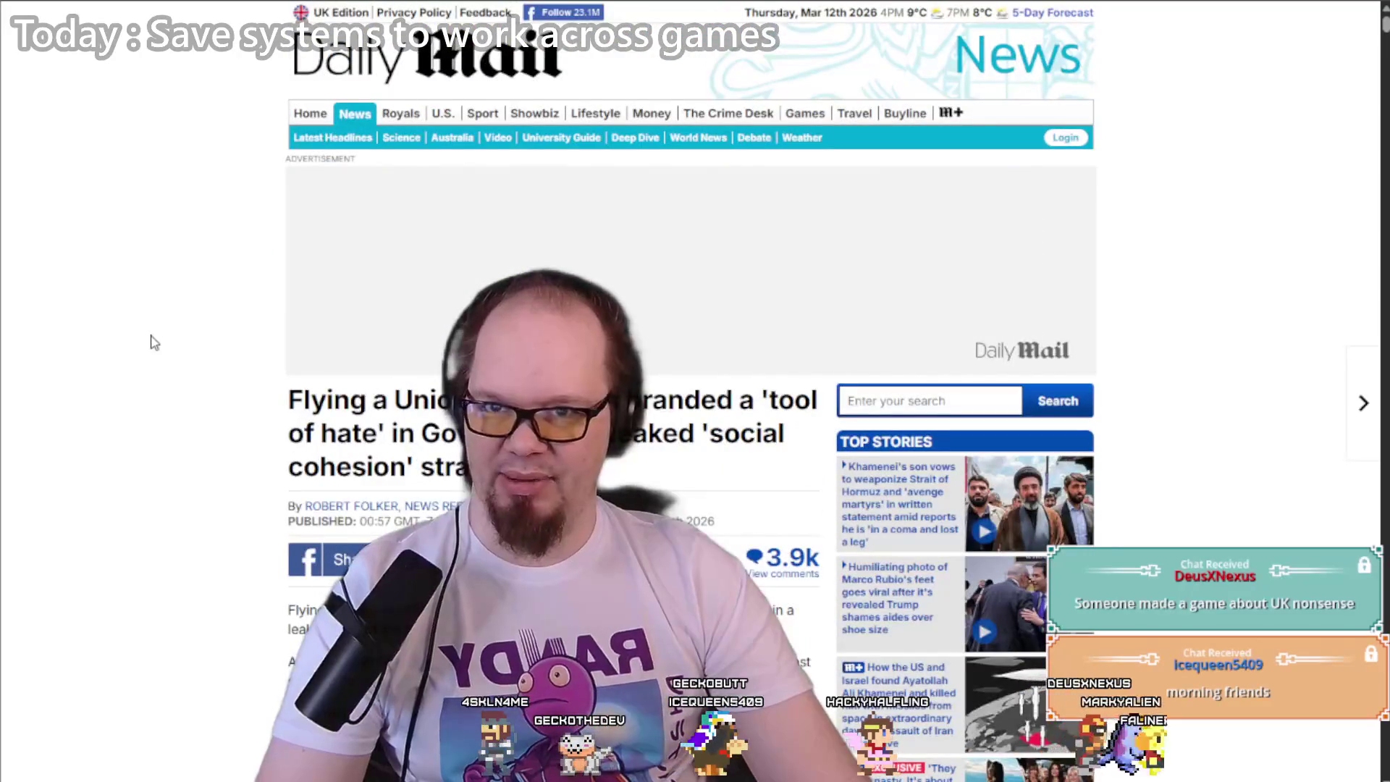
scroll(154, 343, down, 1)
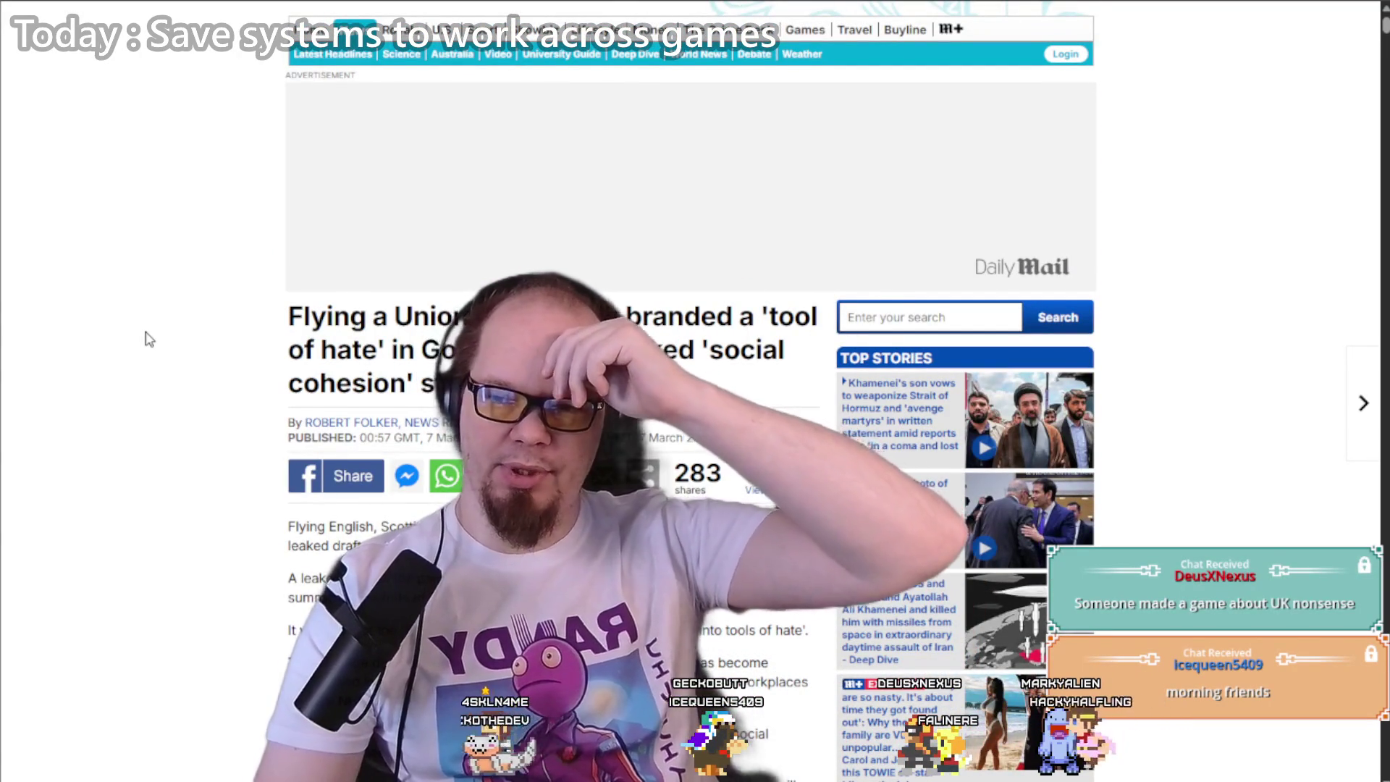
scroll(129, 426, down, 7)
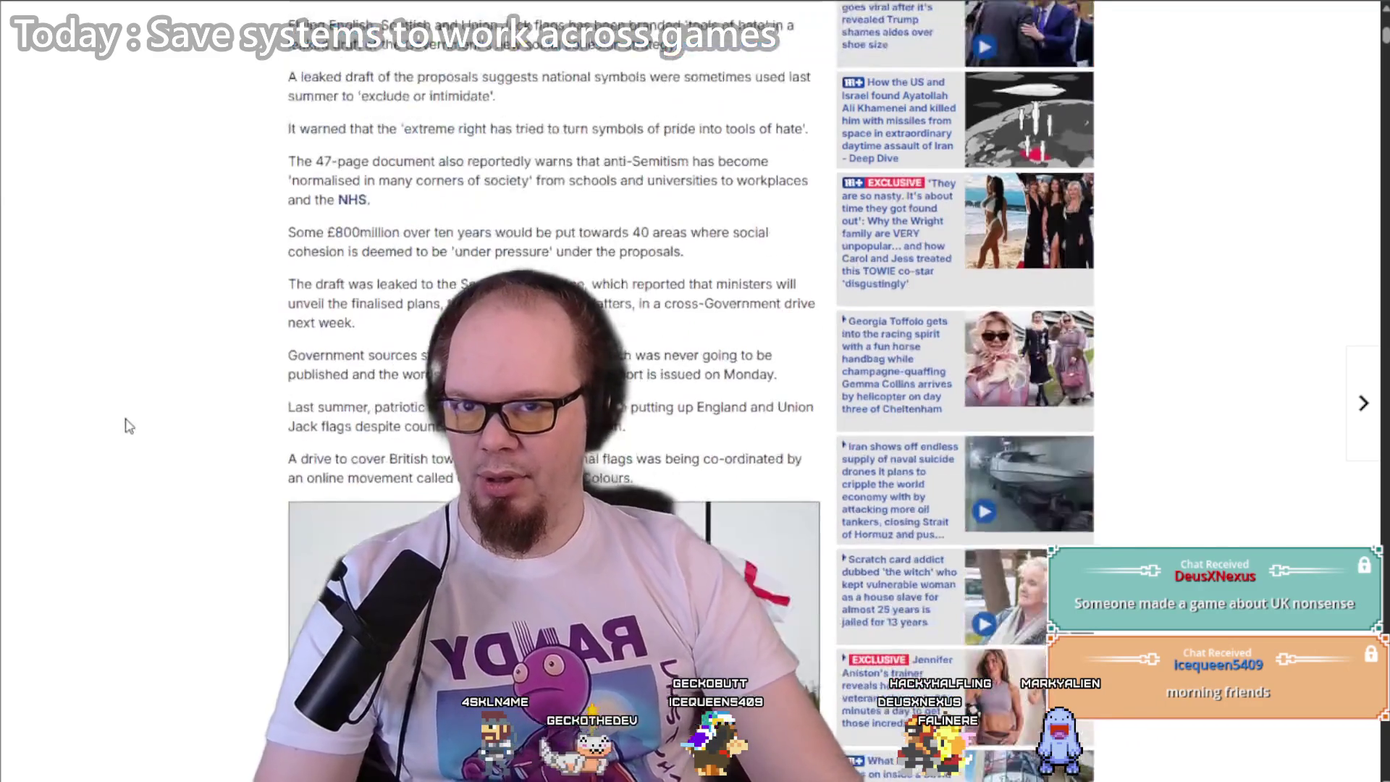
scroll(129, 418, up, 3)
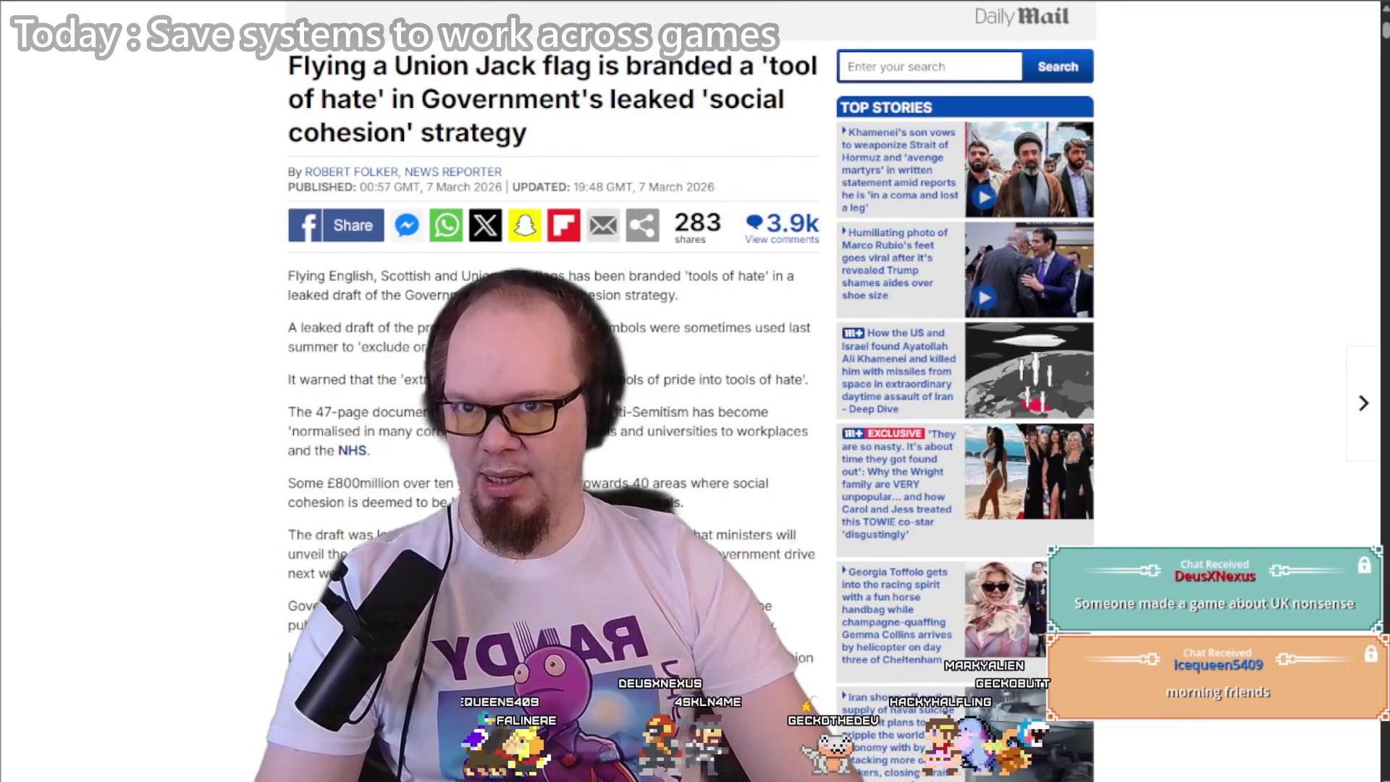
click(598, 453)
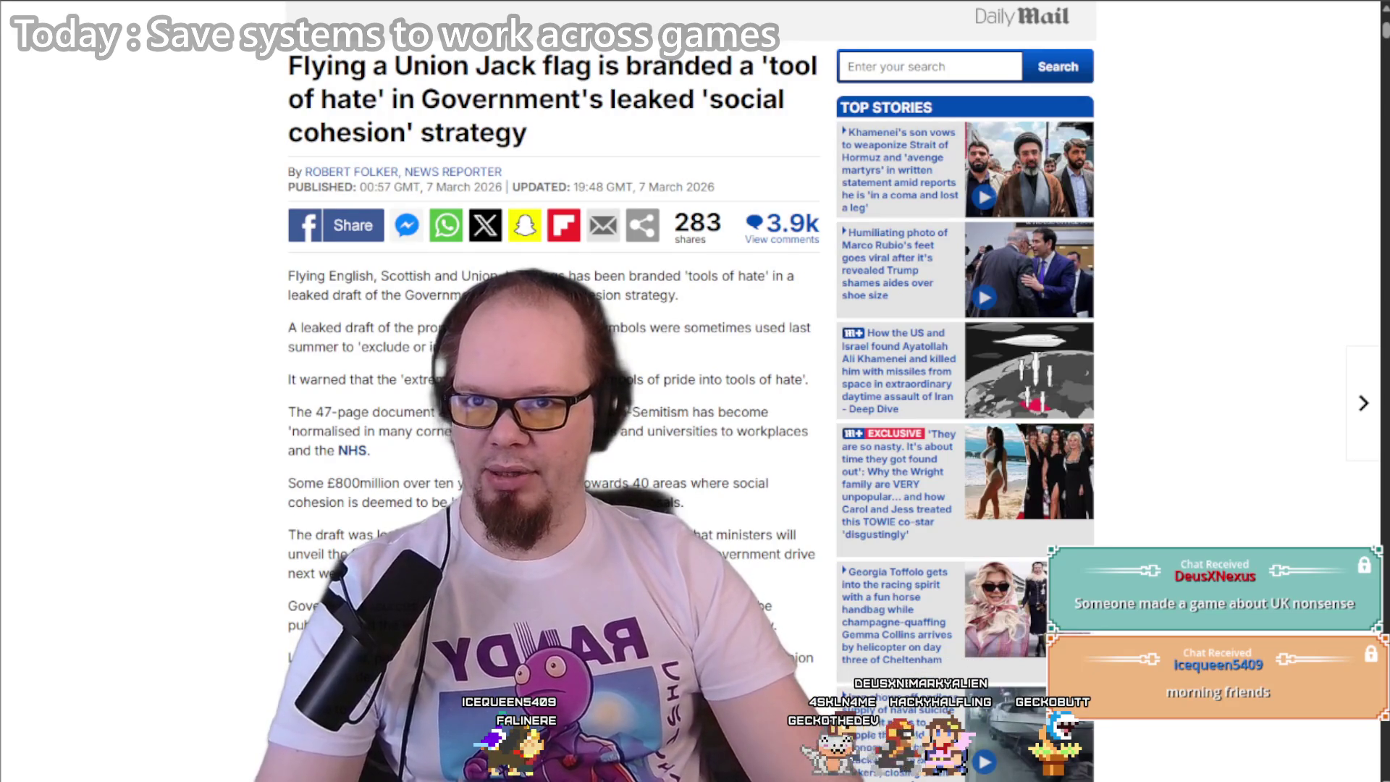
scroll(554, 390, down, 4)
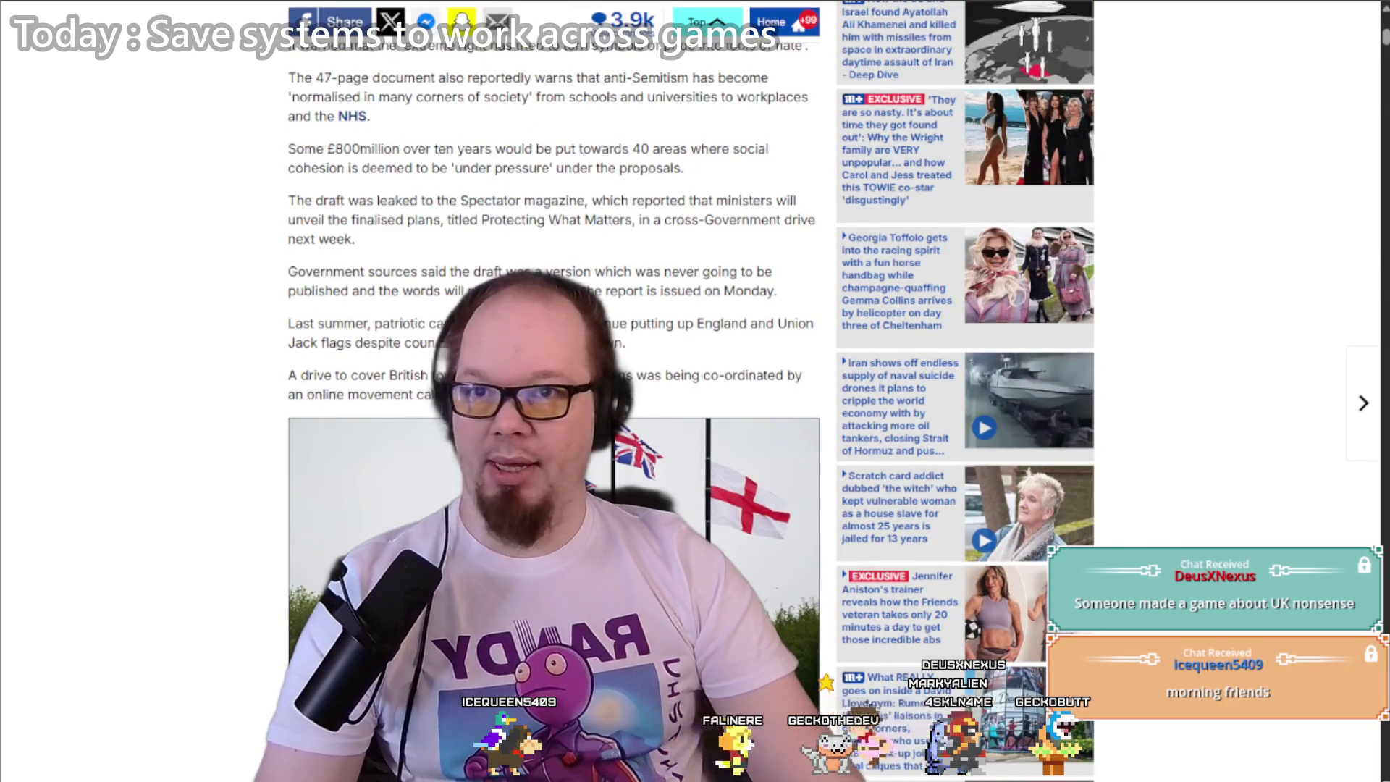
key(ctrl+Tab)
Step: Back in GoalDiggersSaveManager's Resume code, dismiss the info popups and fold the using imports
key(alt+Tab)
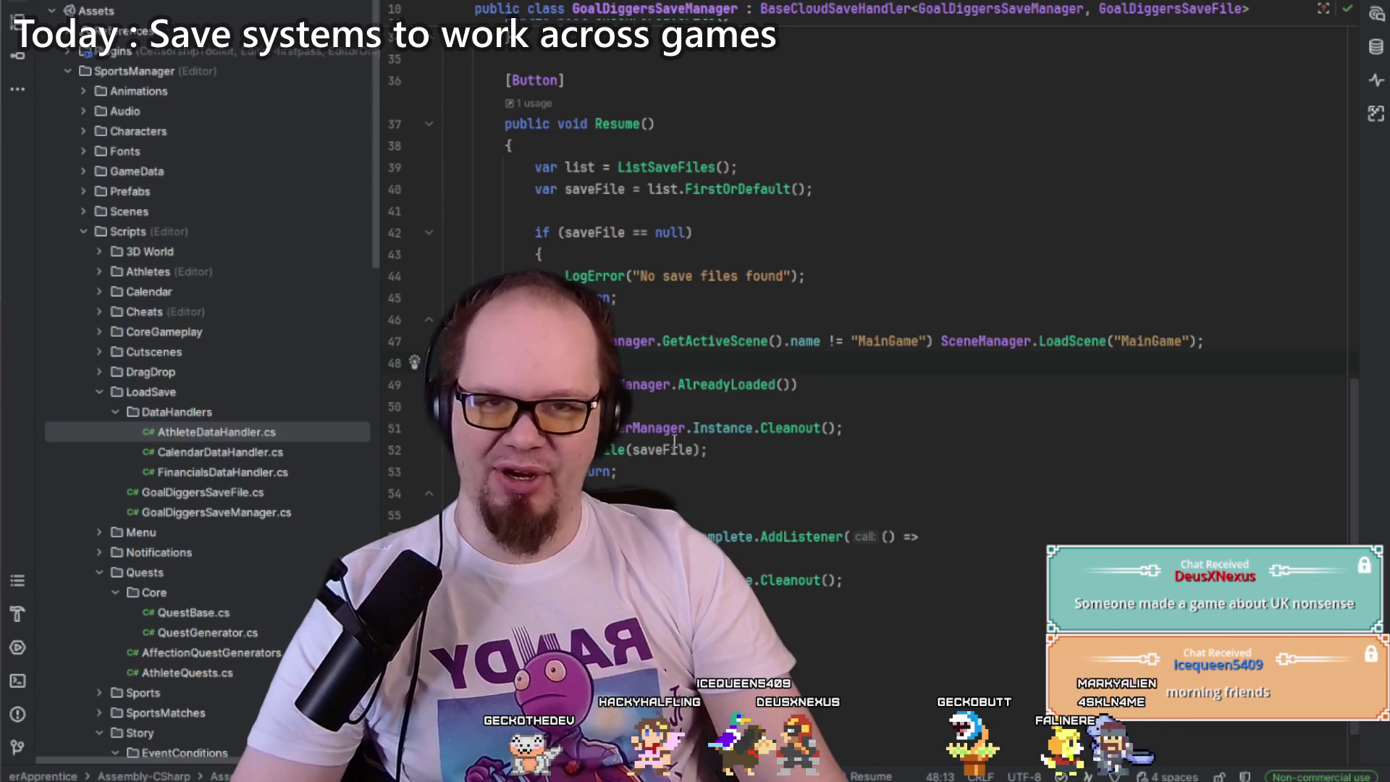
click(601, 406)
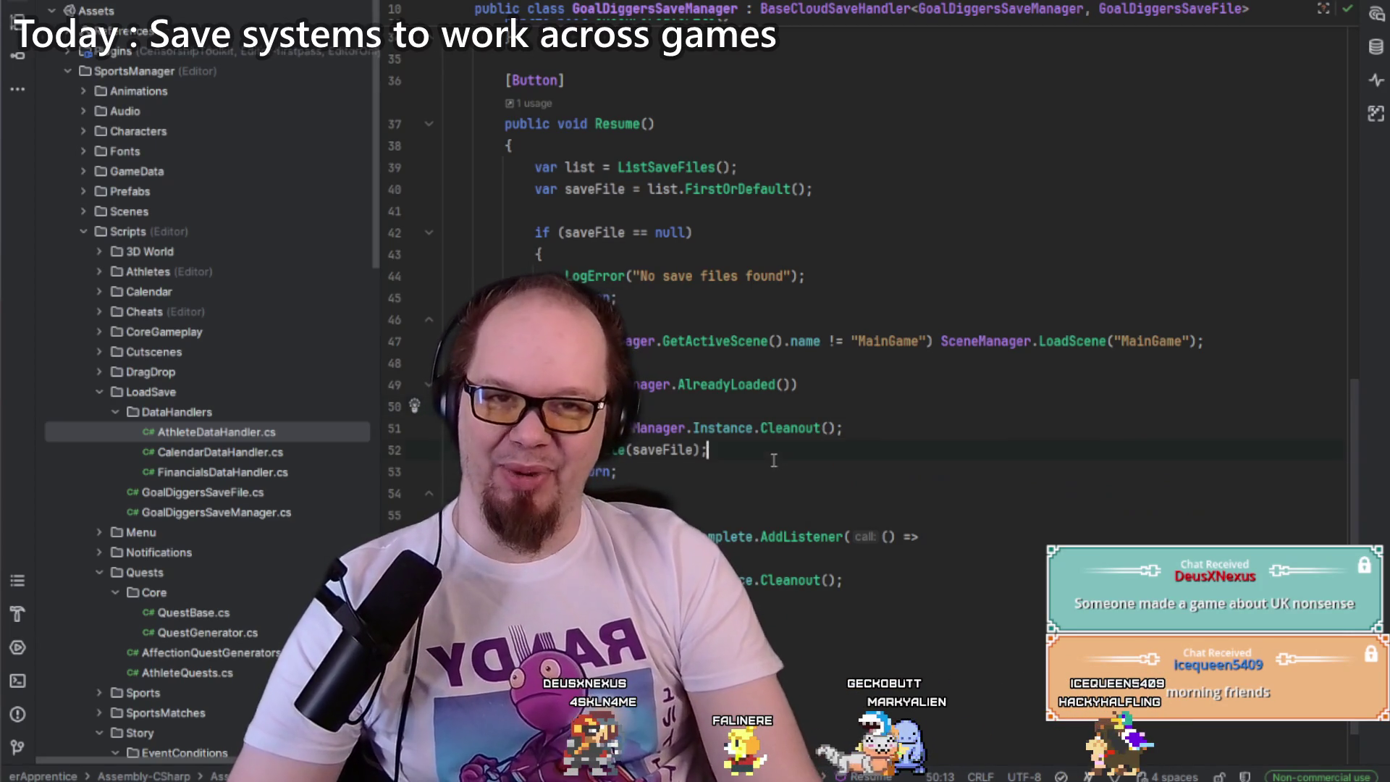
click(732, 448)
scroll(730, 447, up, 10)
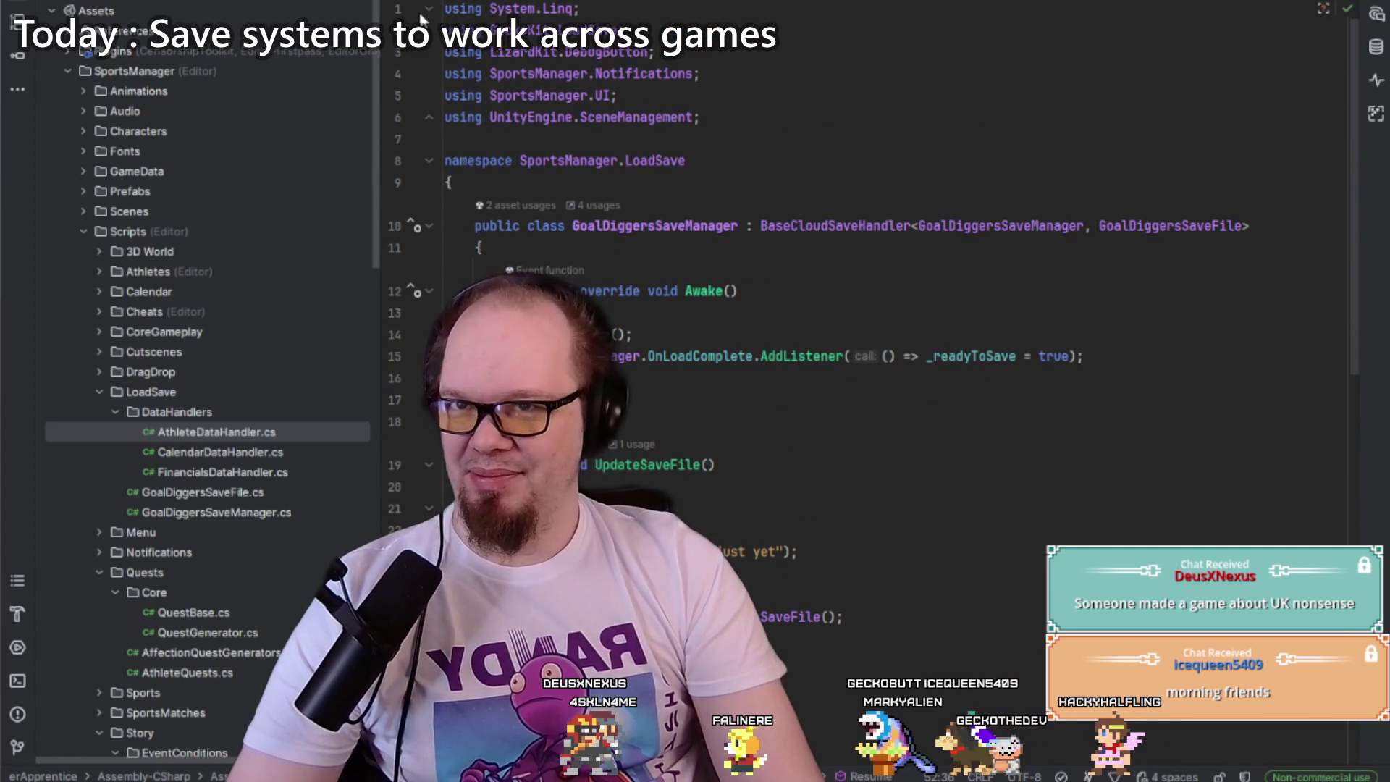
click(427, 10)
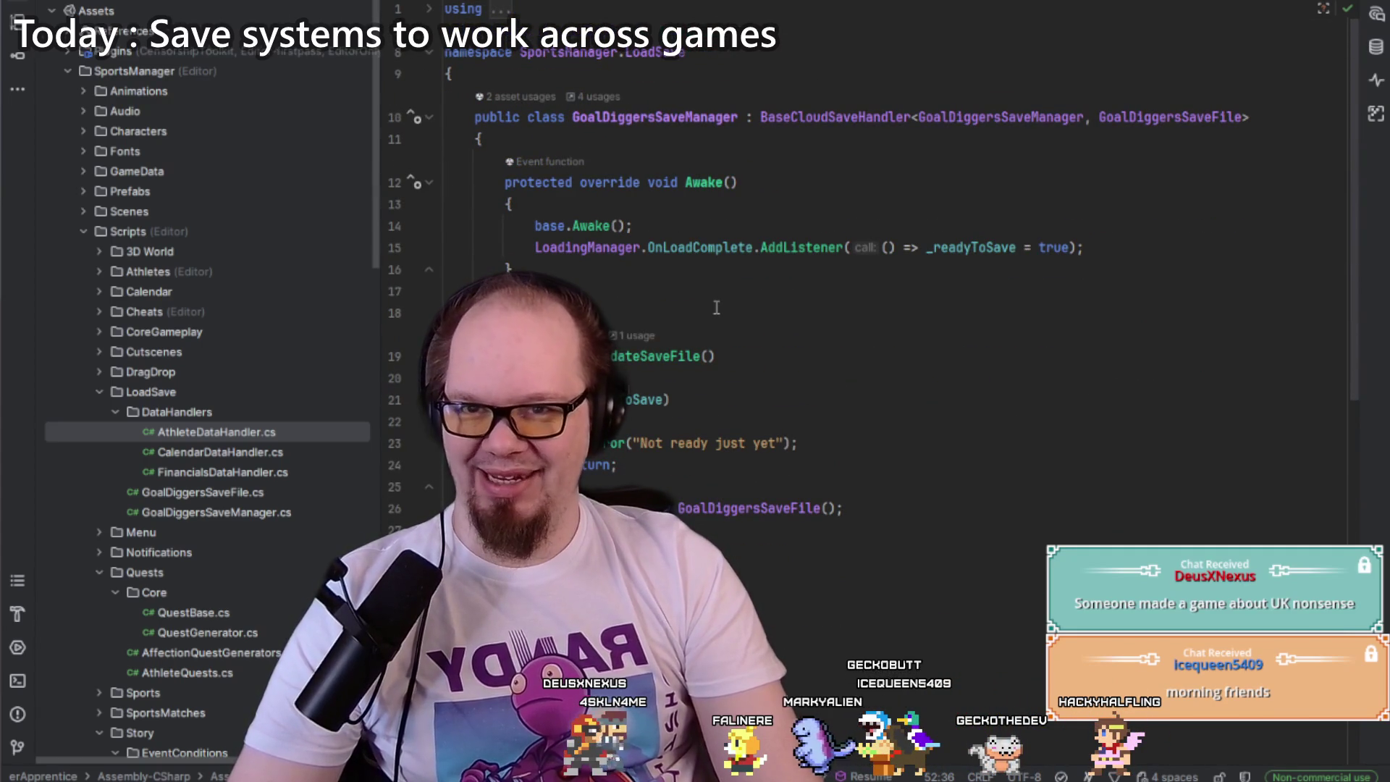
Step: Scroll the save manager code, then navigate back to the MainGameMenu script
scroll(716, 307, down, 5)
scroll(716, 311, down, 4)
scroll(716, 311, up, 6)
key(ctrl+alt+Left)
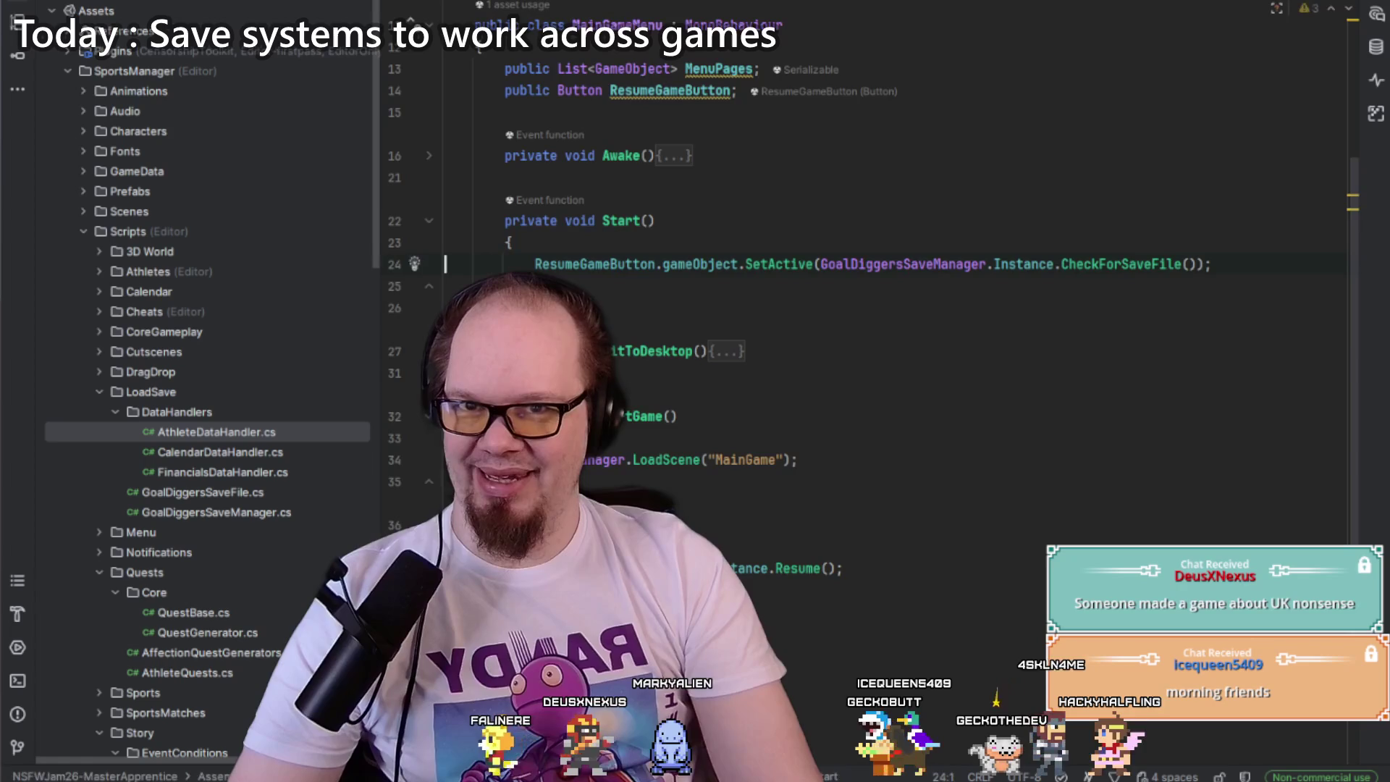
Step: Narrow the project tree, browse AthleteDataHandler.cs and Athlete.cs, then return to MainGameMenu.cs before switching to Unity
mouse_move(380, 190)
mouse_down()
mouse_move(278, 191)
mouse_move(321, 190)
mouse_up()
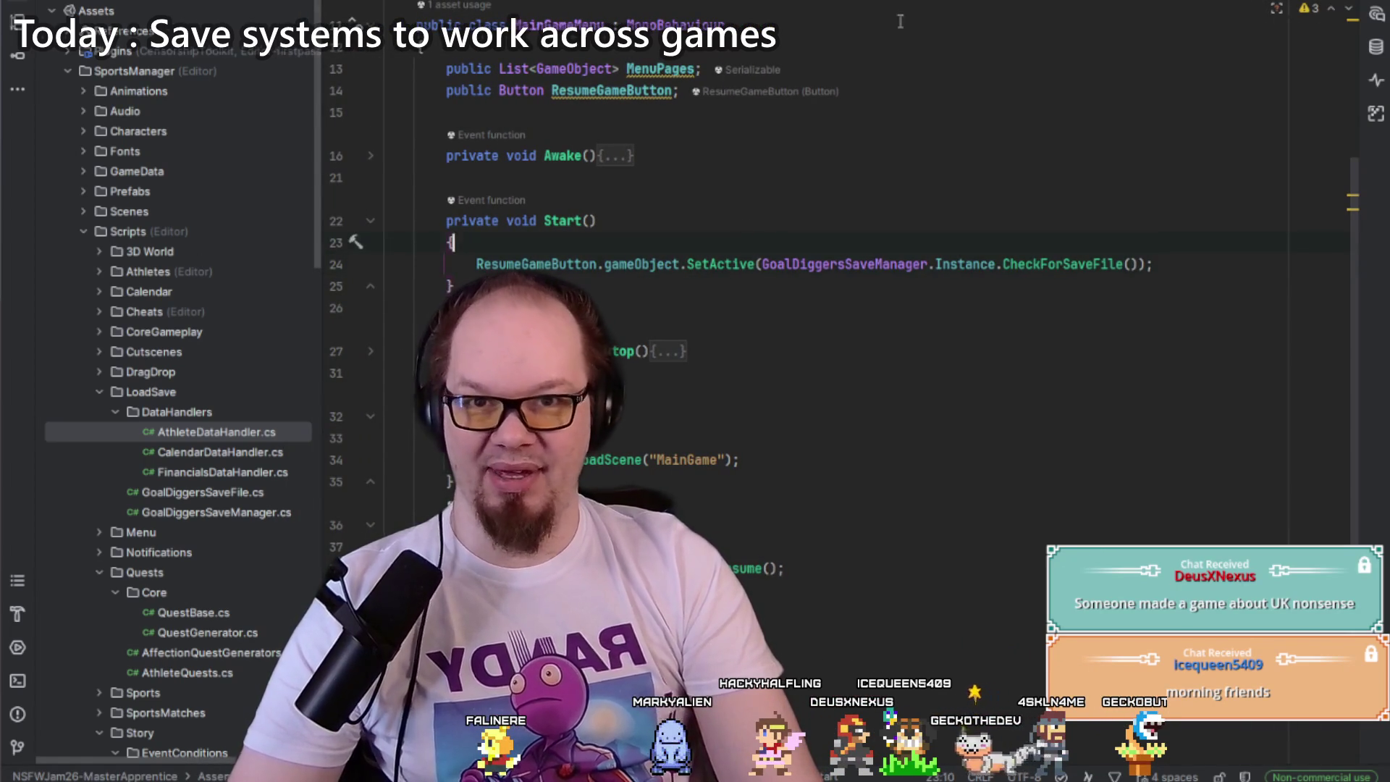
key(ctrl+alt+Left)
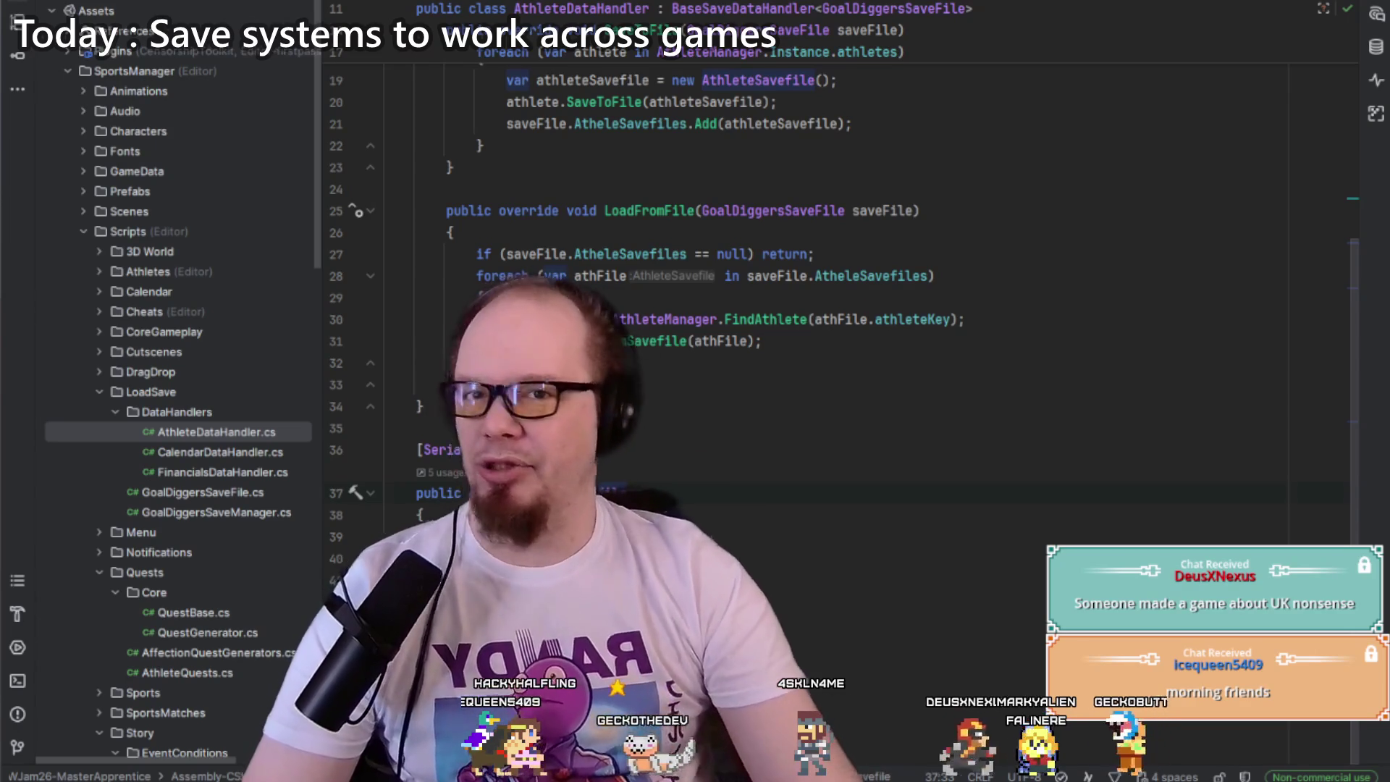
key(alt+Right)
key(alt+Right)
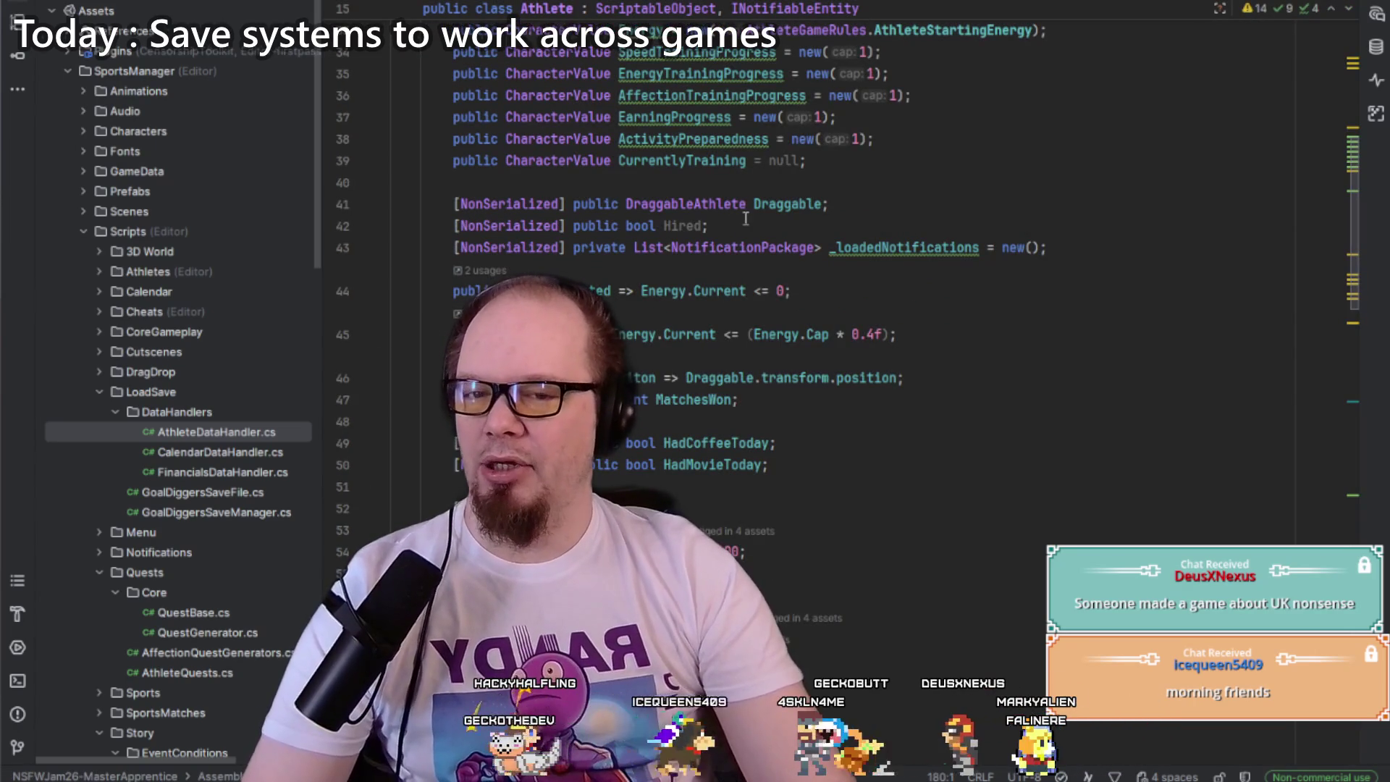
key(alt+Left)
key(alt+Left)
key(alt+Left)
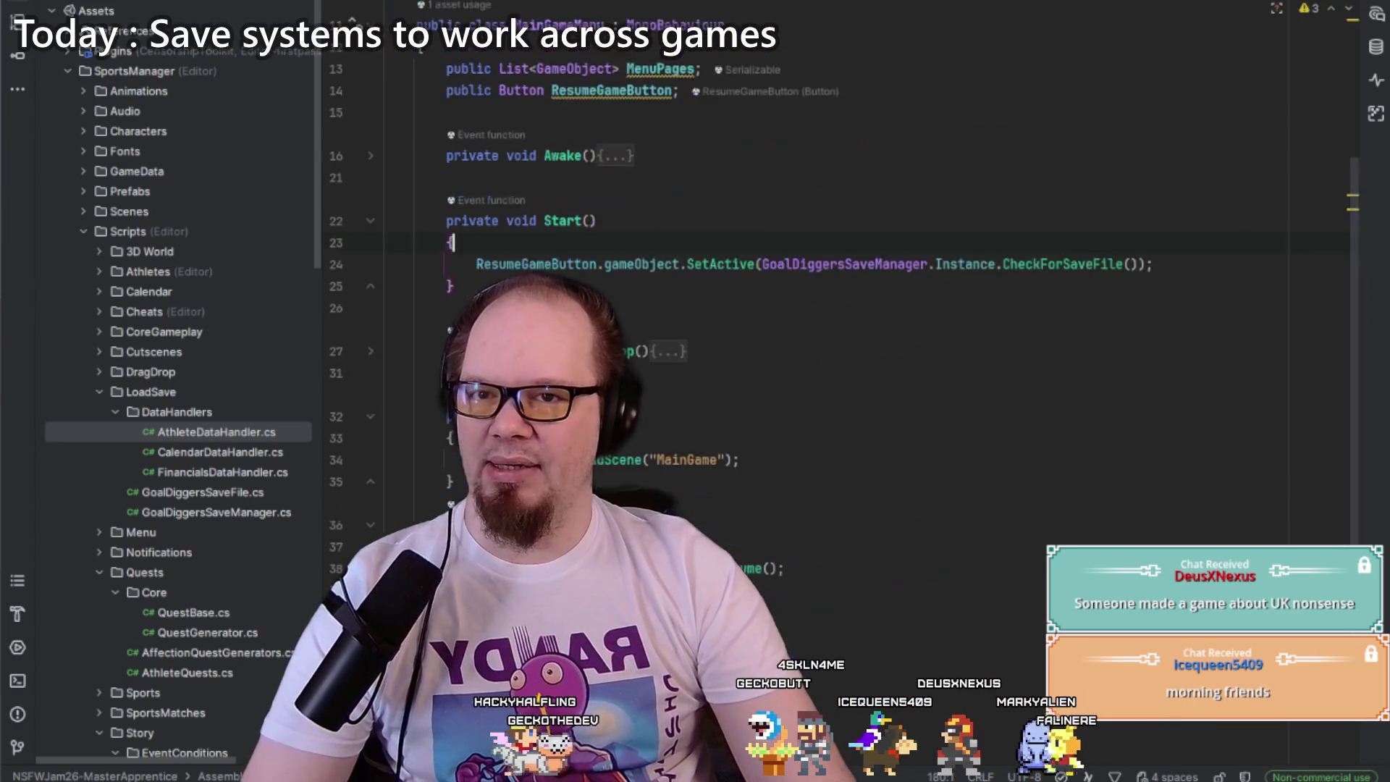
scroll(721, 308, down, 3)
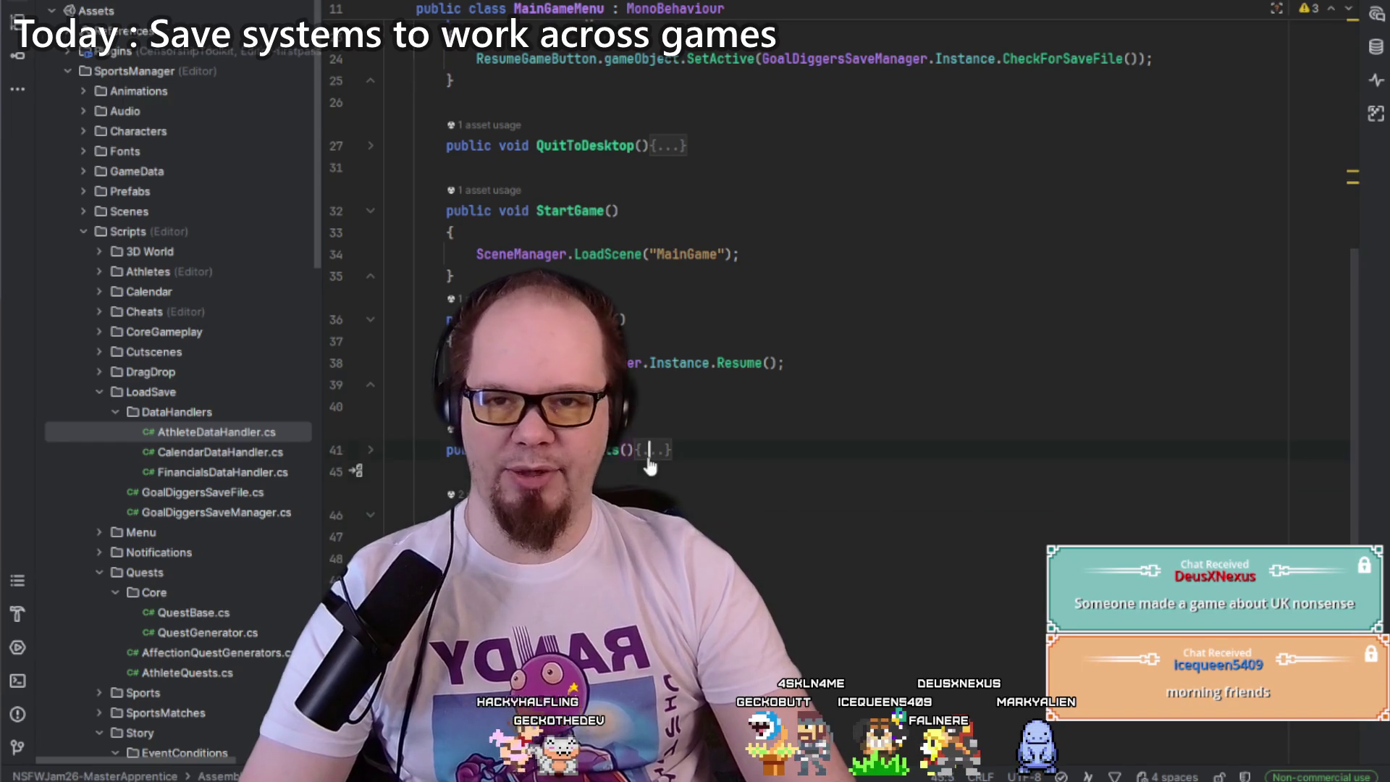
key(alt+Tab)
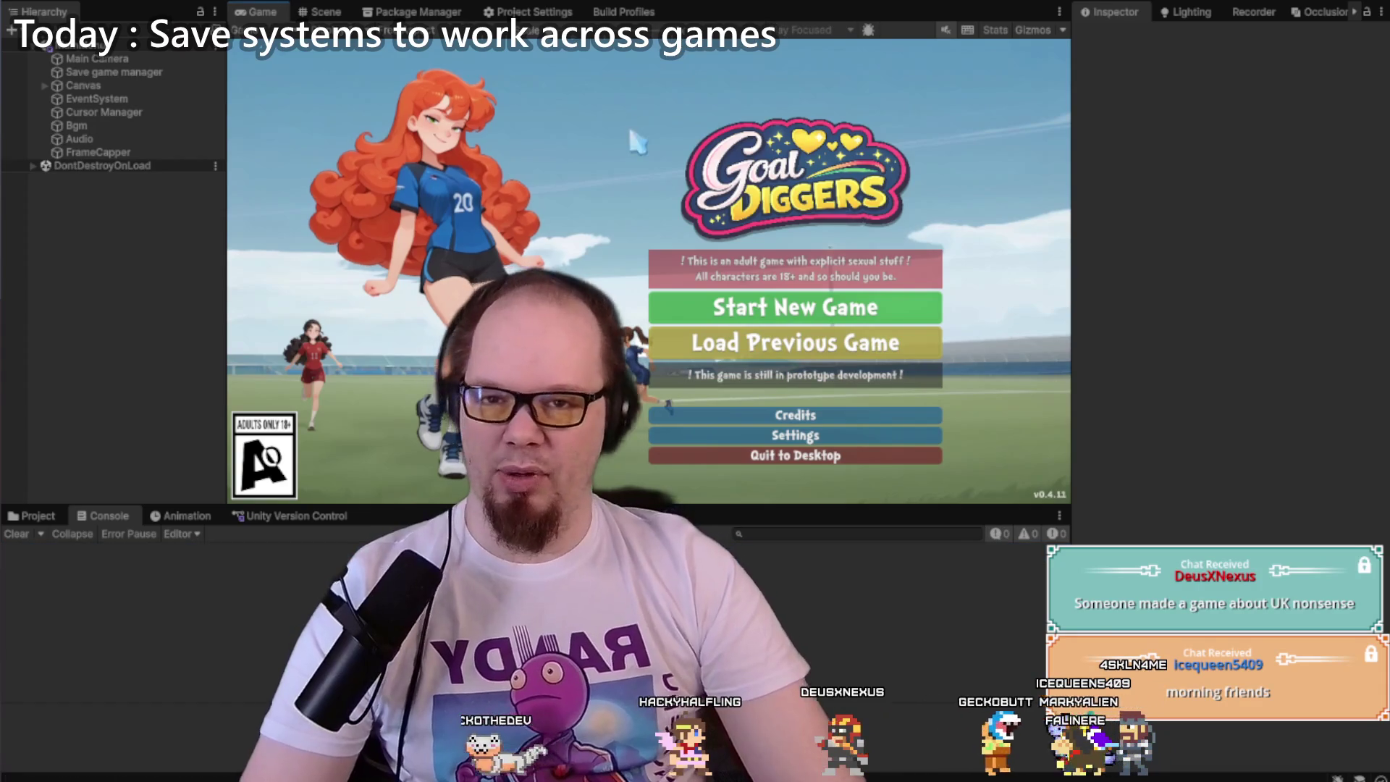
Step: Choose Load Previous Game in the Game view, then return to the MainGameMenu code
click(749, 351)
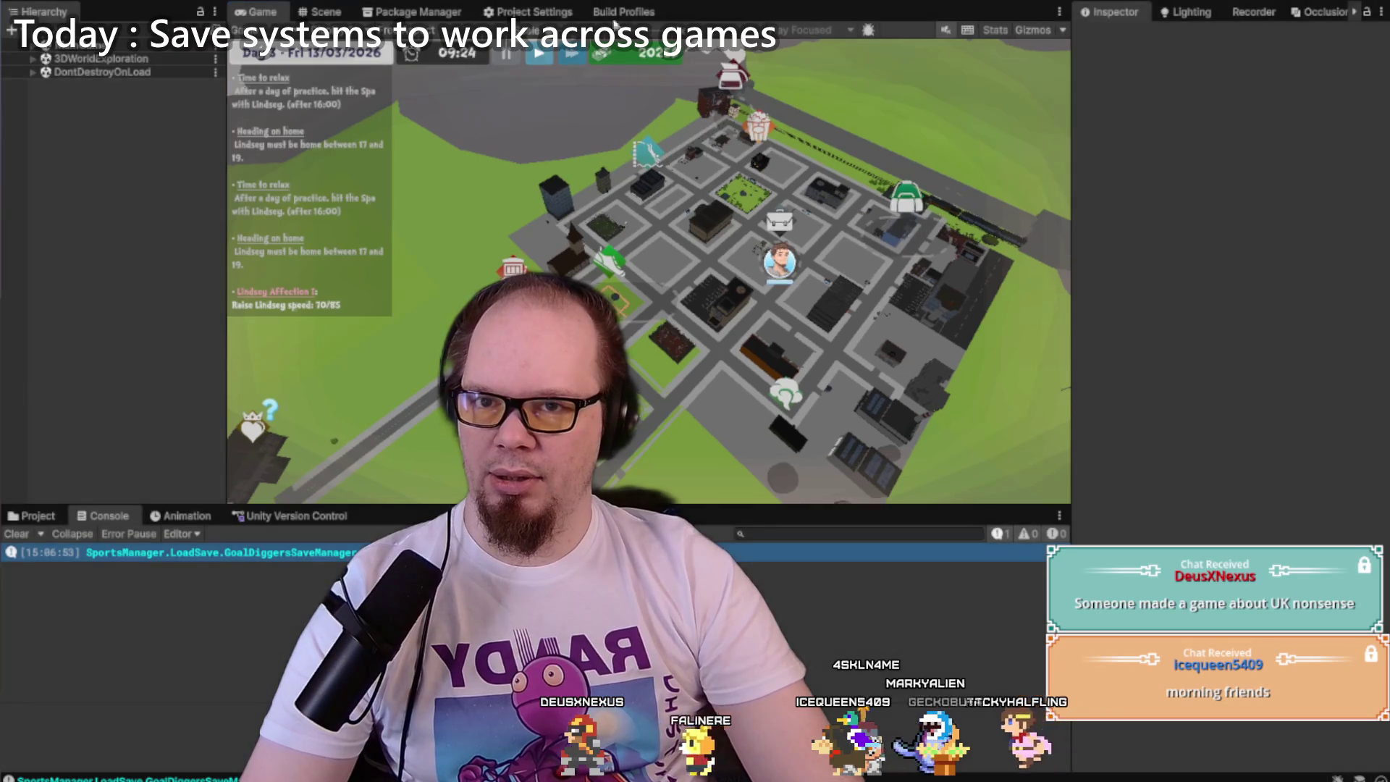
key(alt+Tab)
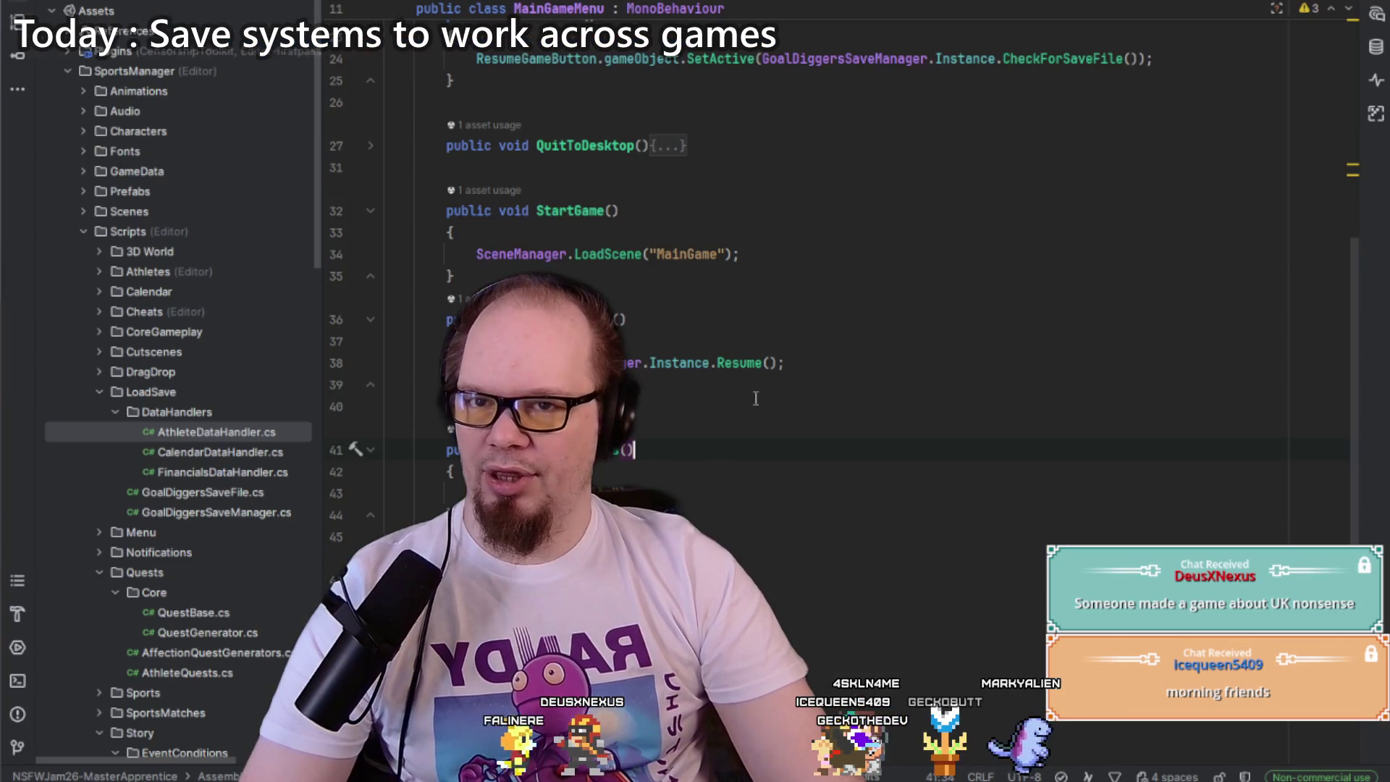
Step: Delete the unused using System line from MainGameMenu.cs
scroll(708, 372, down, 4)
scroll(803, 391, up, 10)
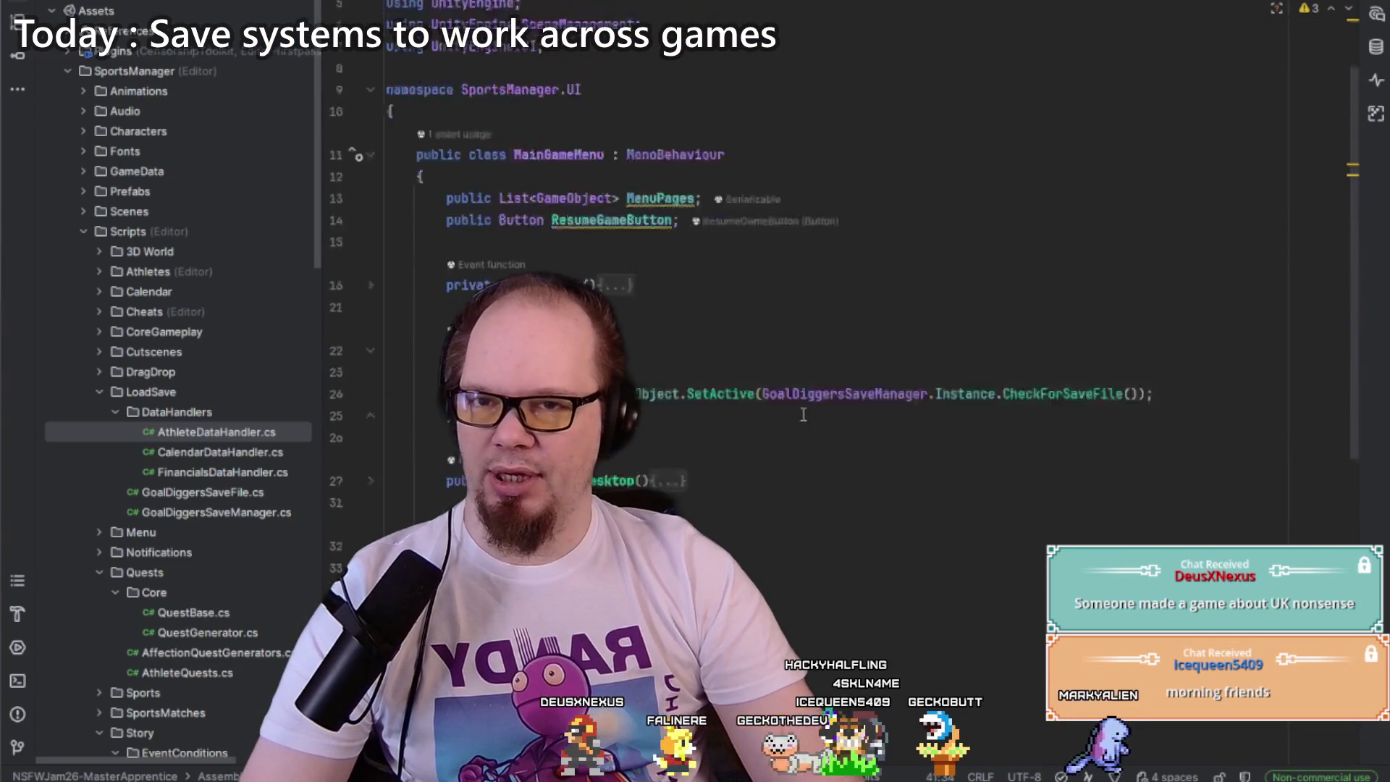
key(shift+Down)
key(Delete)
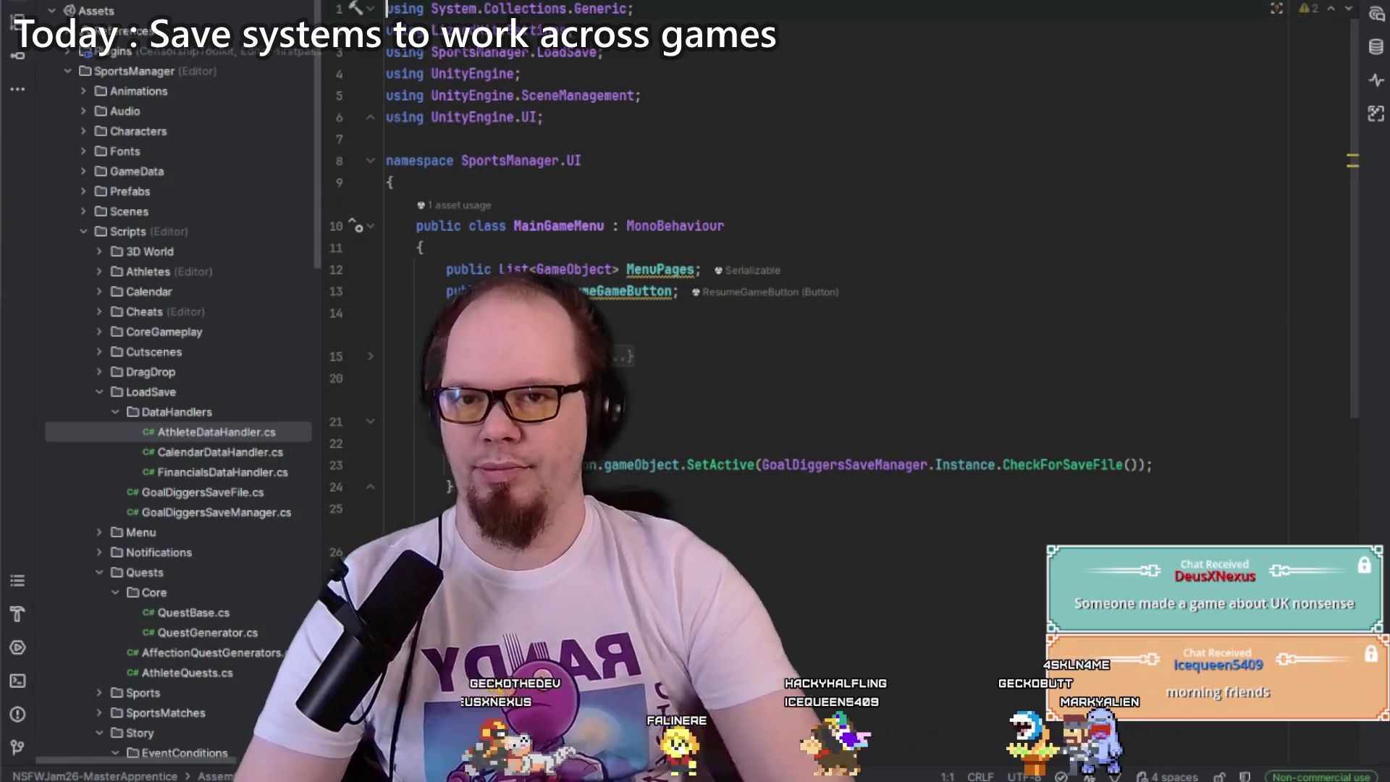
scroll(742, 312, down, 7)
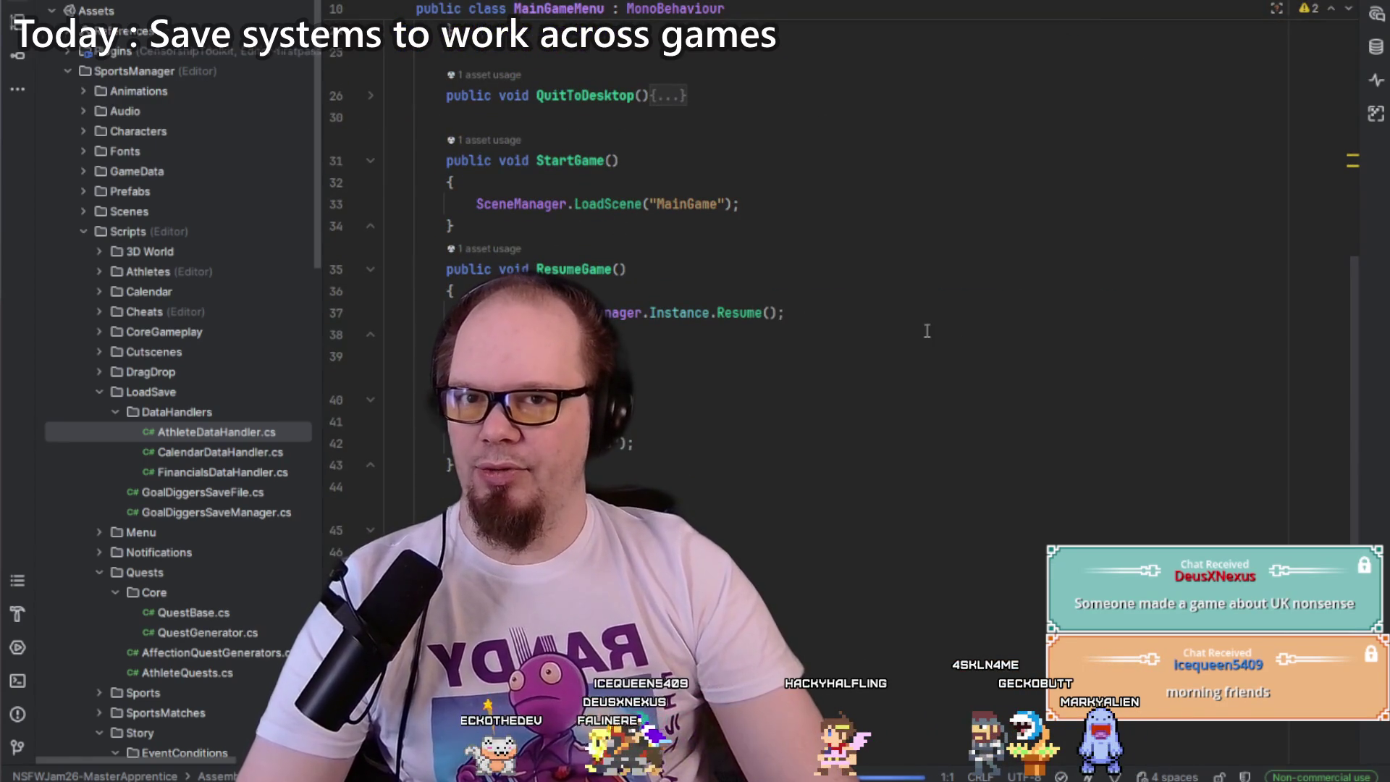
Step: Search Everywhere for 'notifica' and preview the QuestReminderLabel class without opening it
key(shift)
key(shift)
text(n)
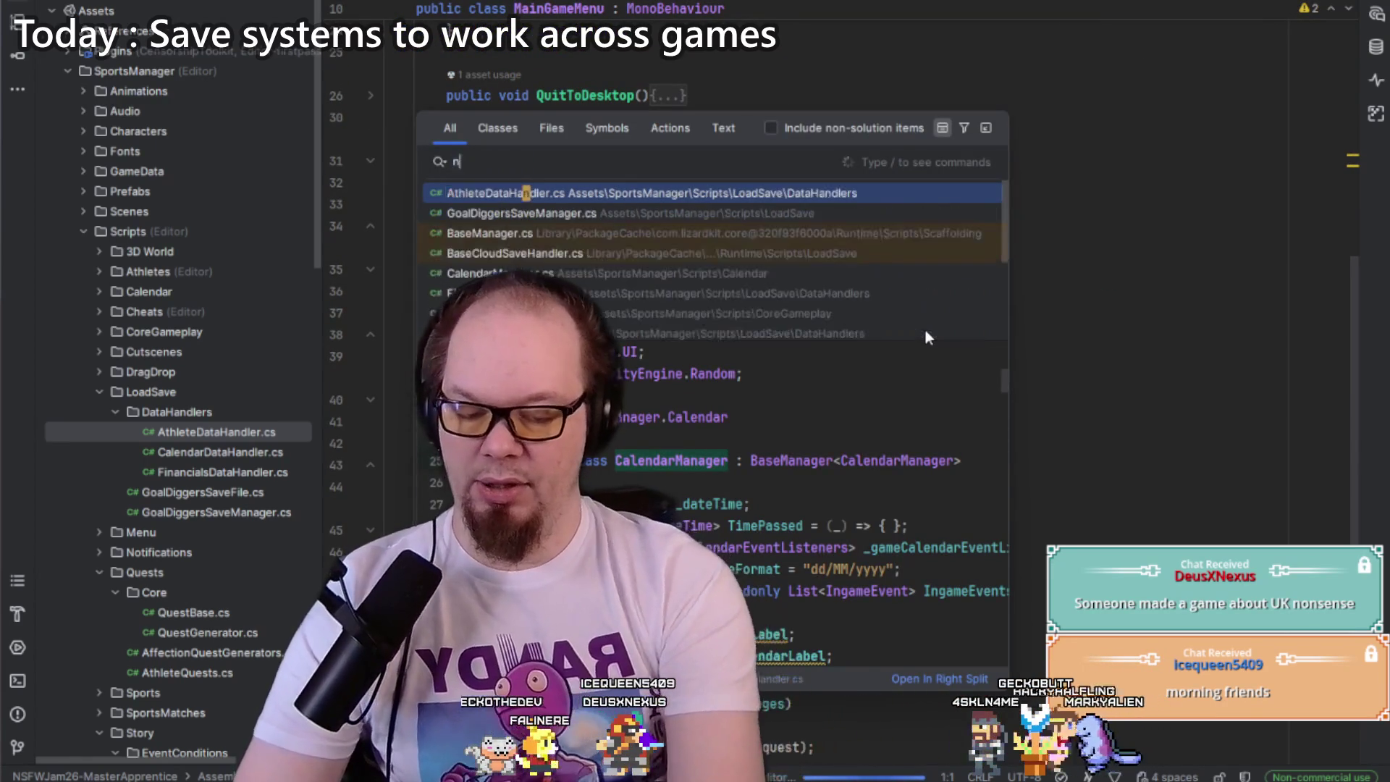
text(otifica)
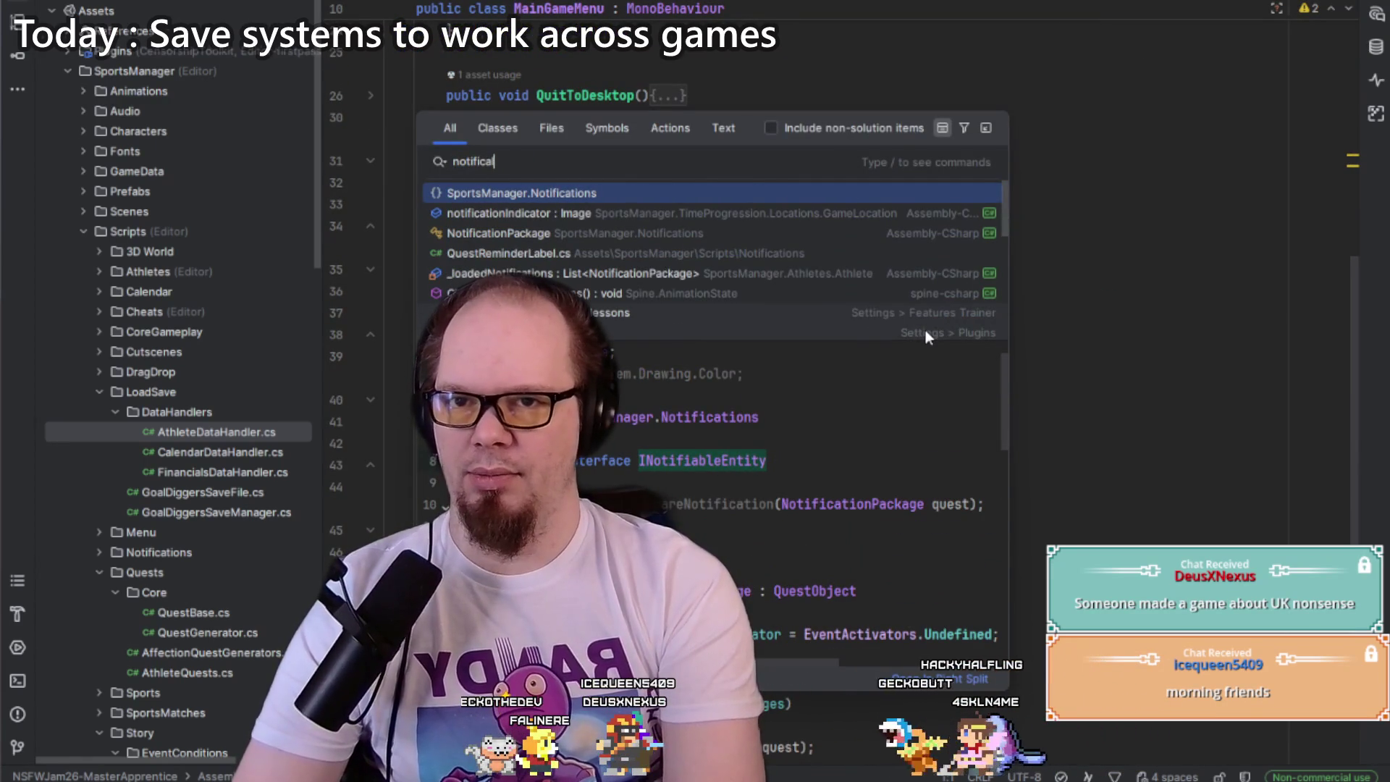
key(Down)
key(Down)
key(Down)
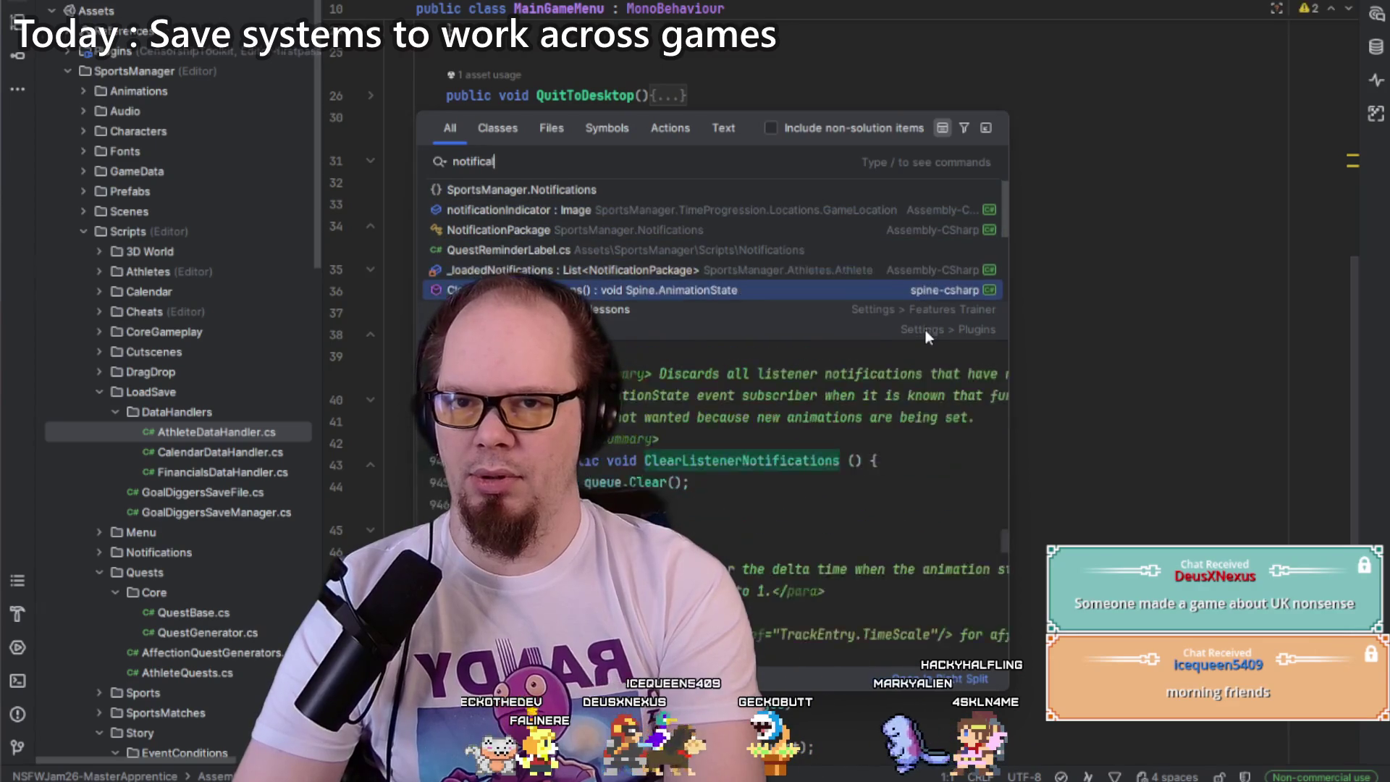
key(Down)
key(Down)
key(Down)
key(Up)
key(Up)
key(Up)
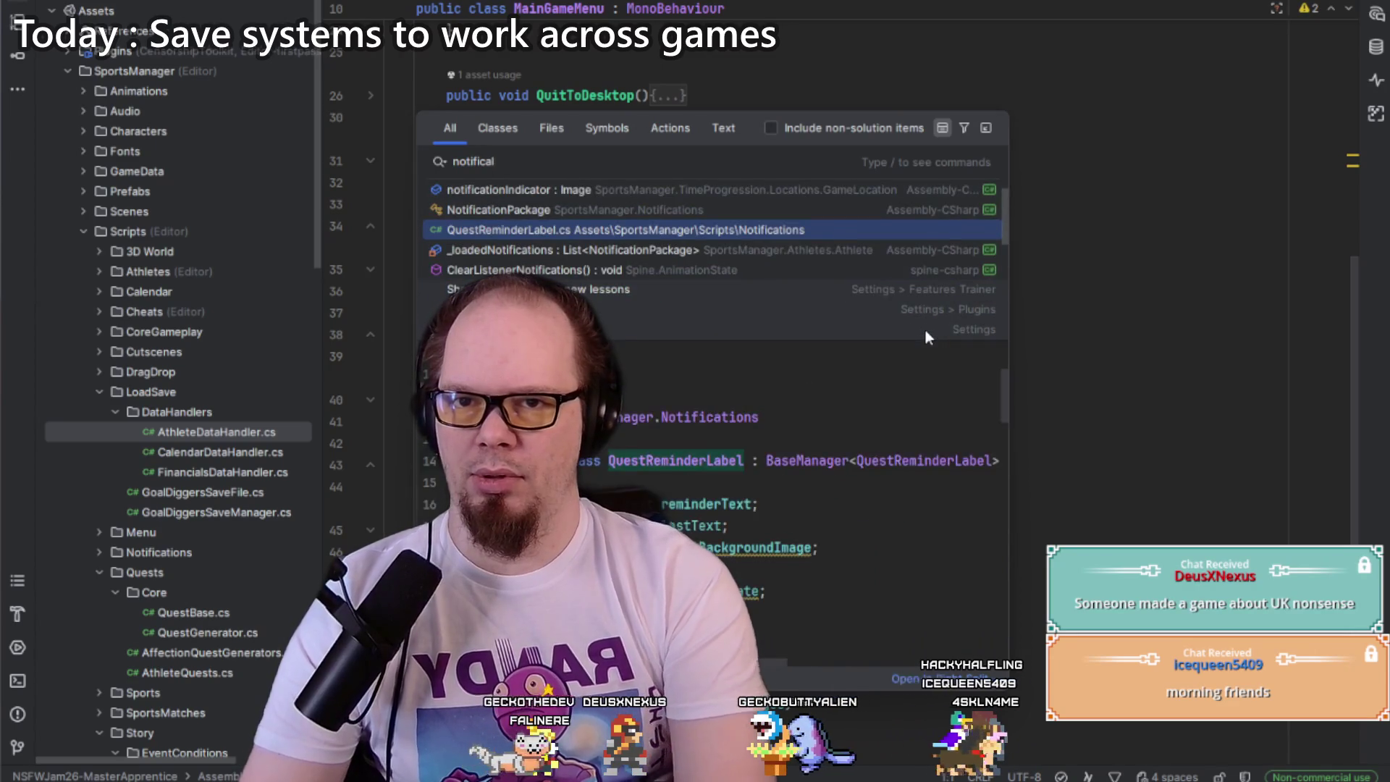
key(Escape)
Step: Switch to CalendarManager's NextDay code, then search the project for 'day'
key(ctrl+Tab)
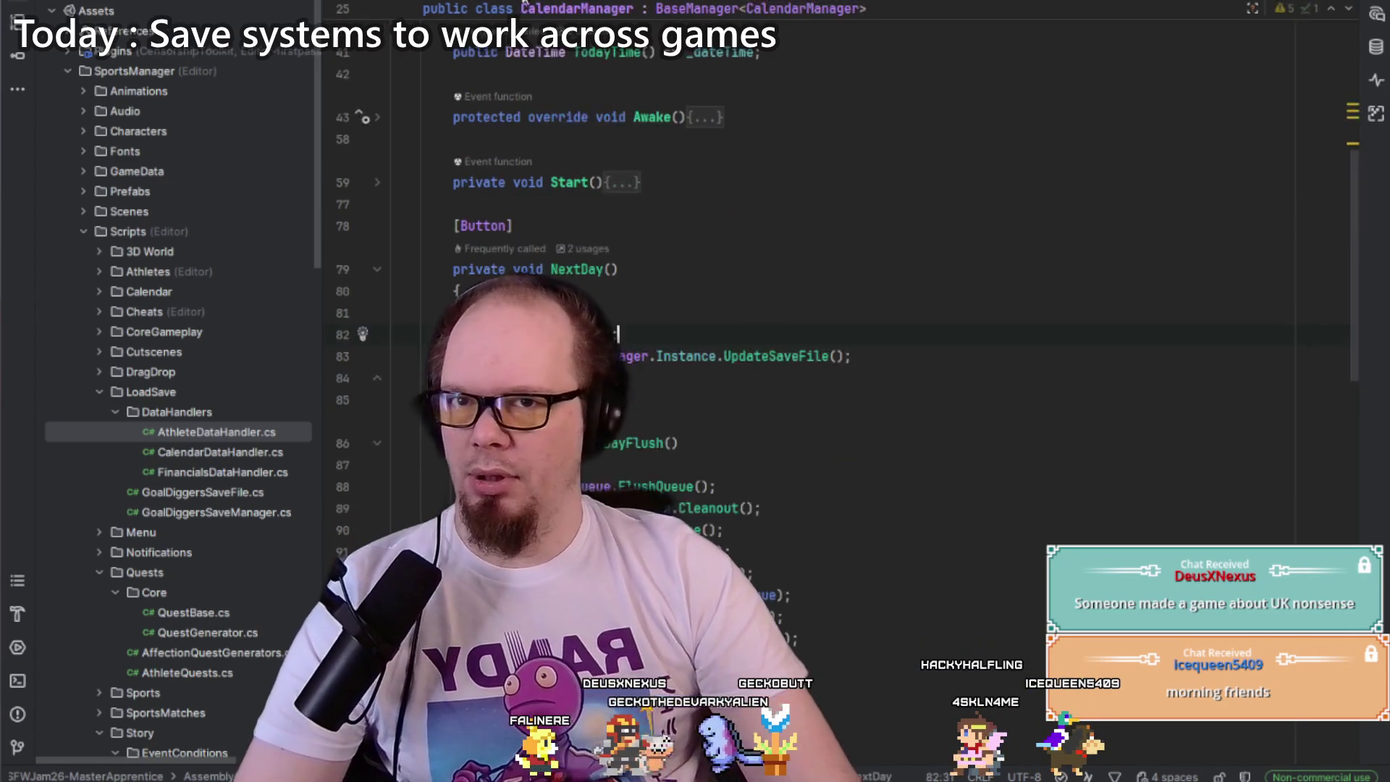
scroll(686, 241, down, 5)
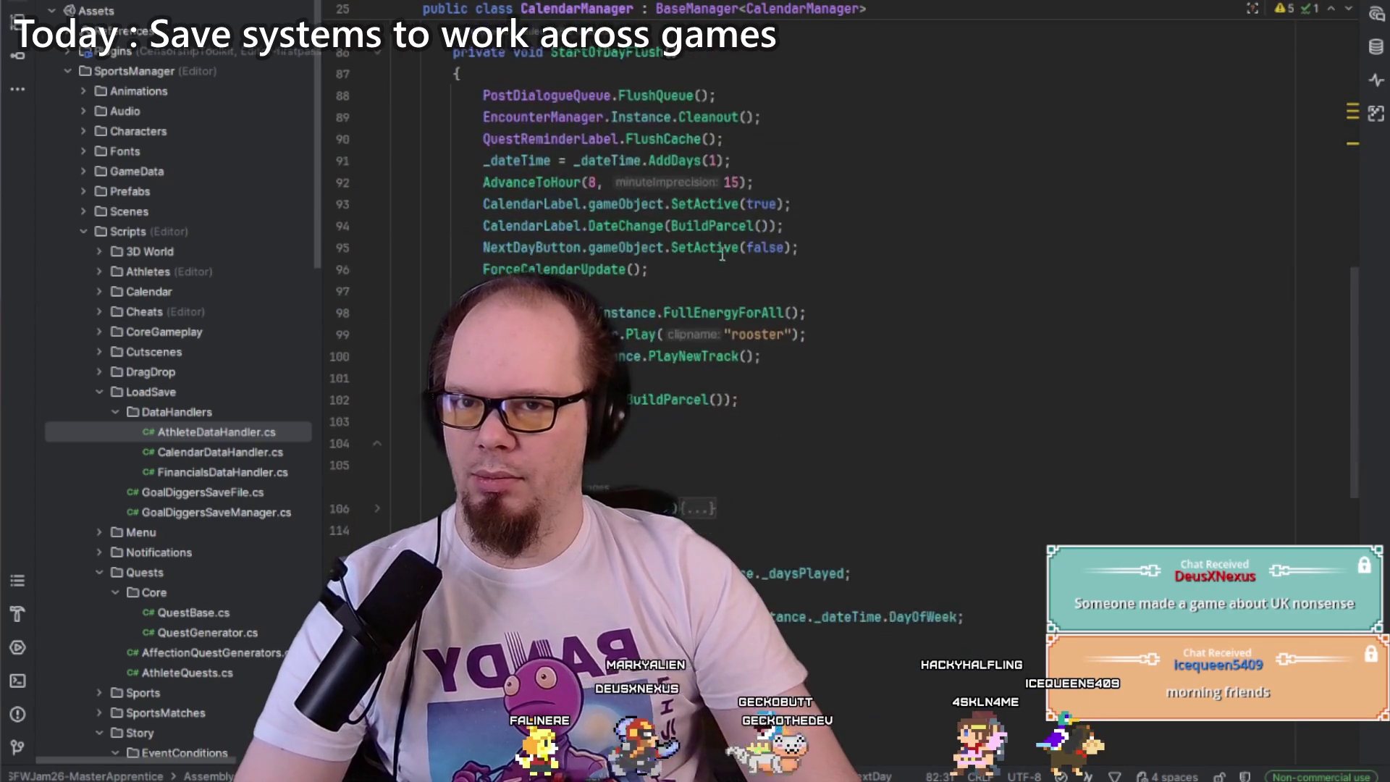
scroll(809, 292, up, 5)
key(ctrl+t)
key(Escape)
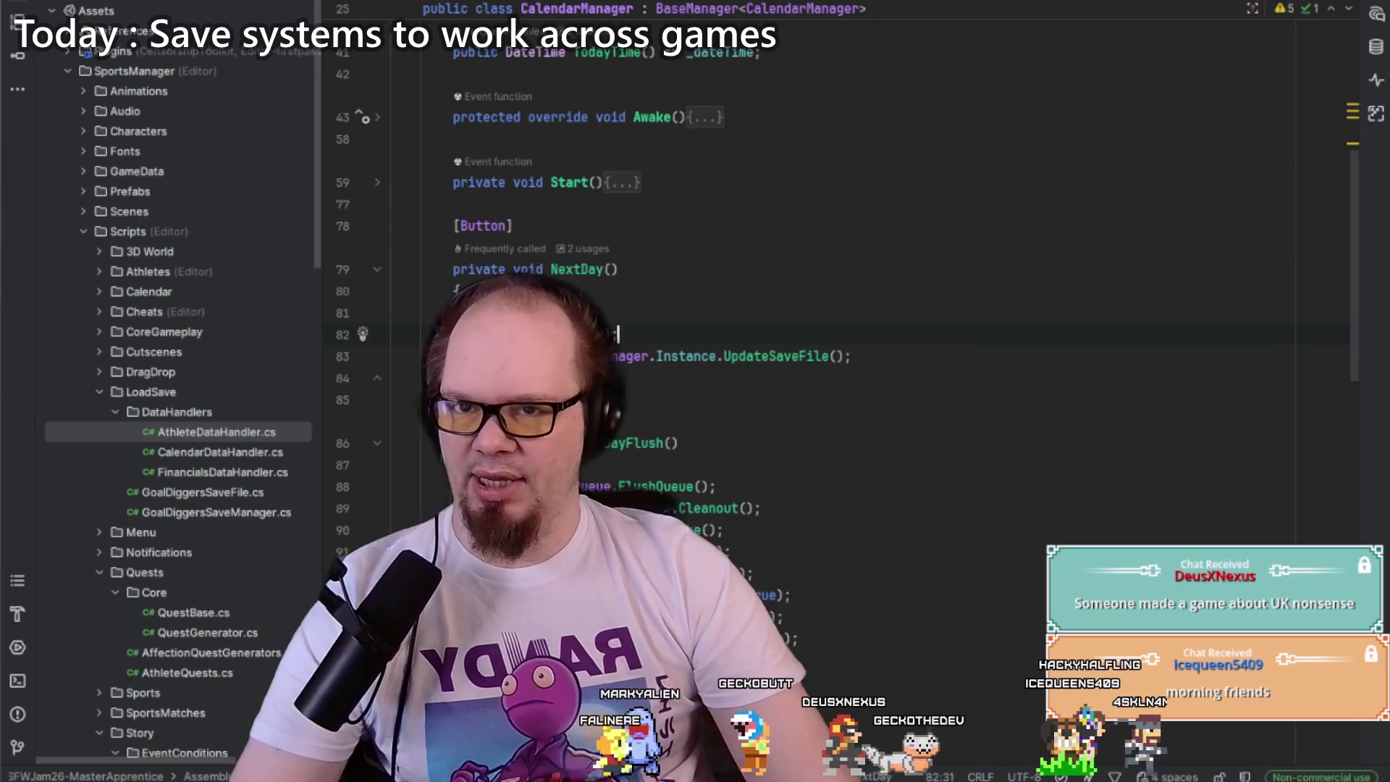
scroll(782, 492, down, 7)
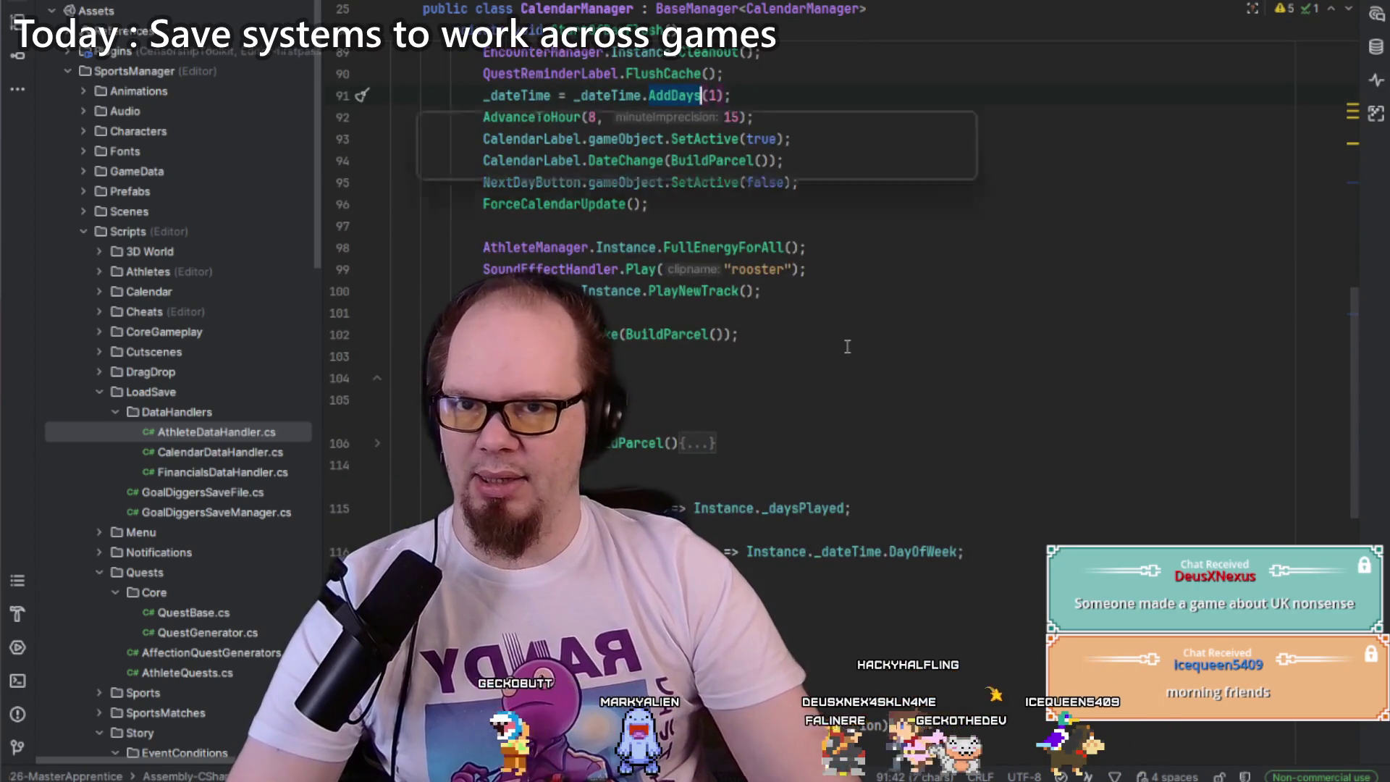
key(ctrl+t)
text(day)
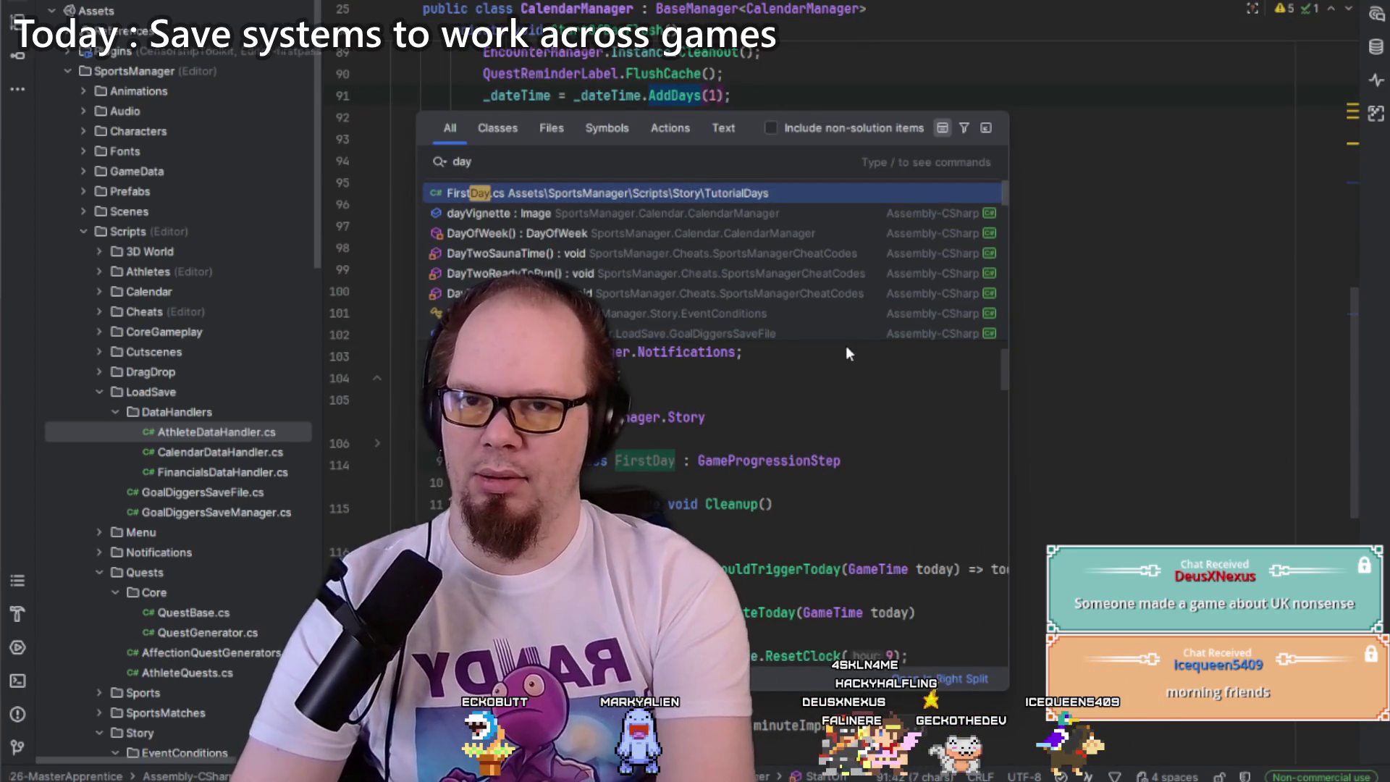
Step: Open StandardDay.cs from the project tree and expand its ExecuteToday method
key(Return)
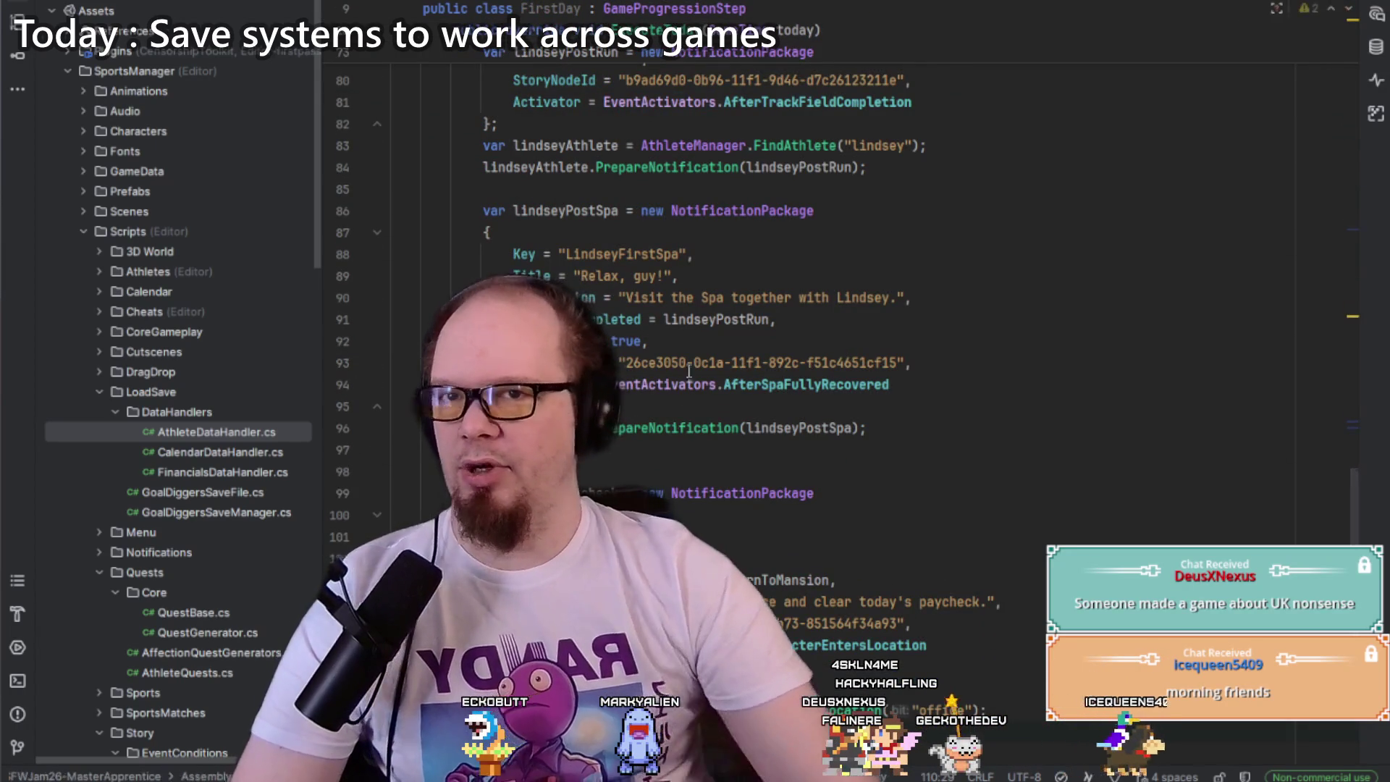
click(228, 2)
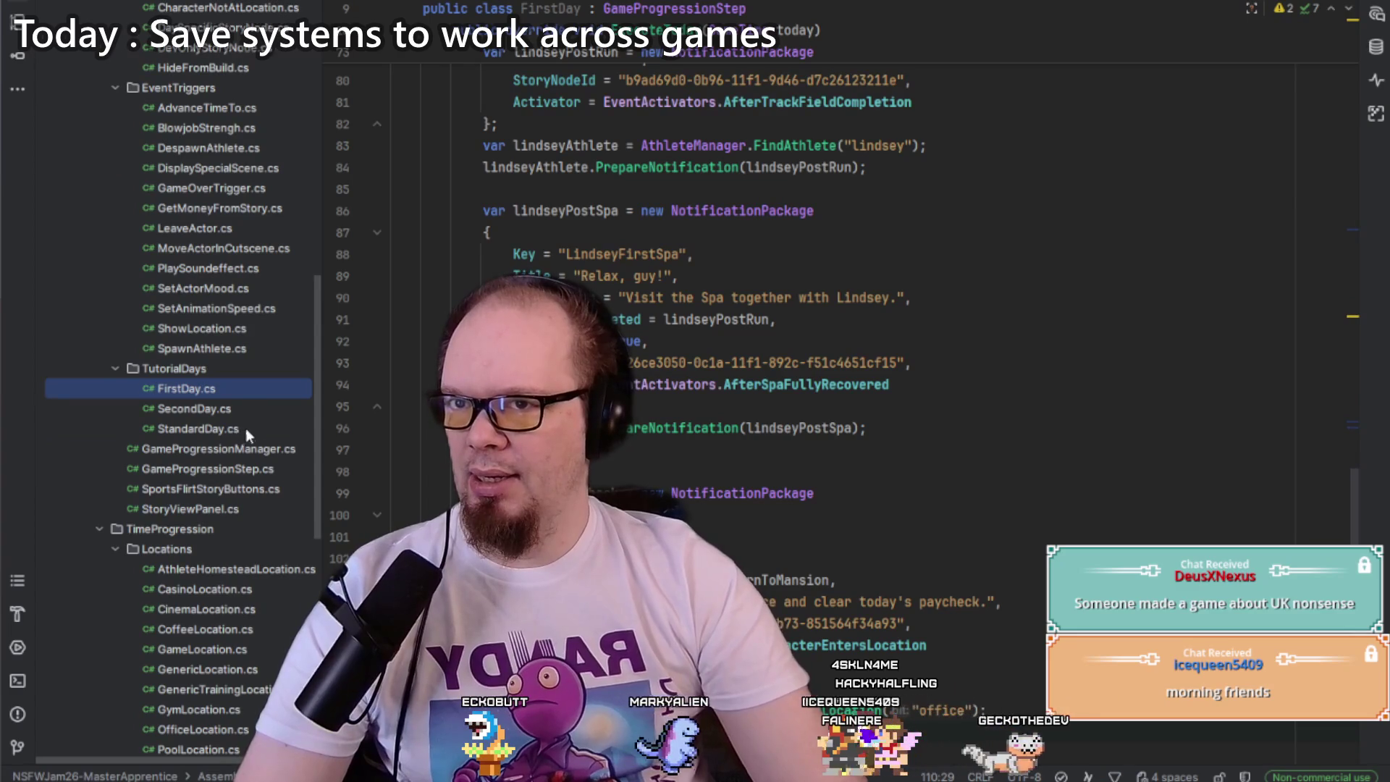
double_click(241, 429)
click(848, 478)
scroll(796, 362, down, 6)
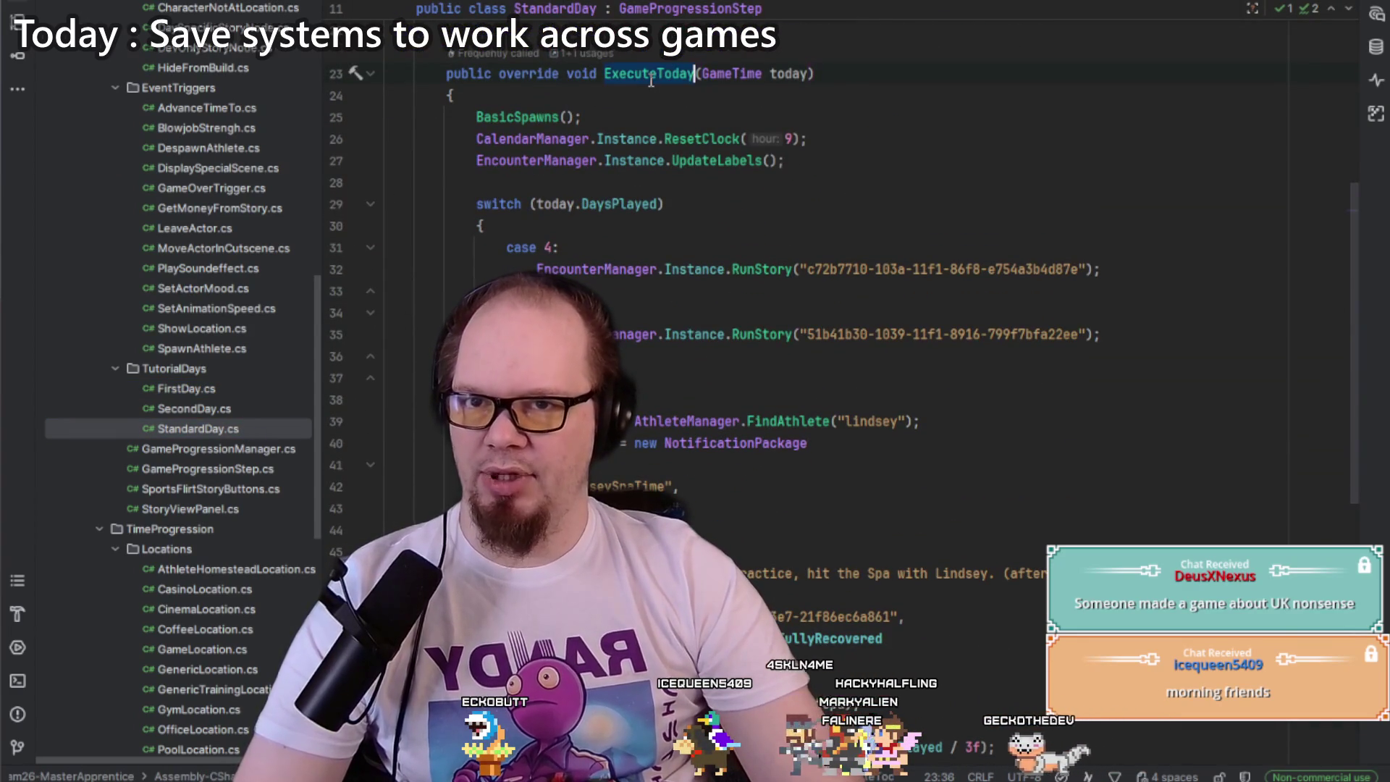
Step: Add Debug.Log("EXECUTING Today: " + today.DaysPlayed); at the top of ExecuteToday
key(Return)
text(Debug.)
key(Tab)
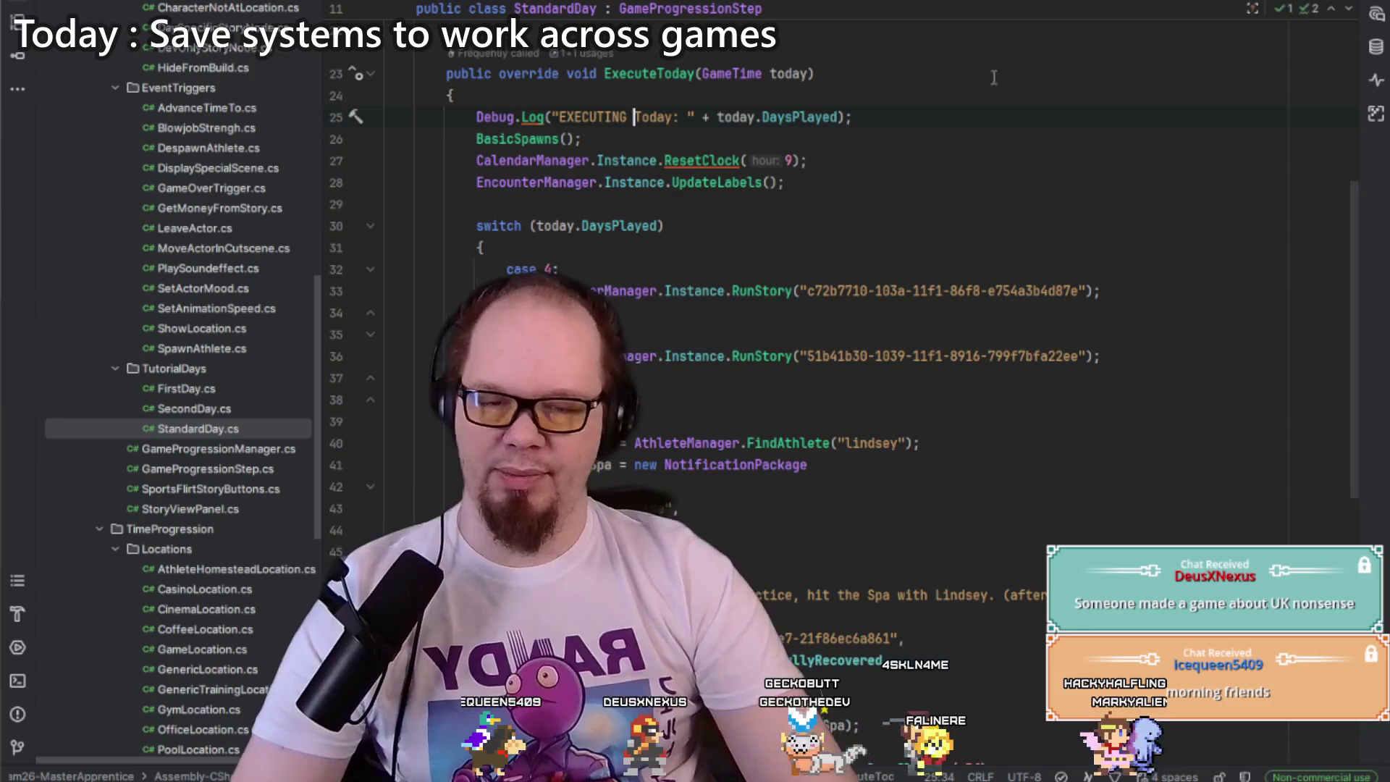
key(alt+Tab)
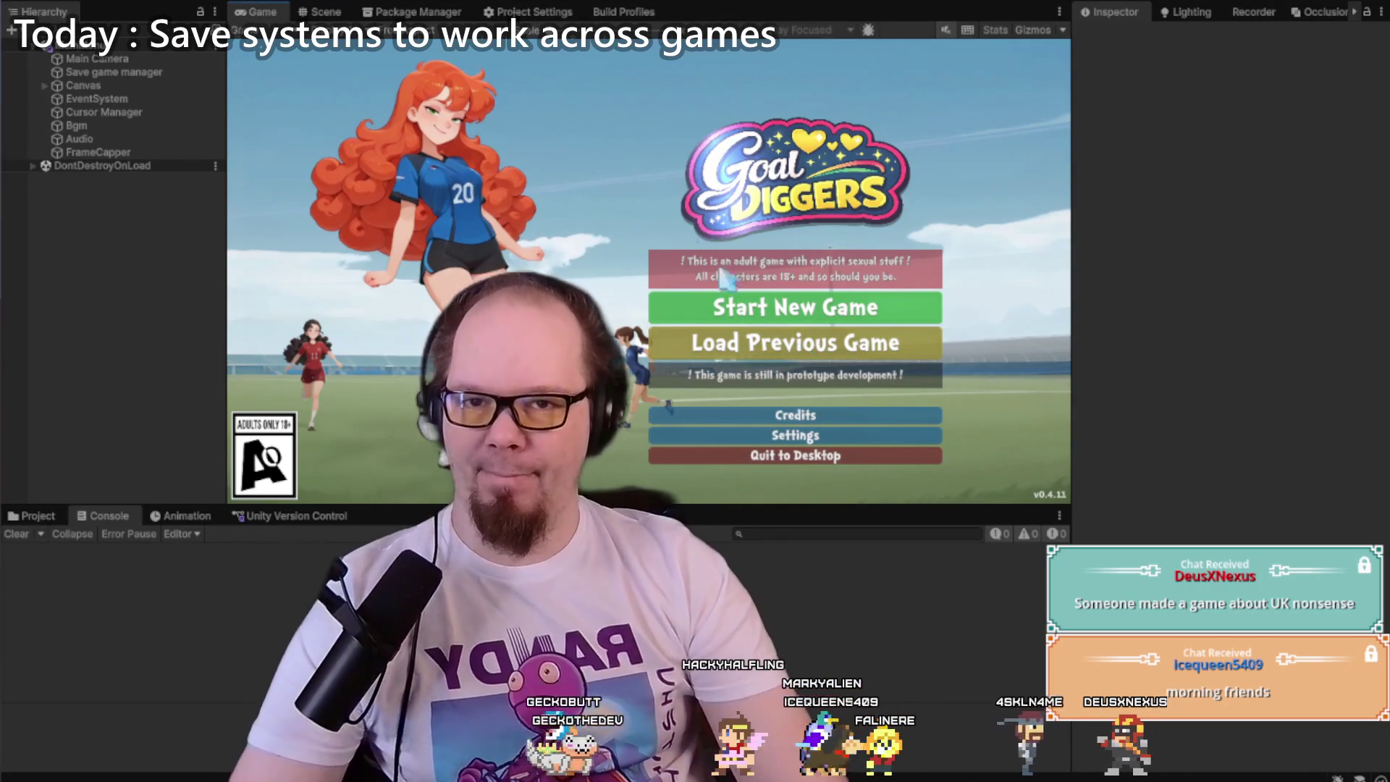
Step: Load the previous saved game and select the EXECUTING Today: 2 console entries
click(758, 311)
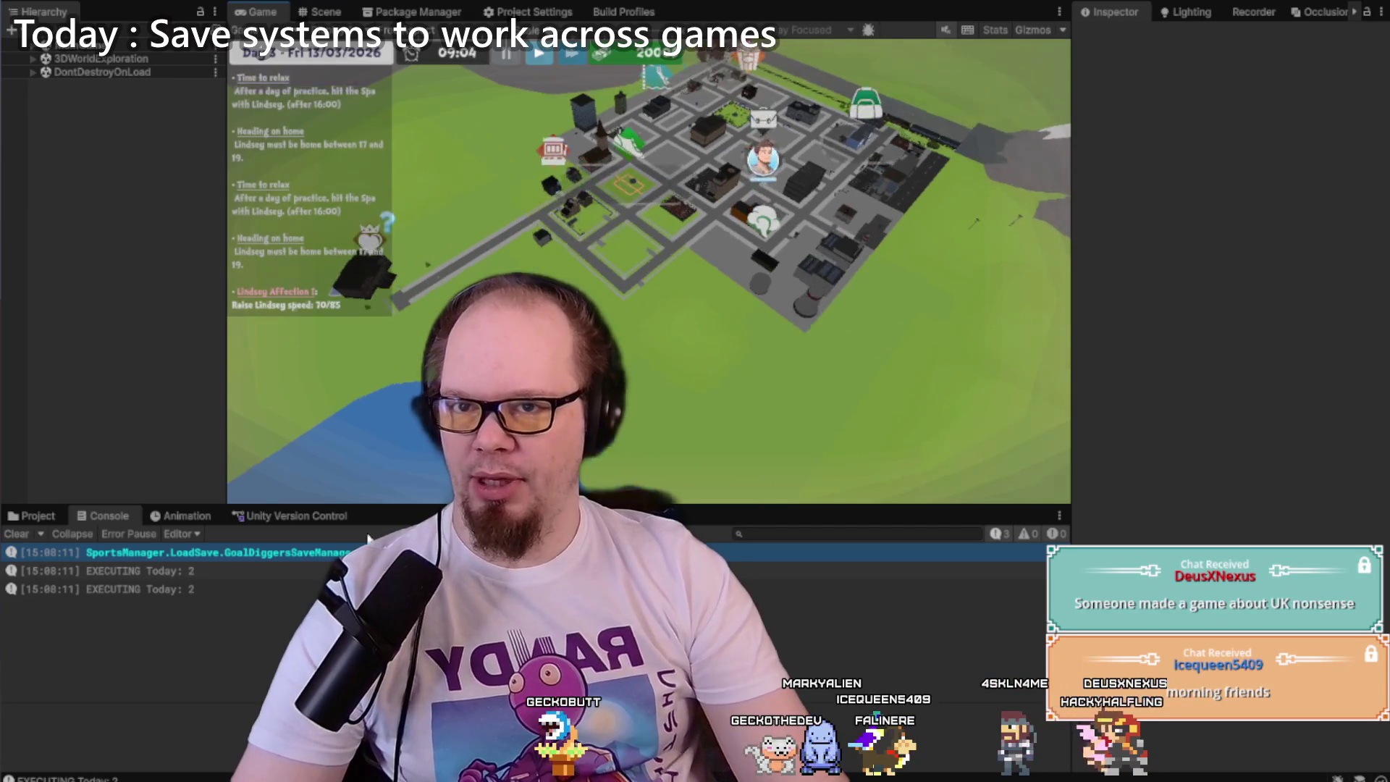
click(211, 575)
click(206, 589)
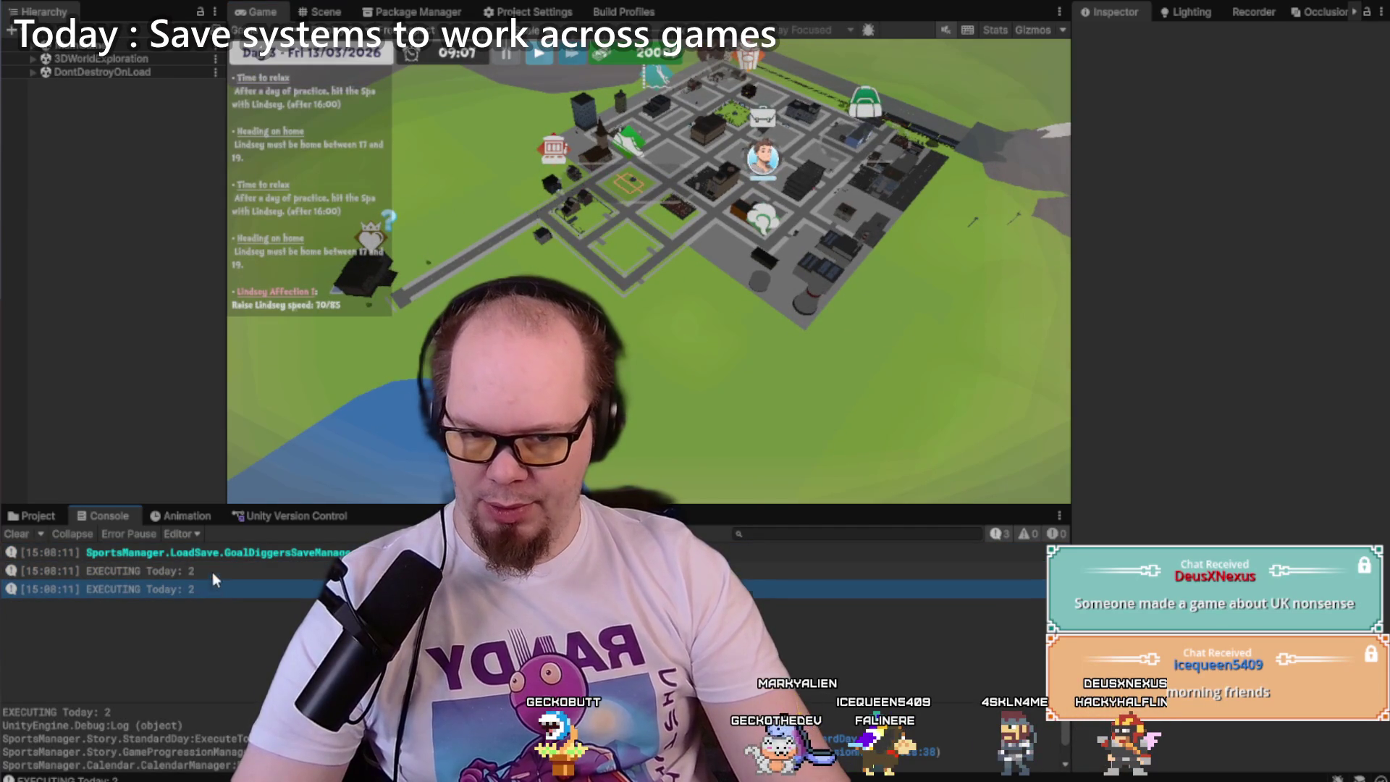
click(211, 572)
Step: Enlarge the Console and compare the stack traces of both EXECUTING Today: 2 logs
drag(649, 507, 649, 310)
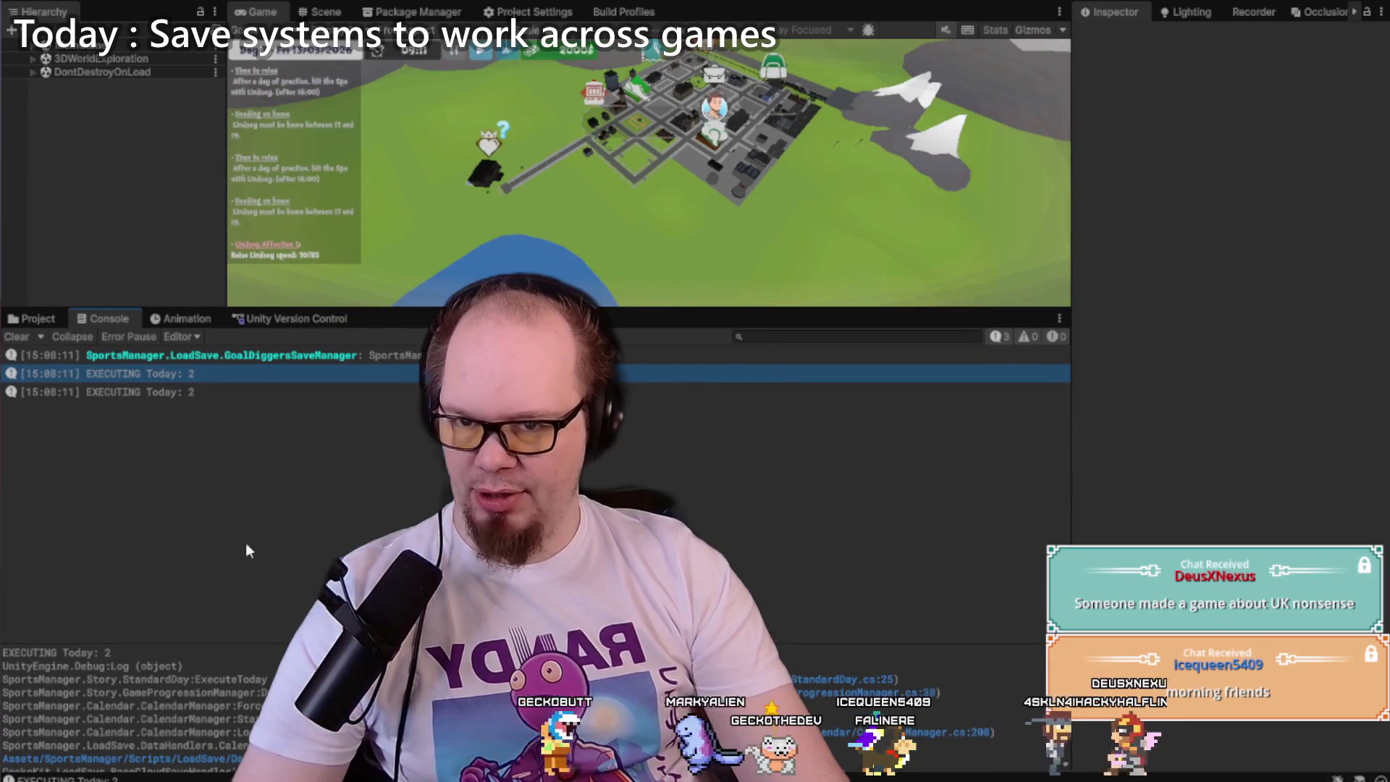
click(186, 390)
click(196, 374)
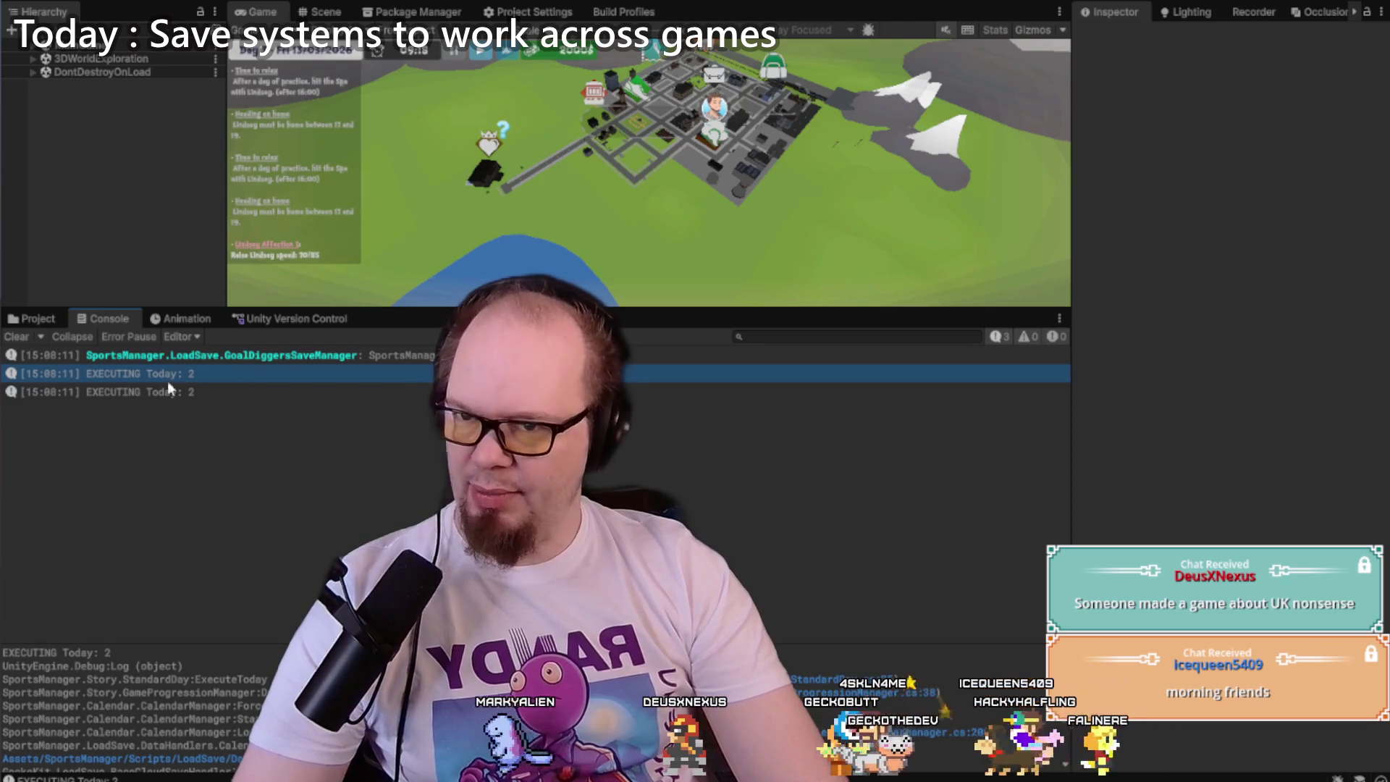
click(173, 389)
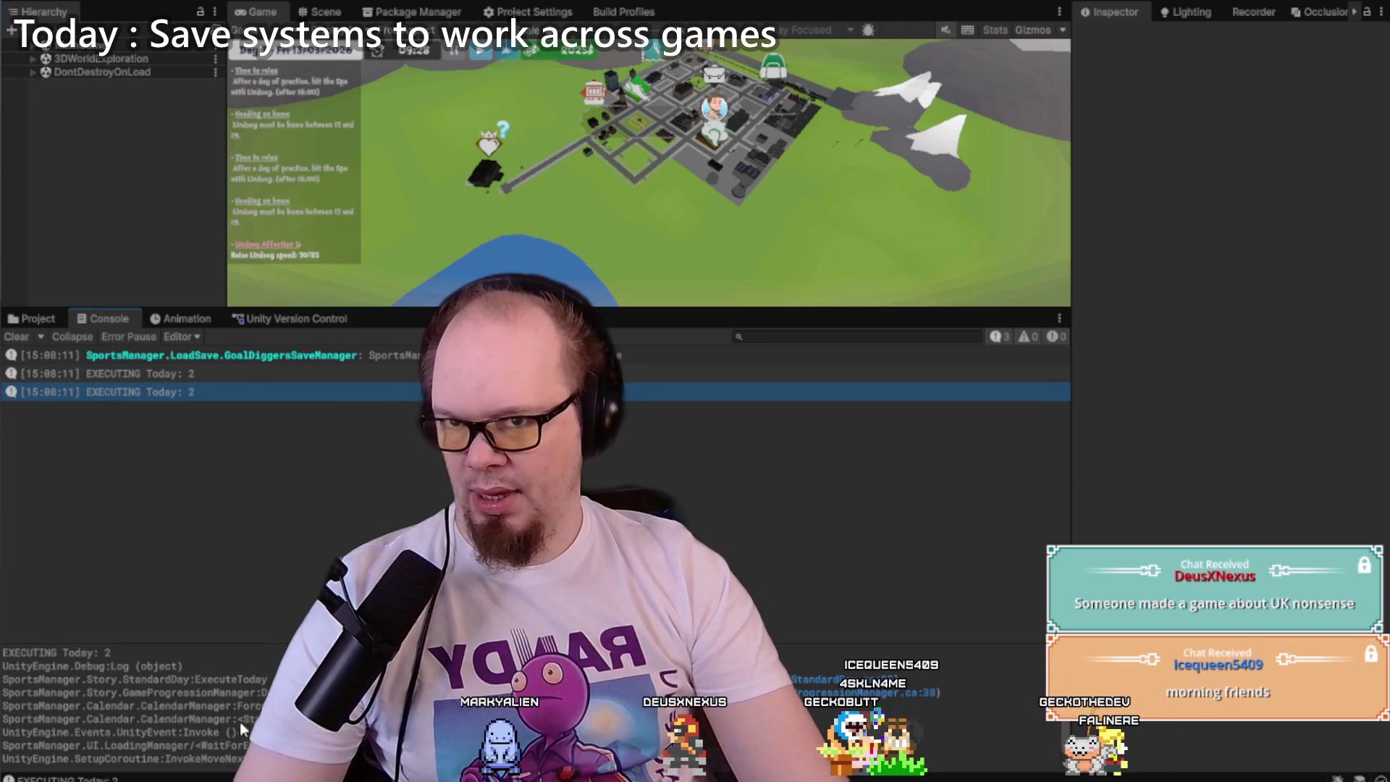
click(211, 378)
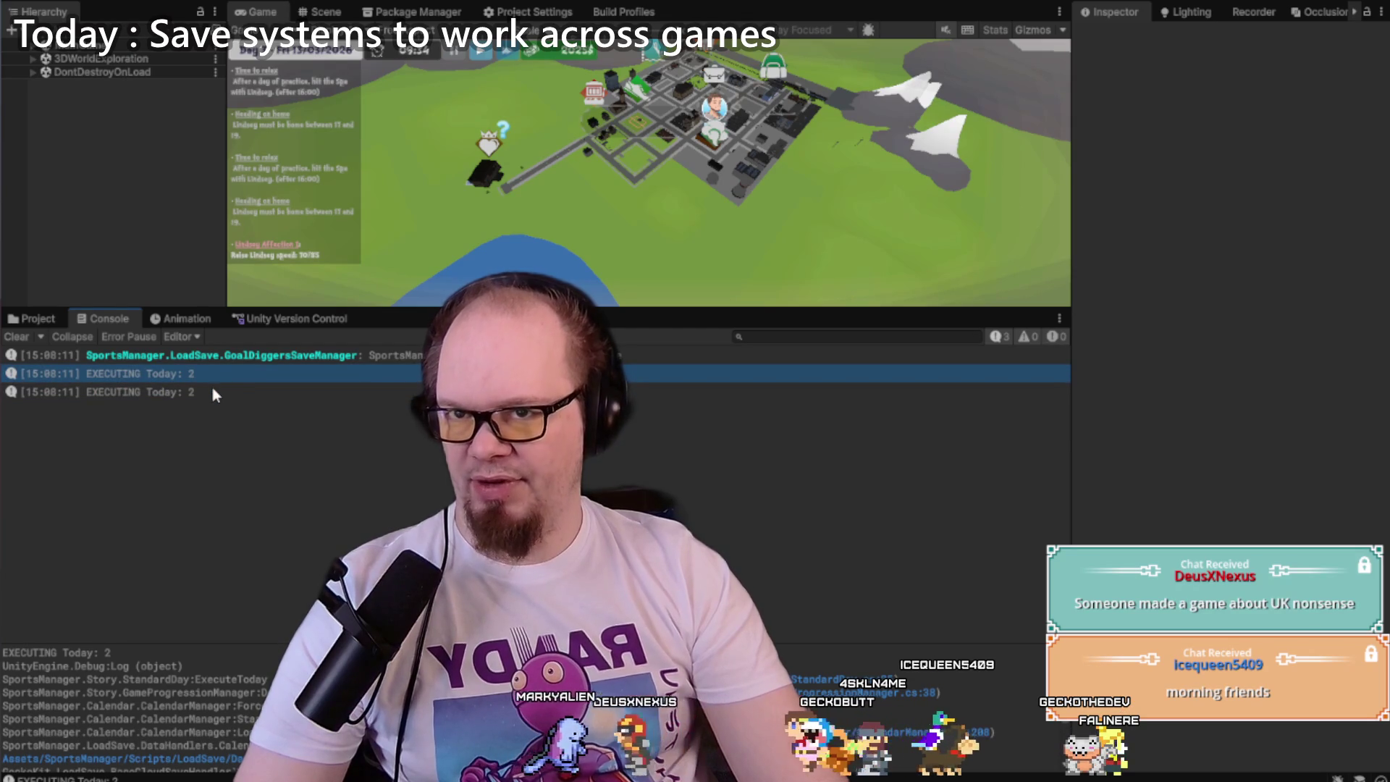
click(212, 389)
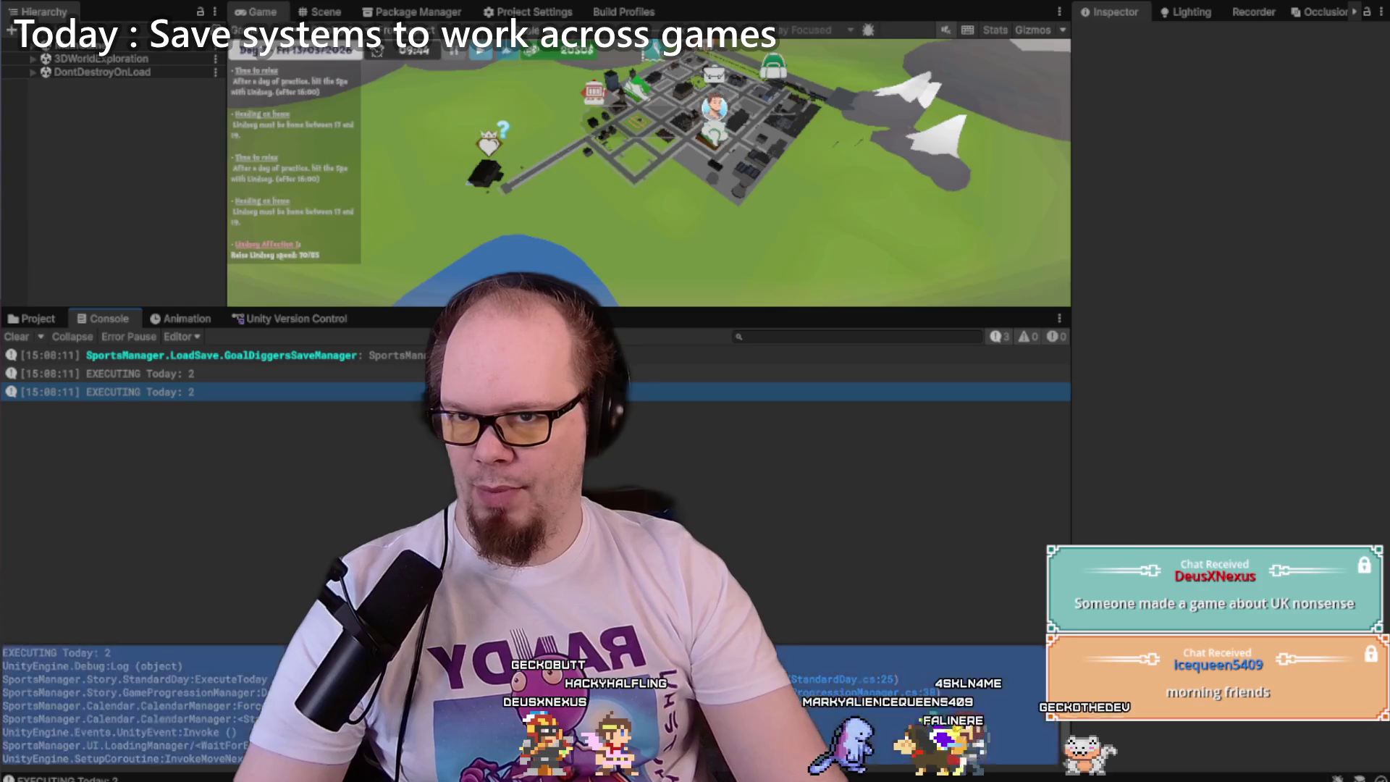
key(alt+Tab)
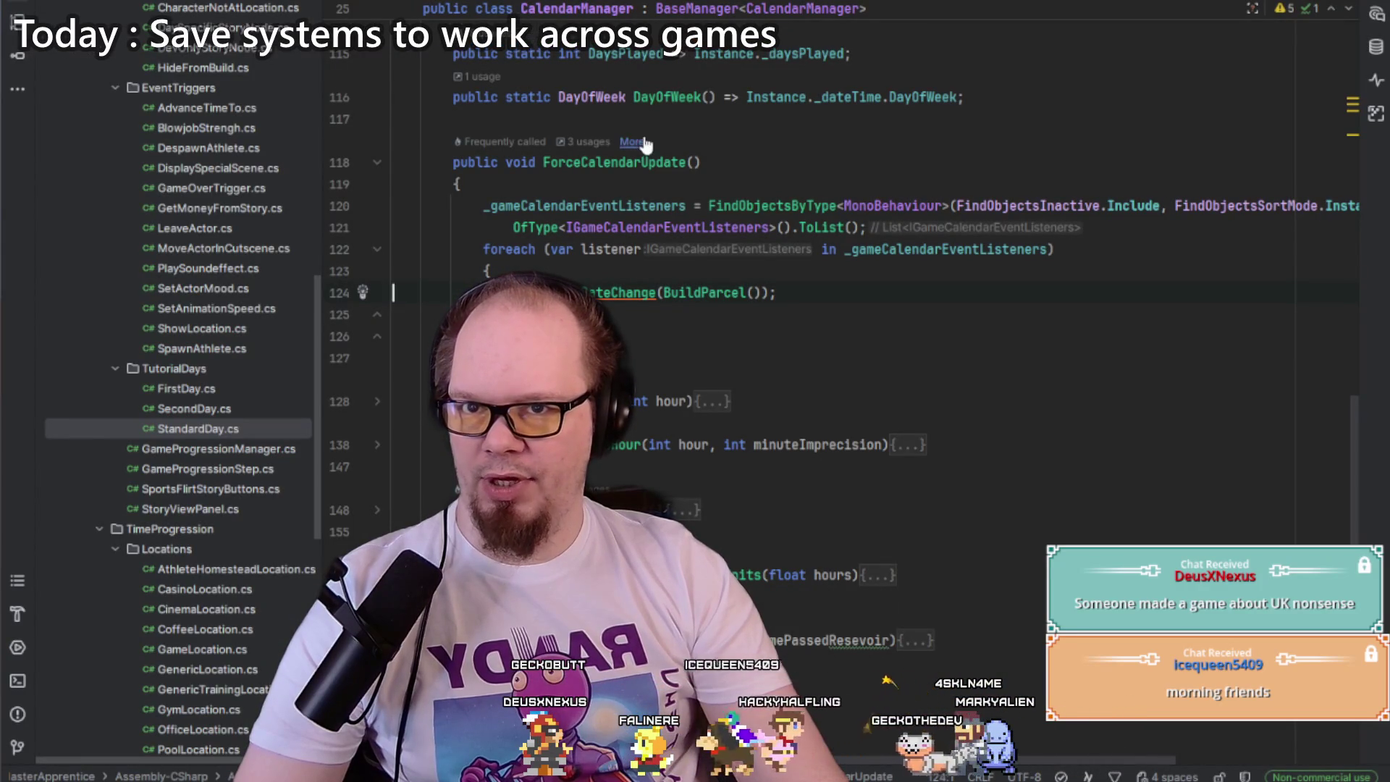
Step: Select CalendarManager's ForceCalendarUpdate call in Start and recheck the earlier EXECUTING log in Unity
key(alt+Tab)
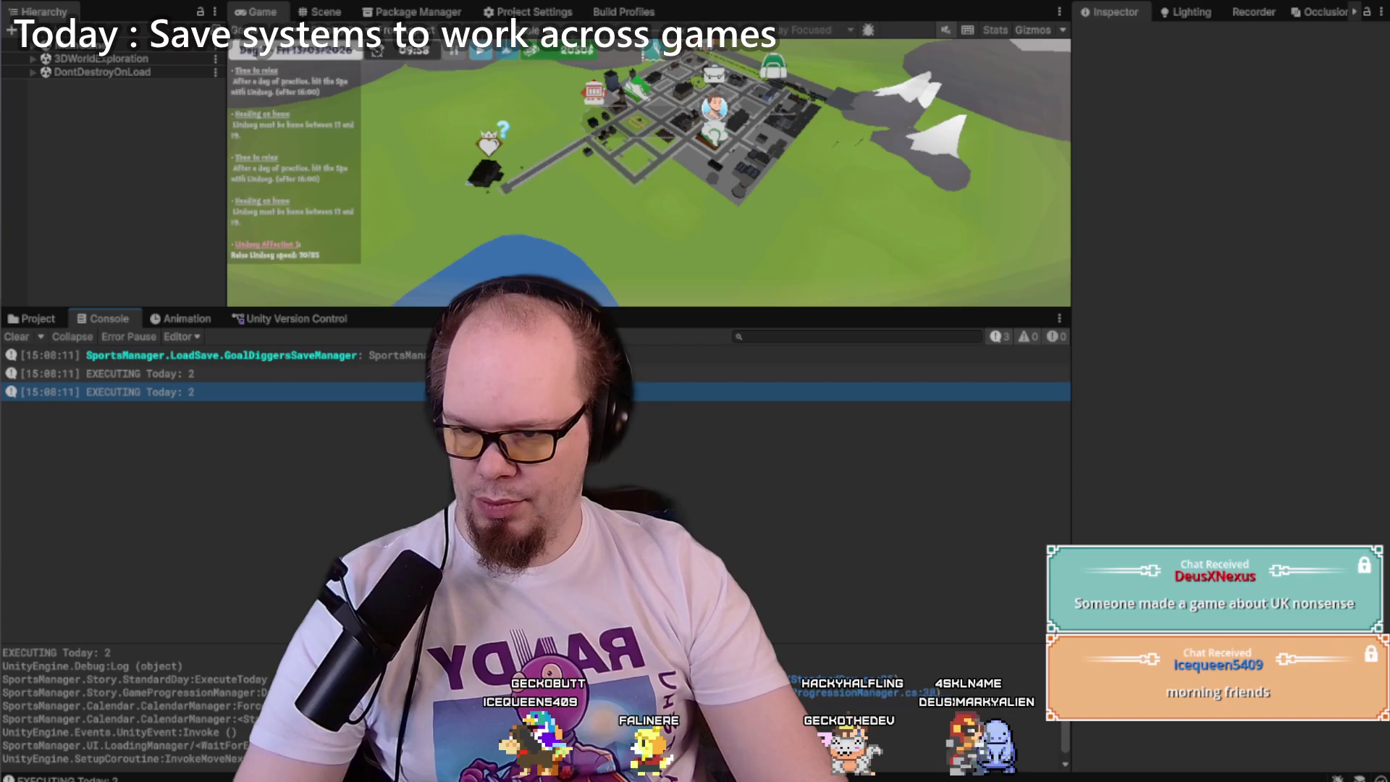
key(alt+Tab)
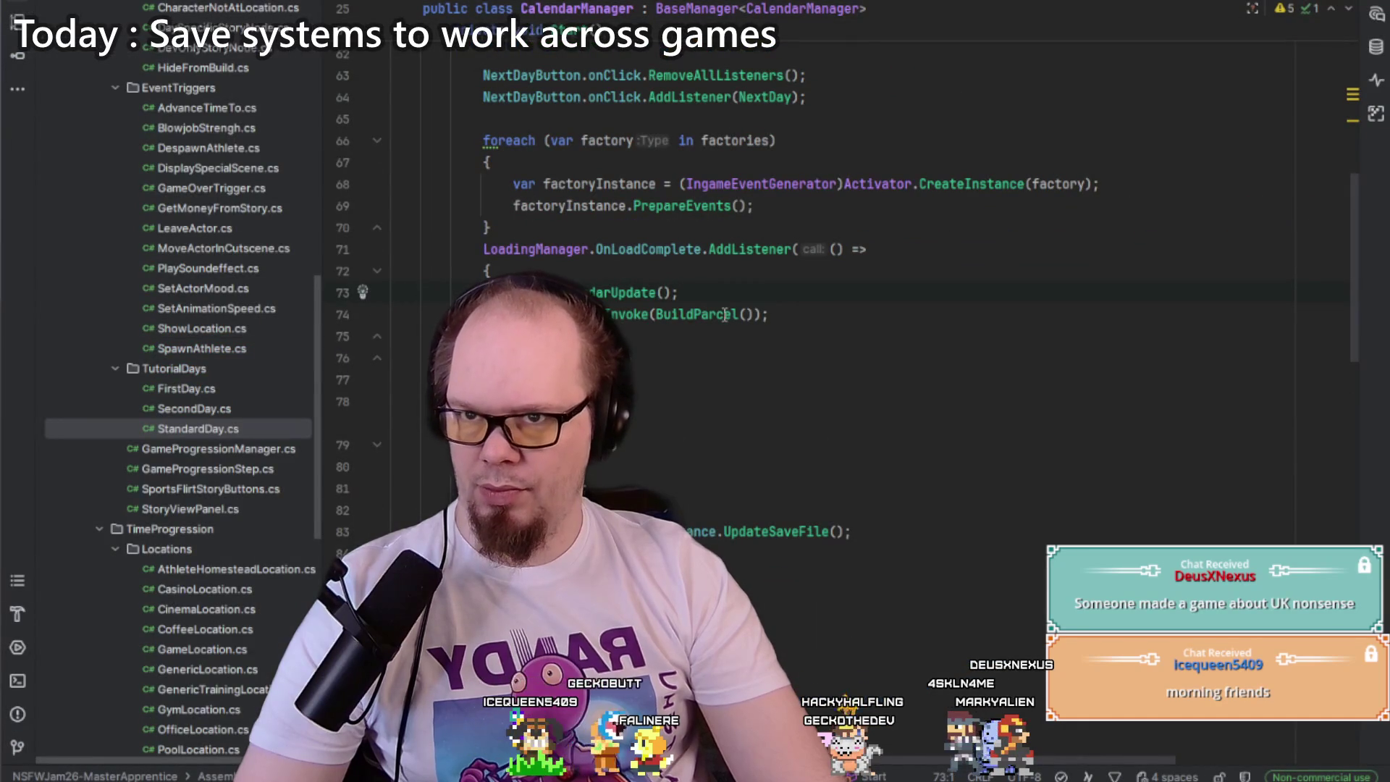
scroll(696, 371, up, 2)
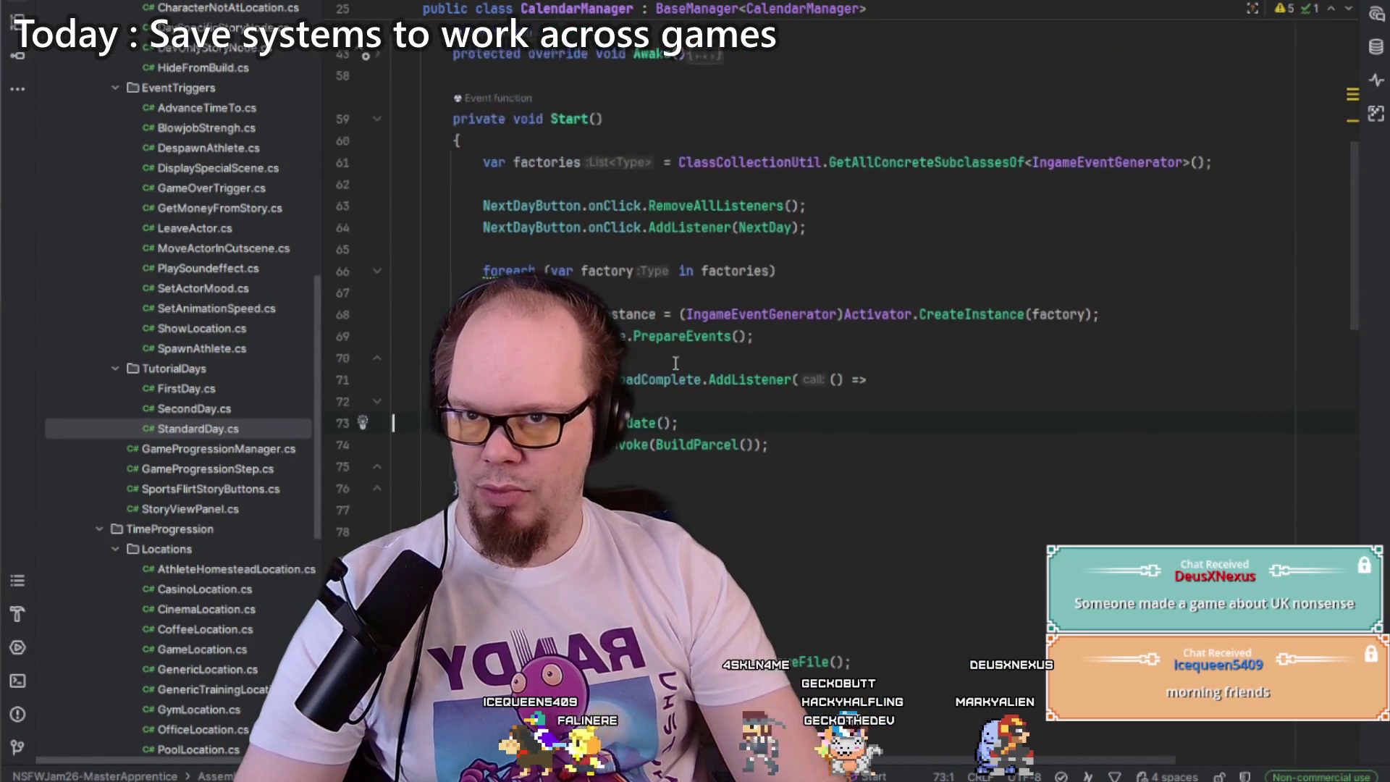
double_click(623, 423)
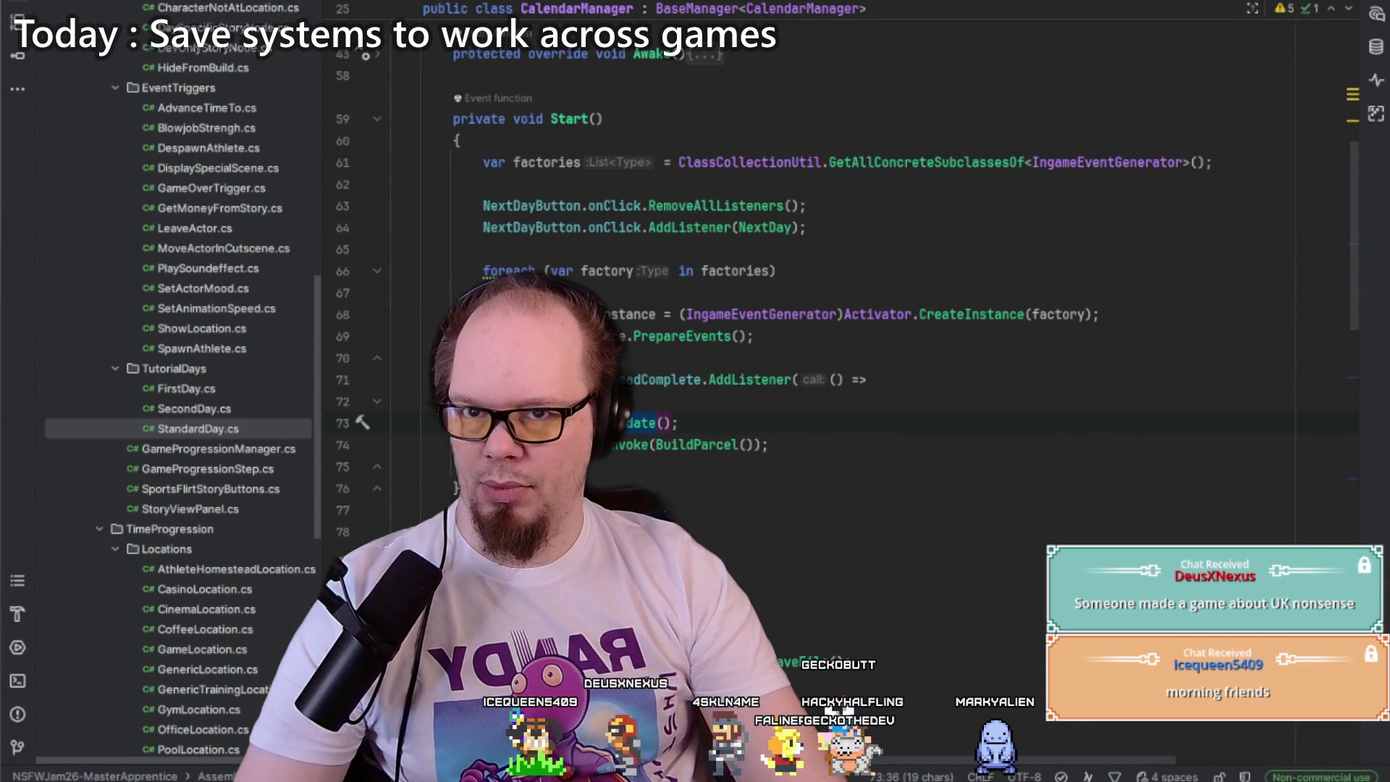
key(alt+Tab)
click(379, 373)
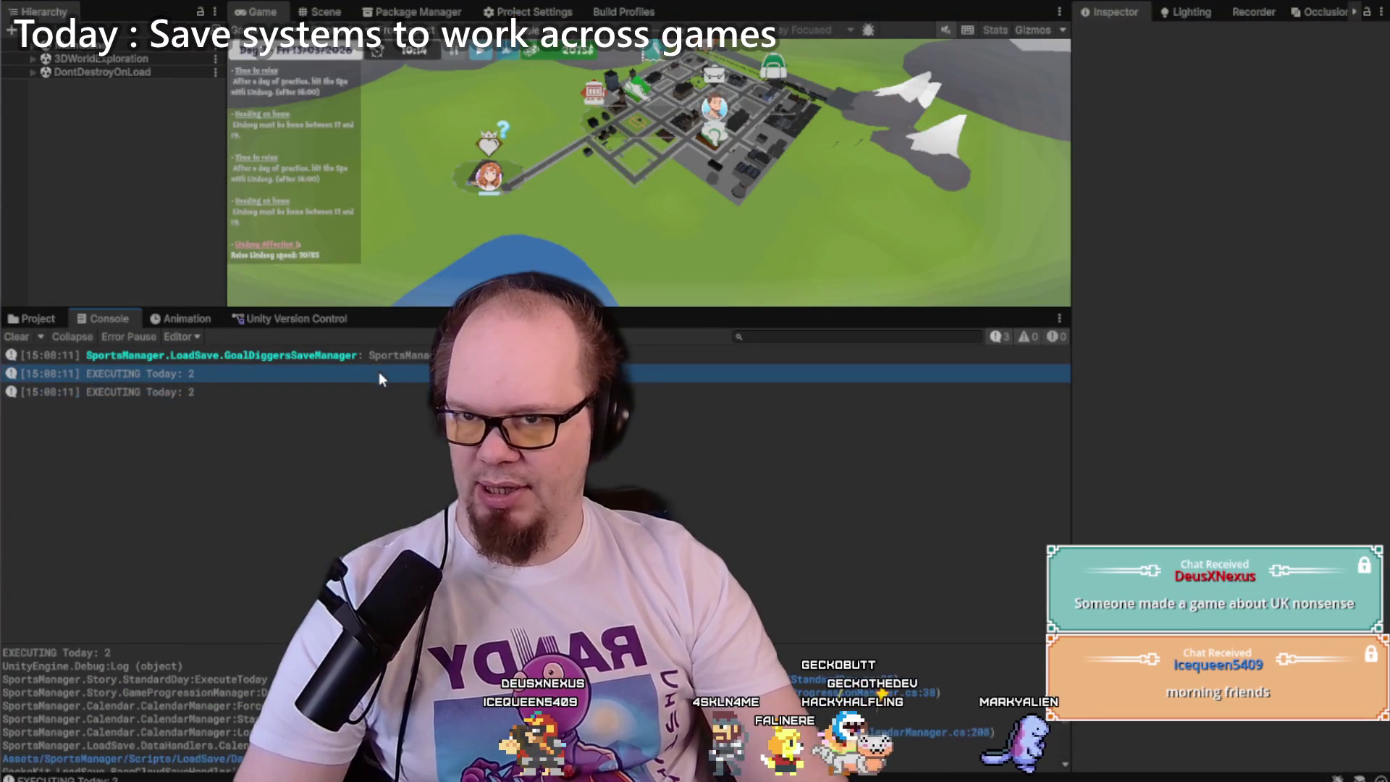
scroll(145, 709, down, 2)
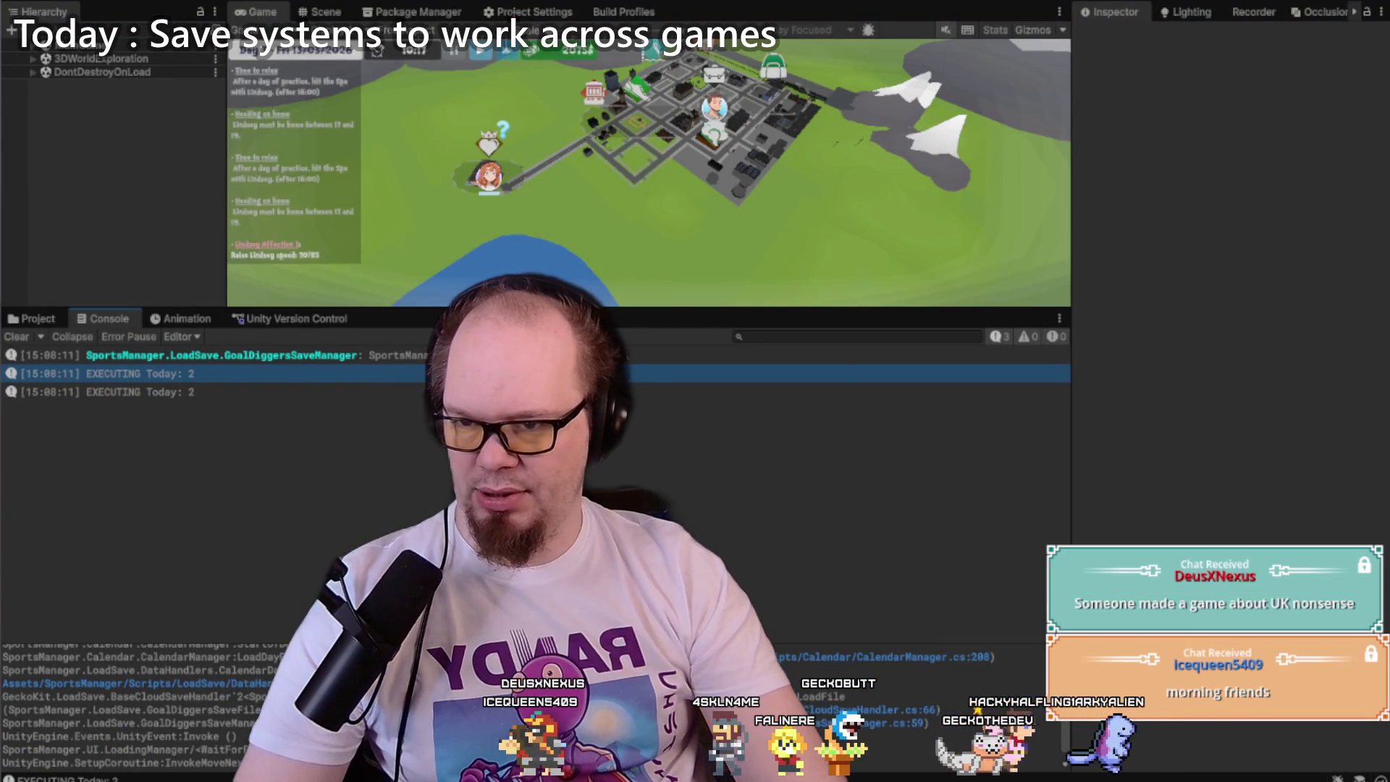
Step: In LoadDayFromSave, inspect StartOfDayFlush and paste a replacement for the line 208 flush call
click(138, 683)
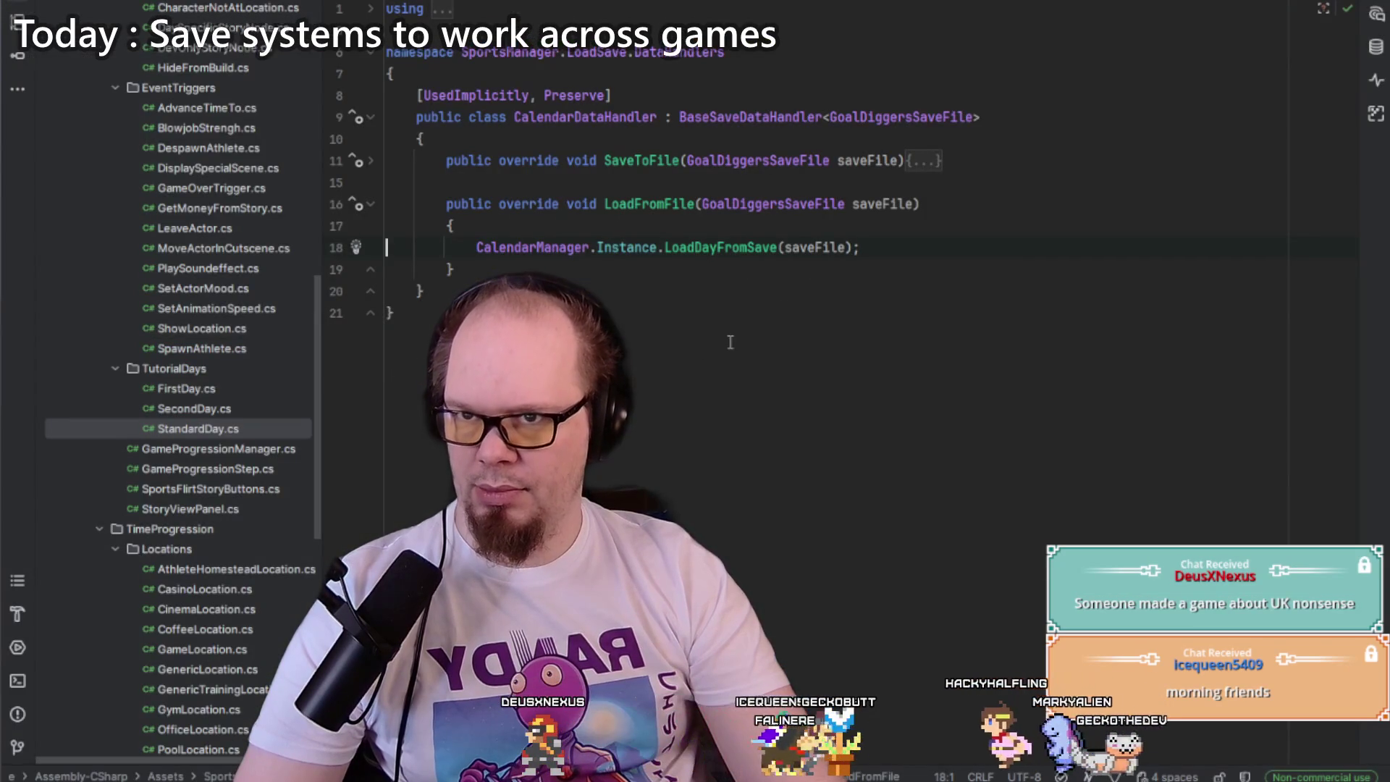
ctrl+click(706, 247)
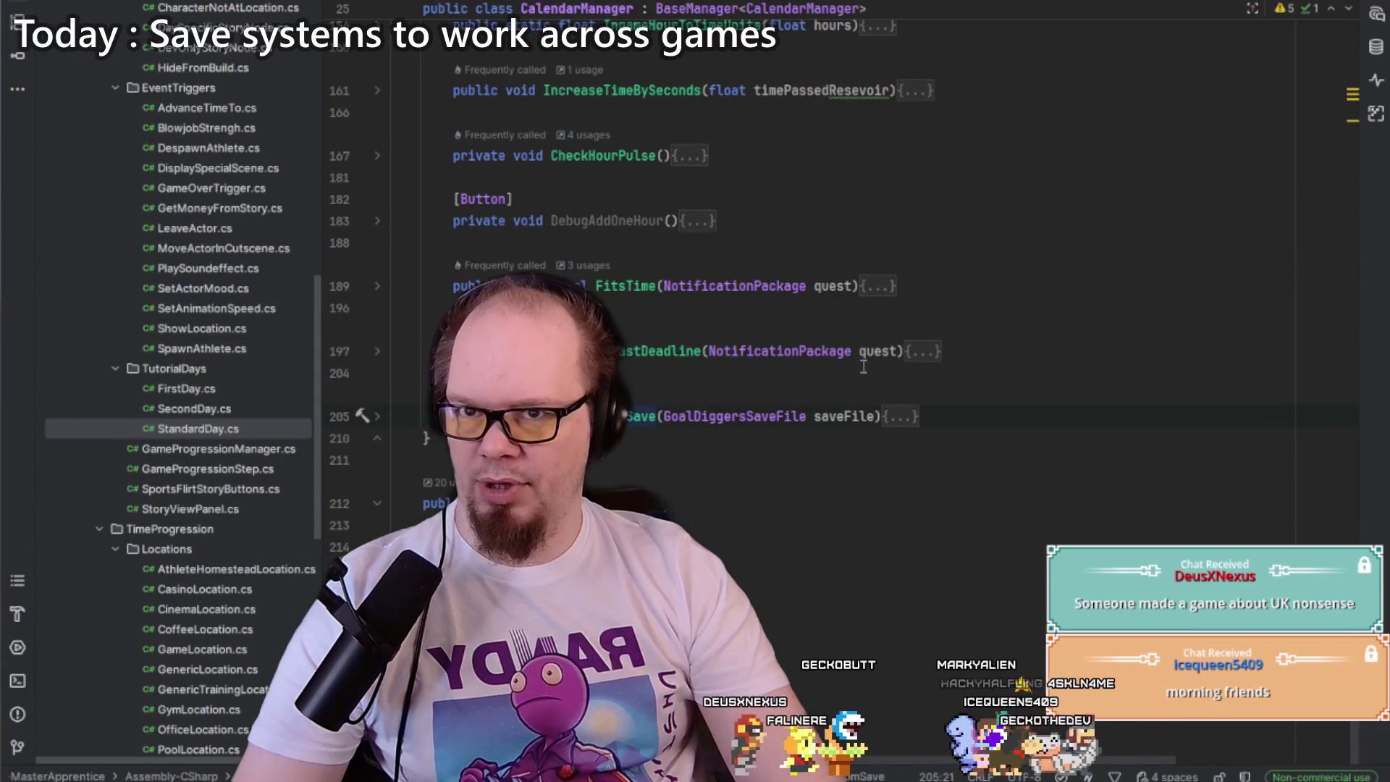
click(899, 416)
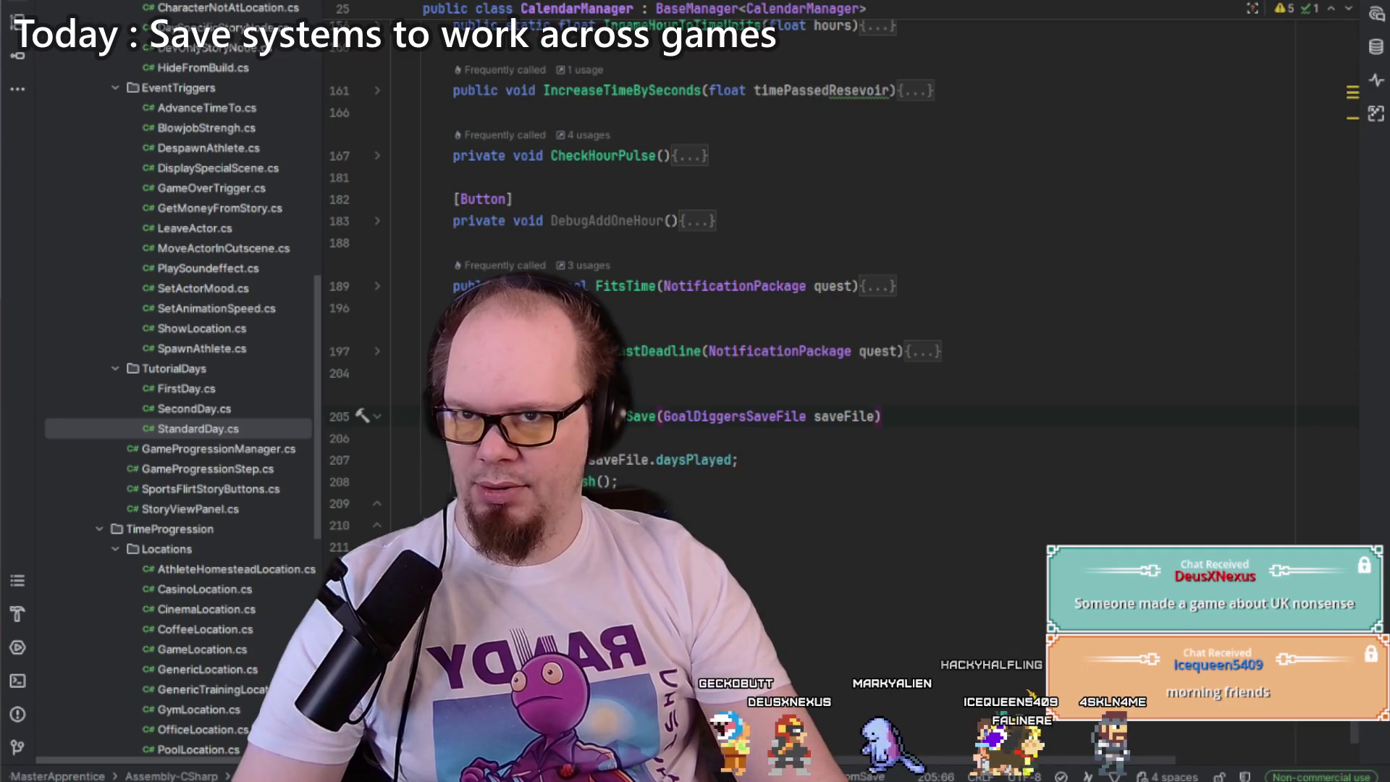
double_click(550, 482)
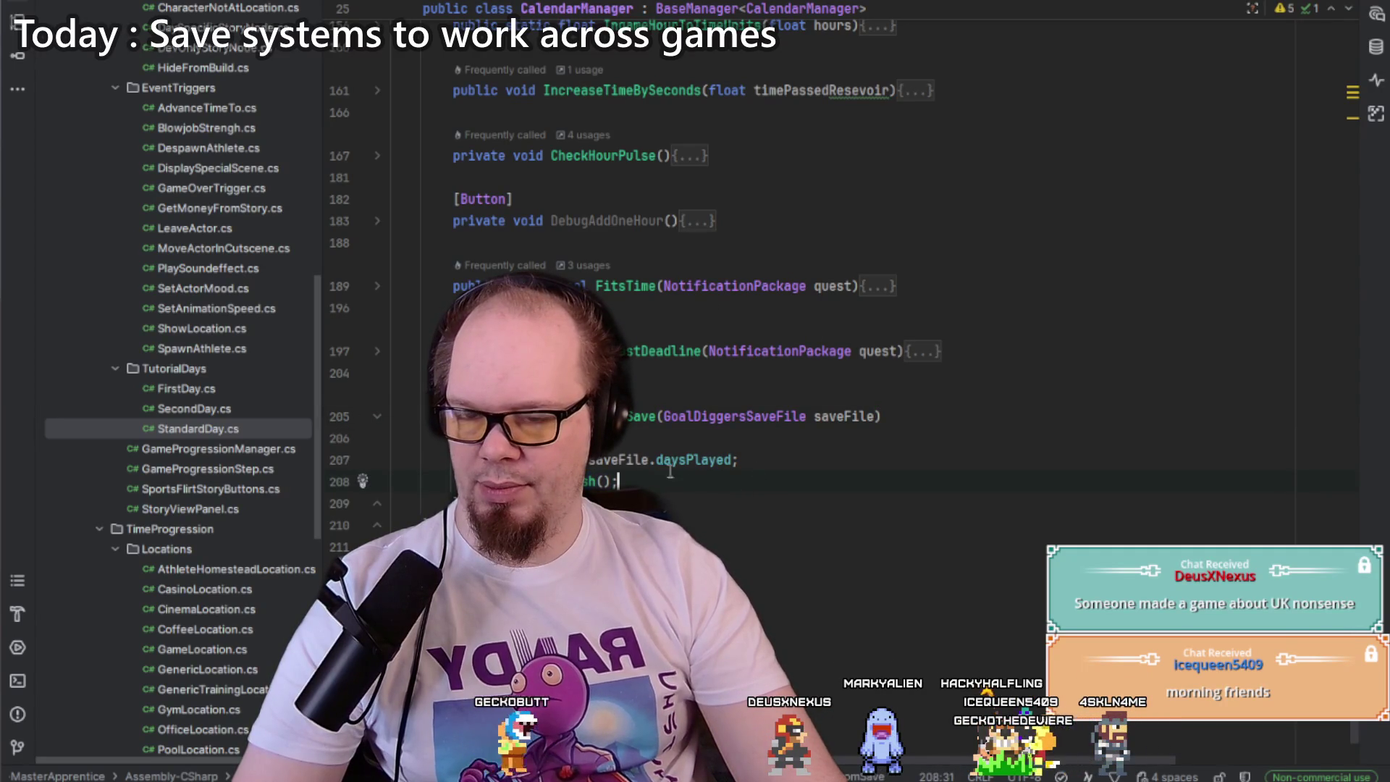
key(ctrl+b)
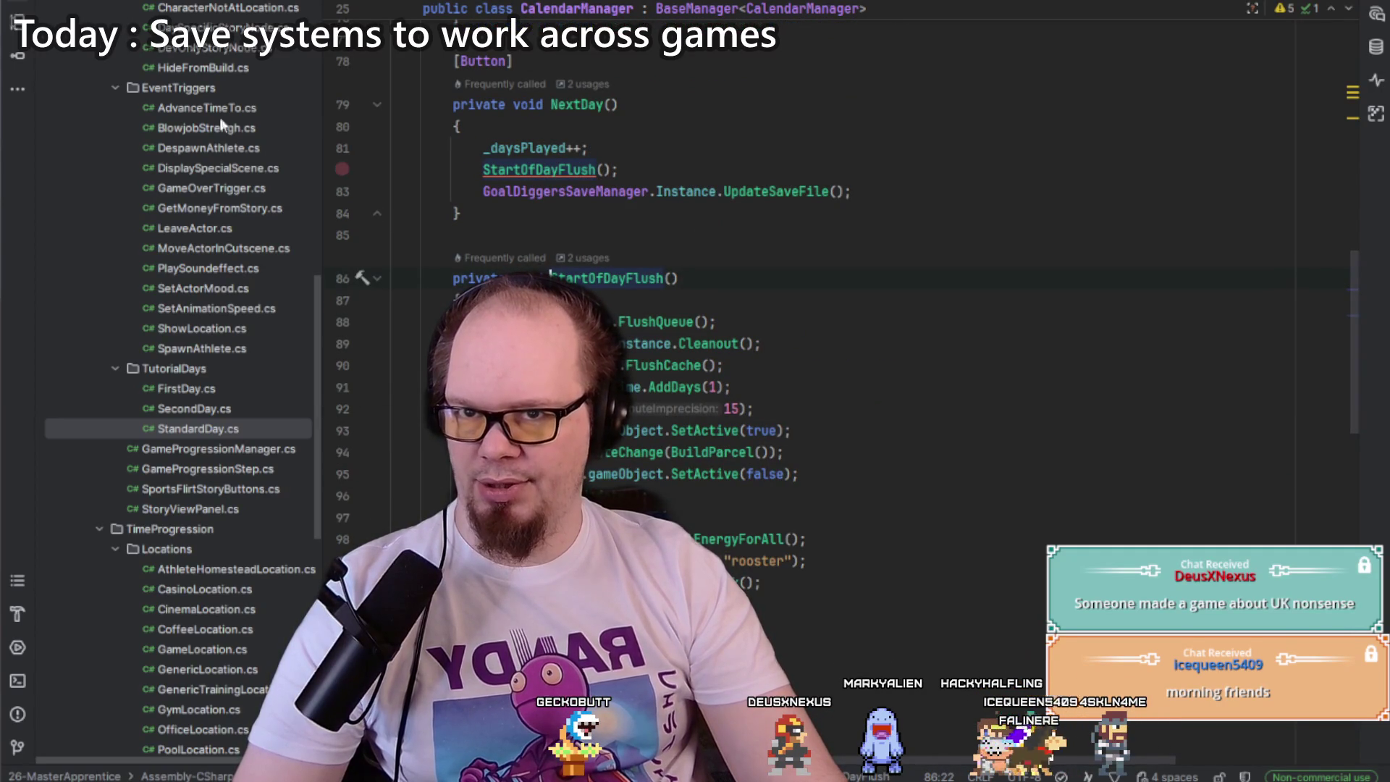
double_click(616, 495)
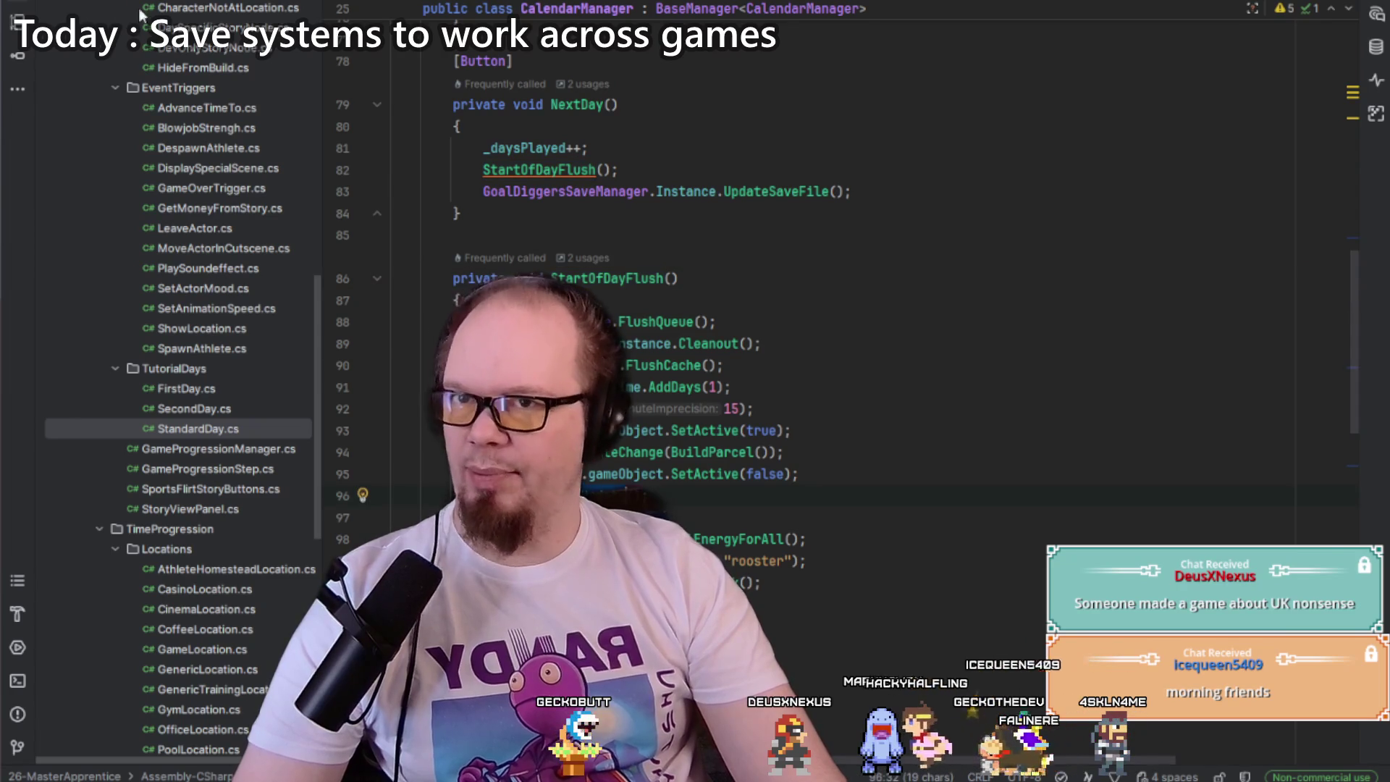
key(ctrl+alt+Left)
key(ctrl+v)
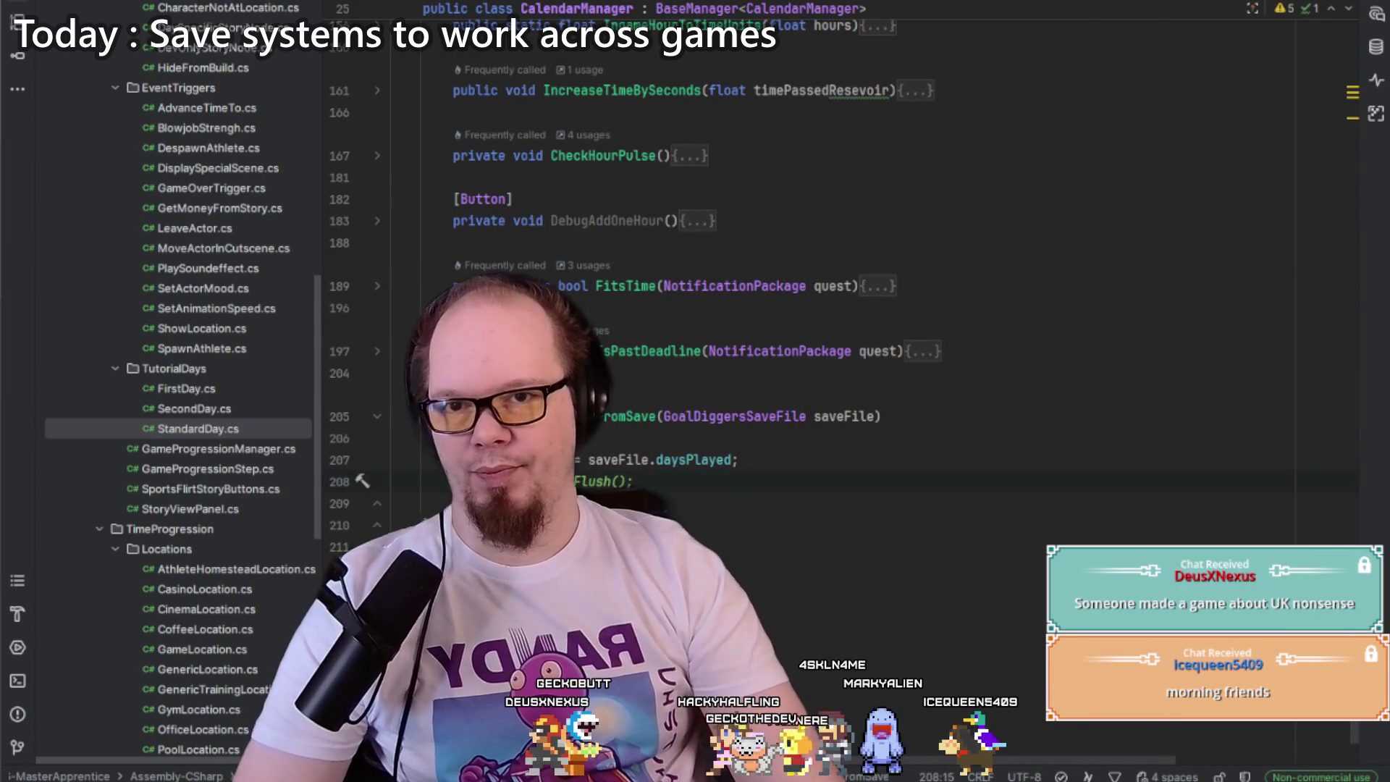
key(alt+Tab)
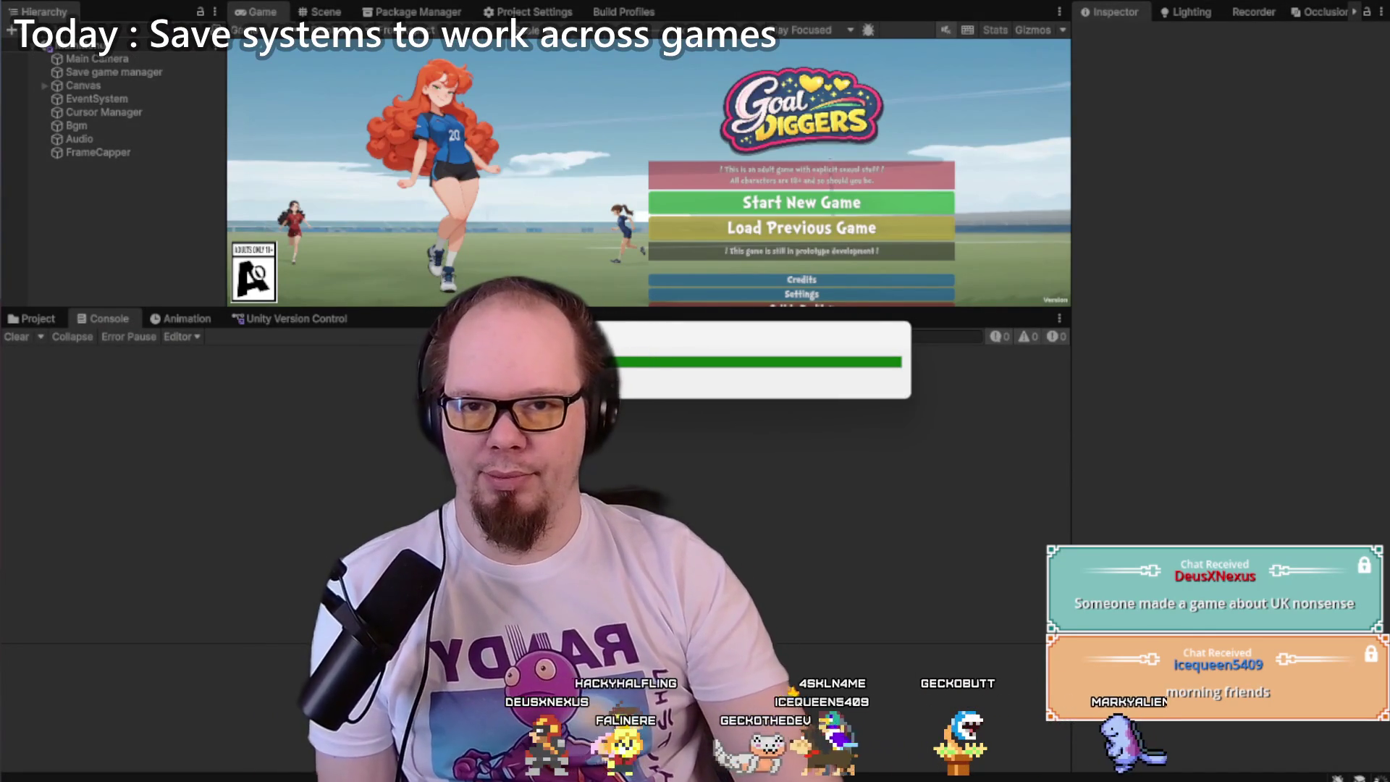
Step: Enter play mode, load the previous game, check the restored day, then stop playing
click(630, 3)
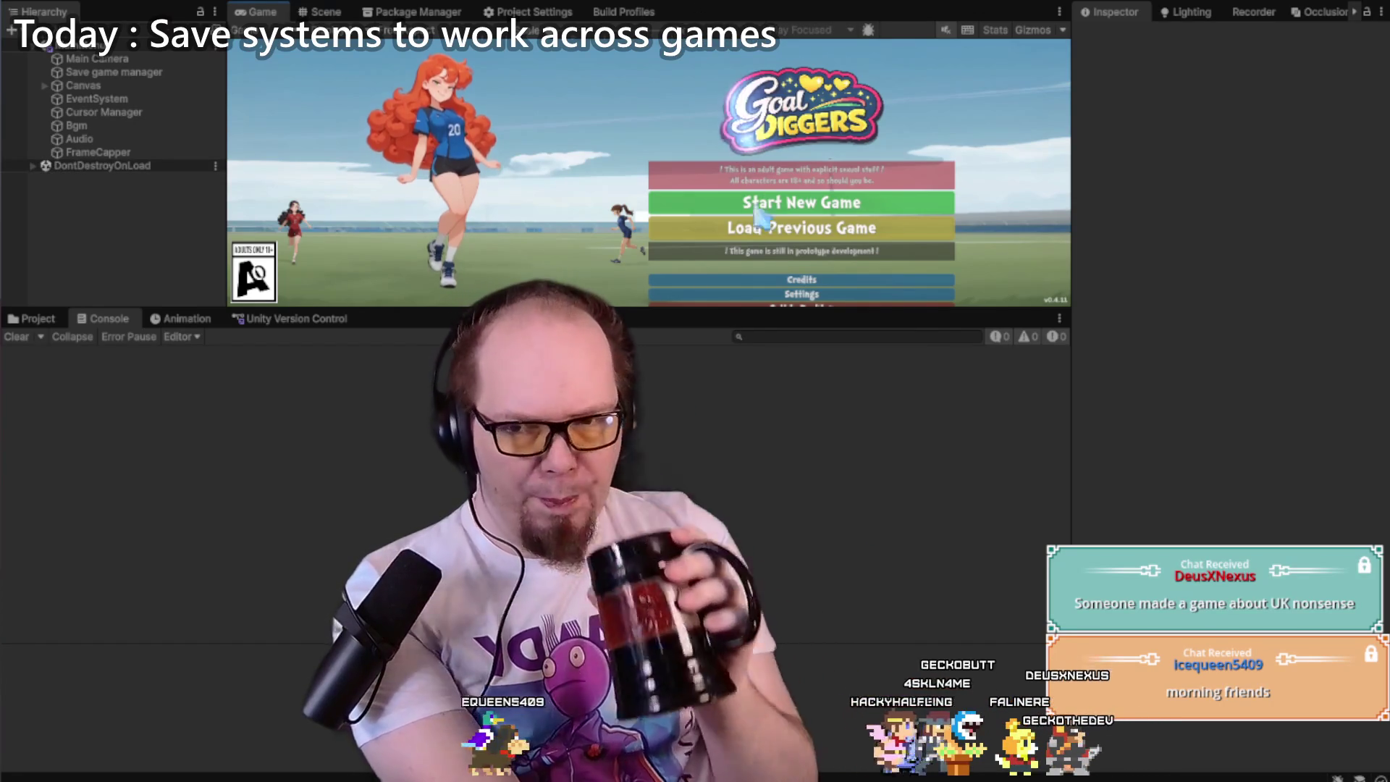
click(770, 241)
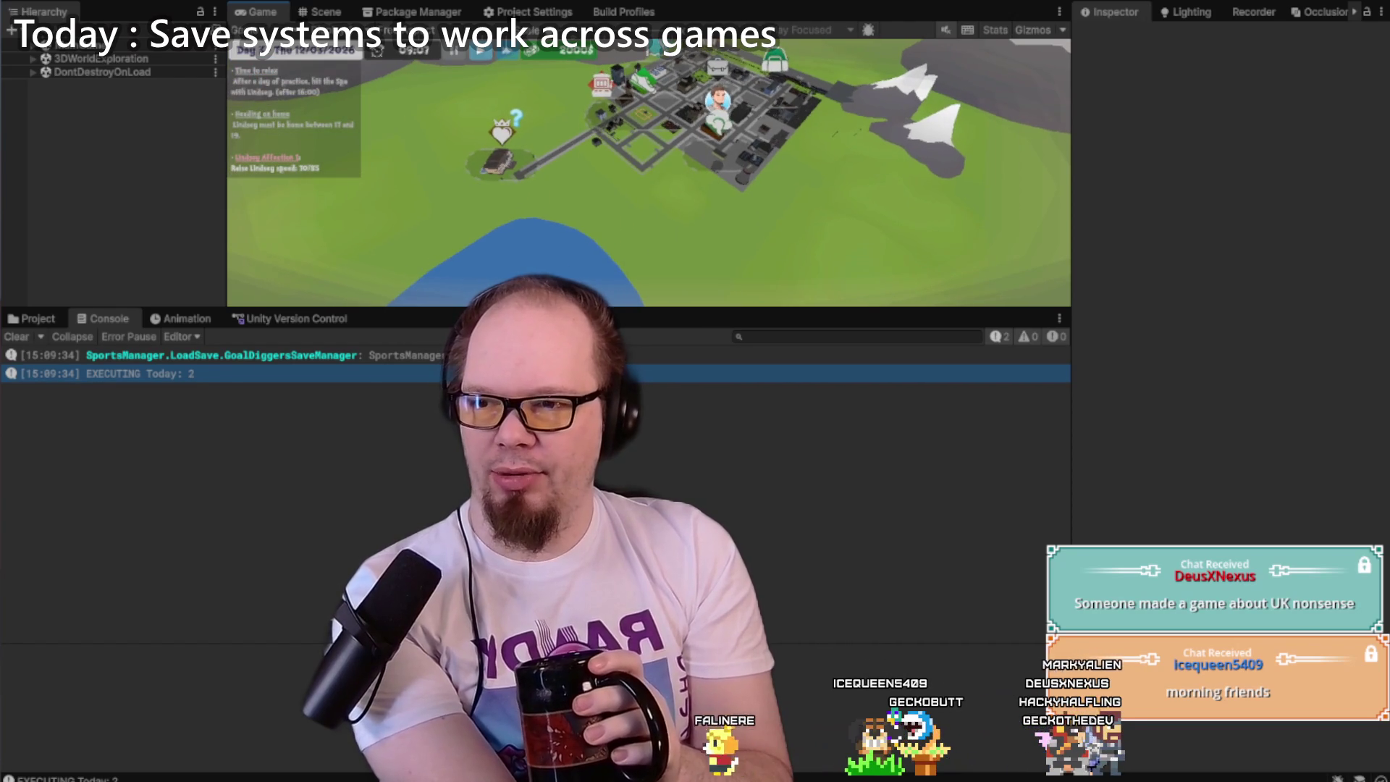
drag(641, 310, 641, 607)
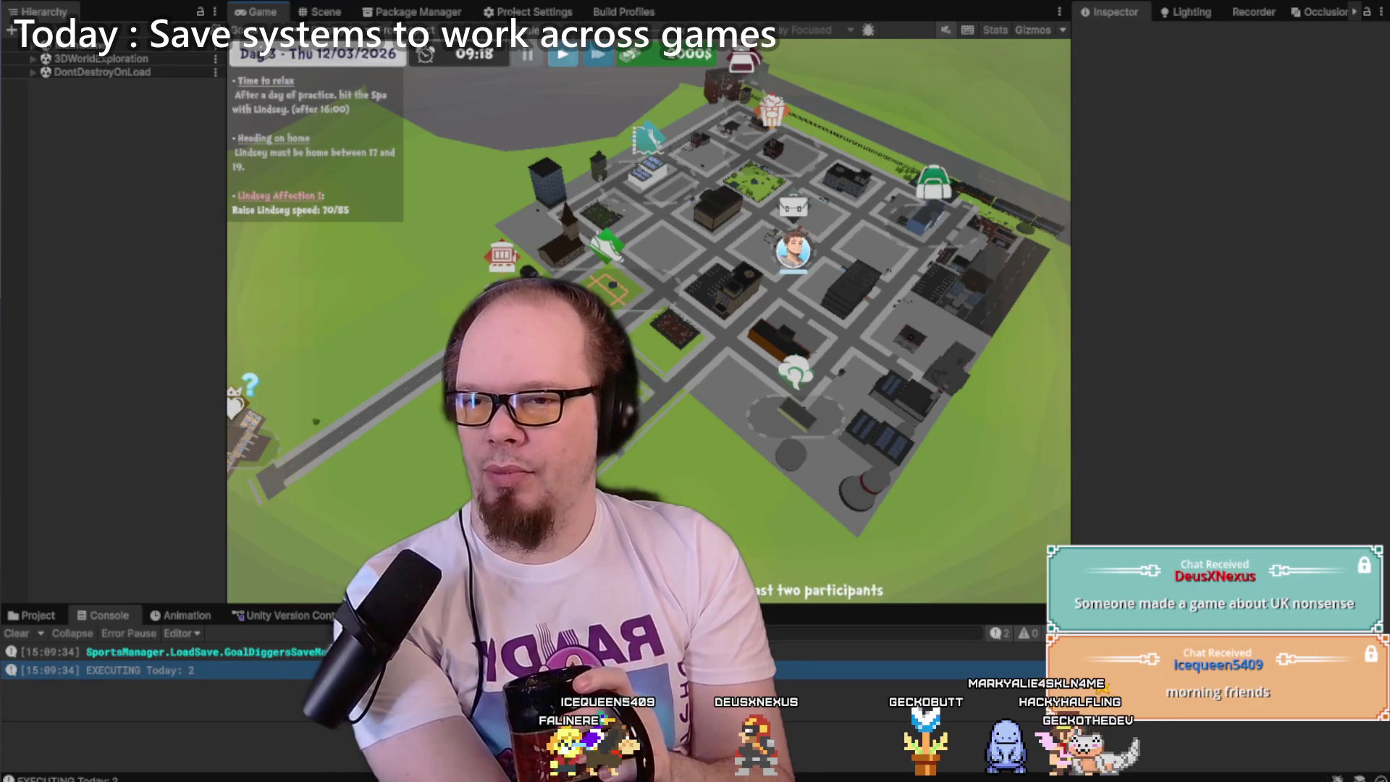
mouse_move(800, 258)
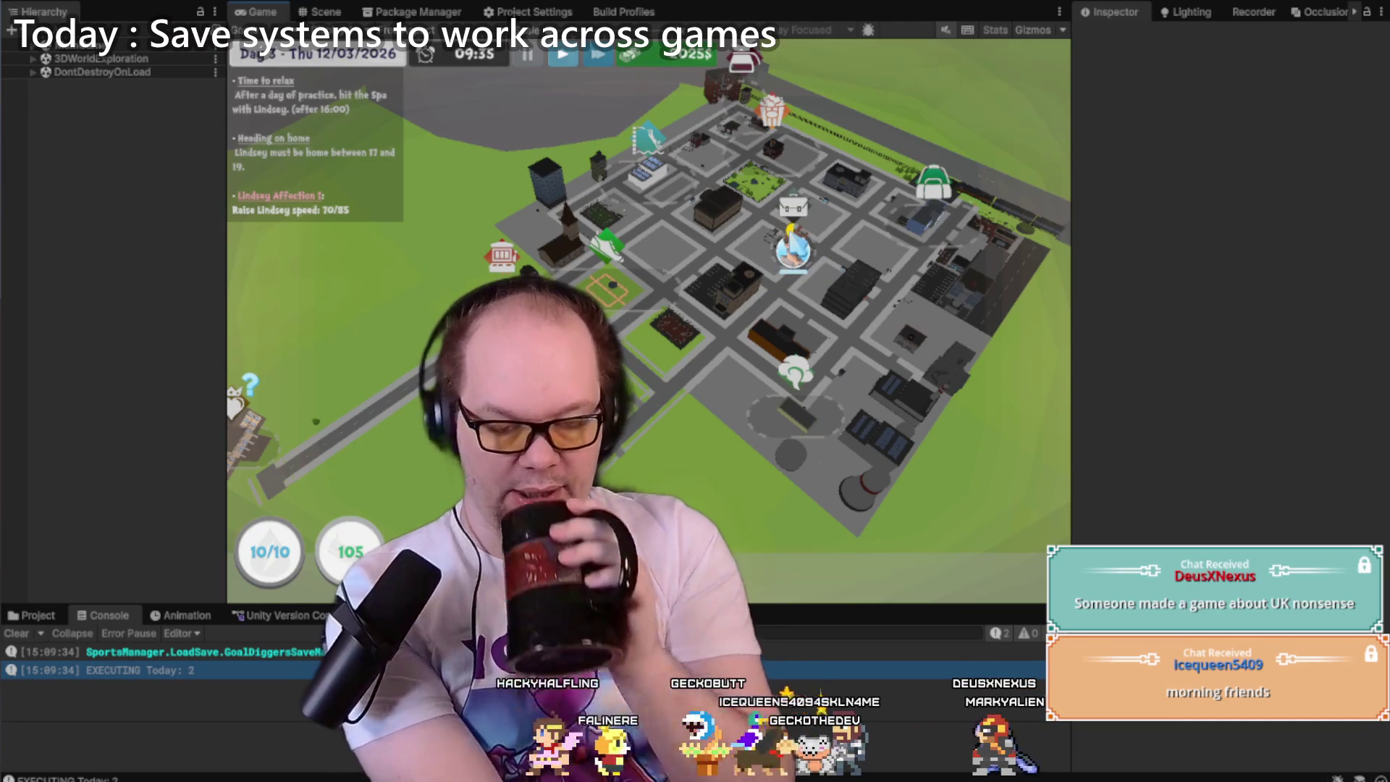
key(ctrl+p)
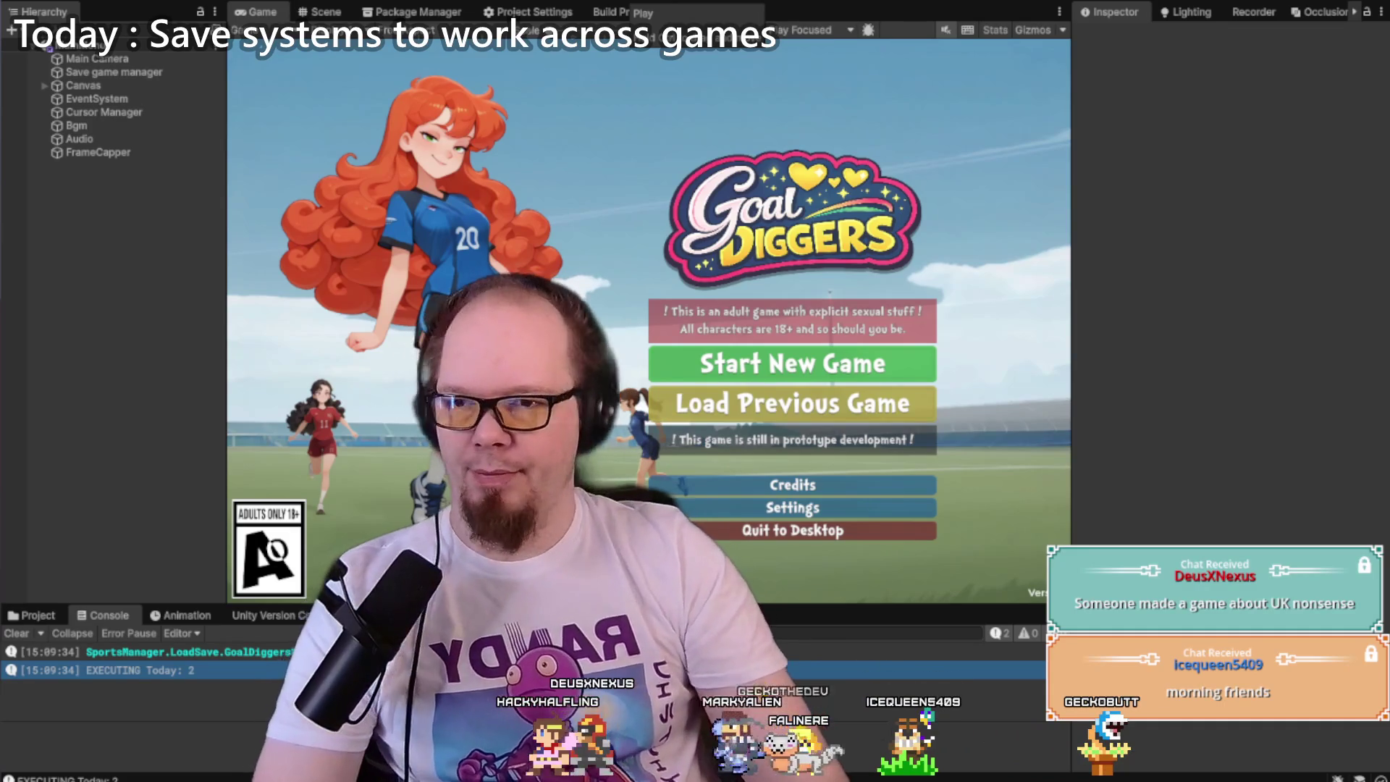
Step: Play again, reload the saved game, and inspect the town map and character portrait
key(ctrl+p)
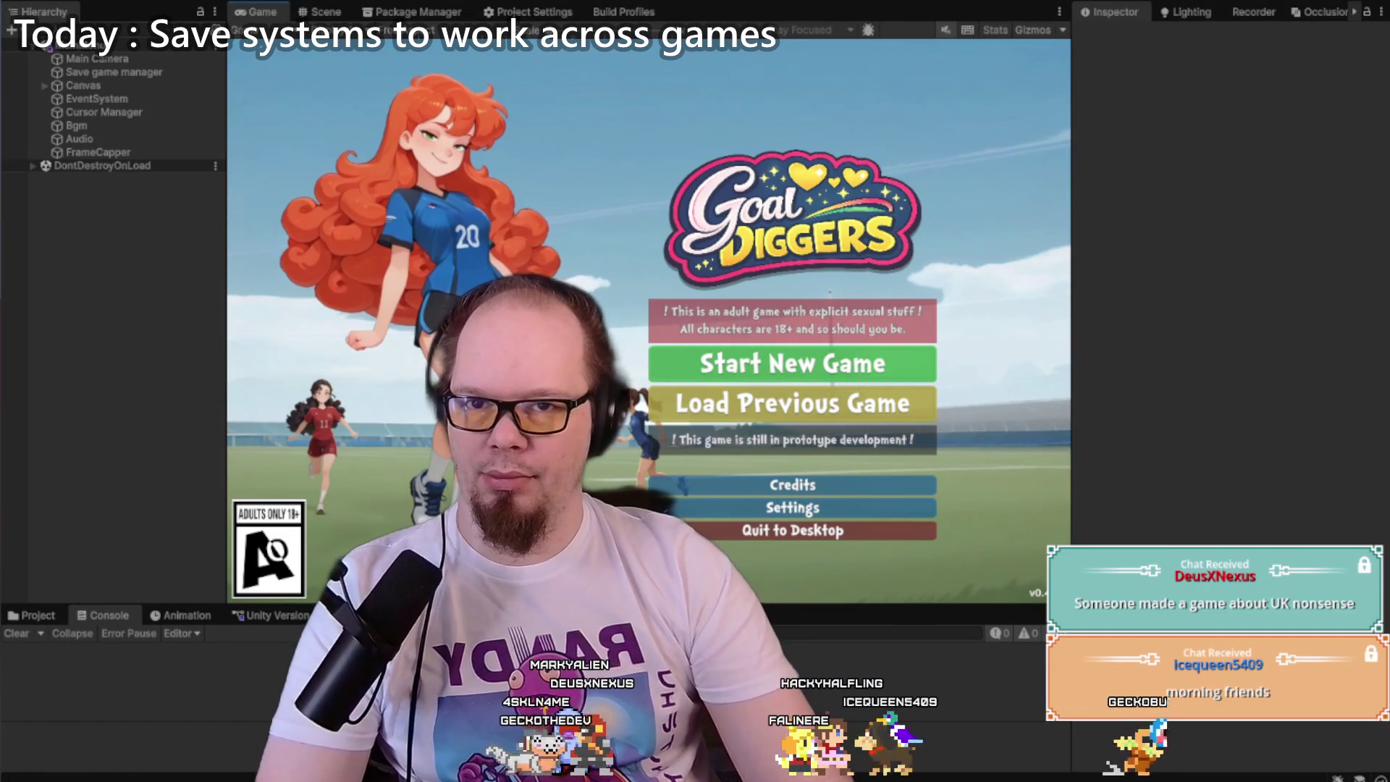
click(787, 415)
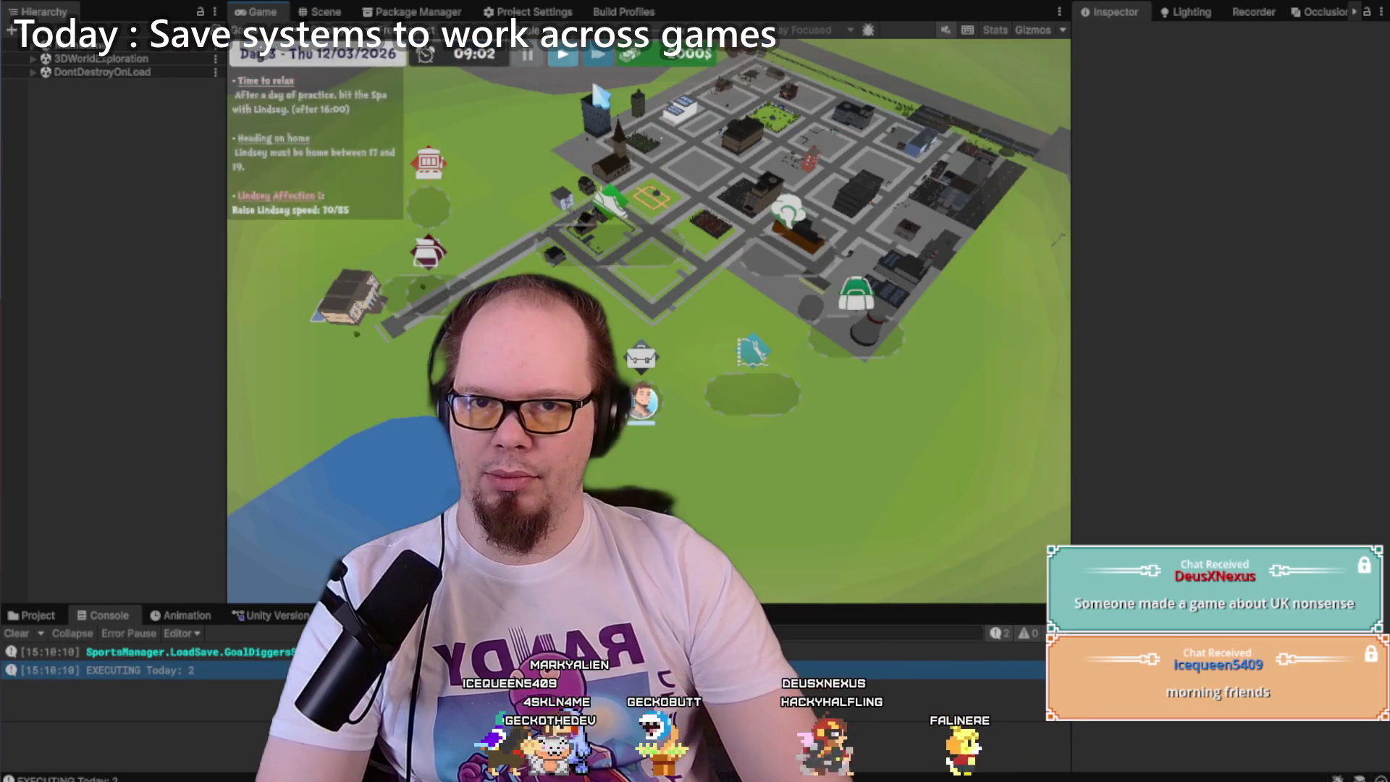
drag(701, 174, 608, 247)
scroll(569, 279, up, 2)
click(673, 305)
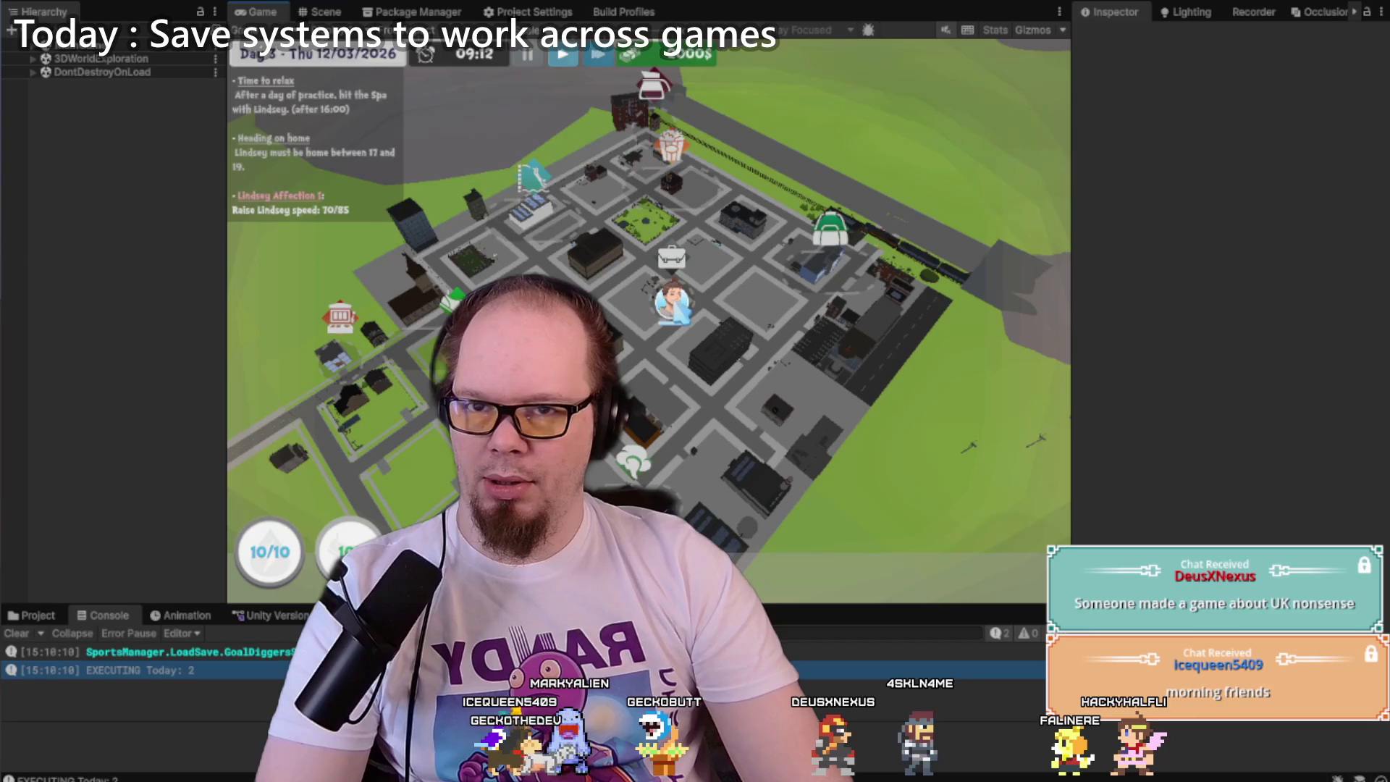
scroll(674, 300, up, 3)
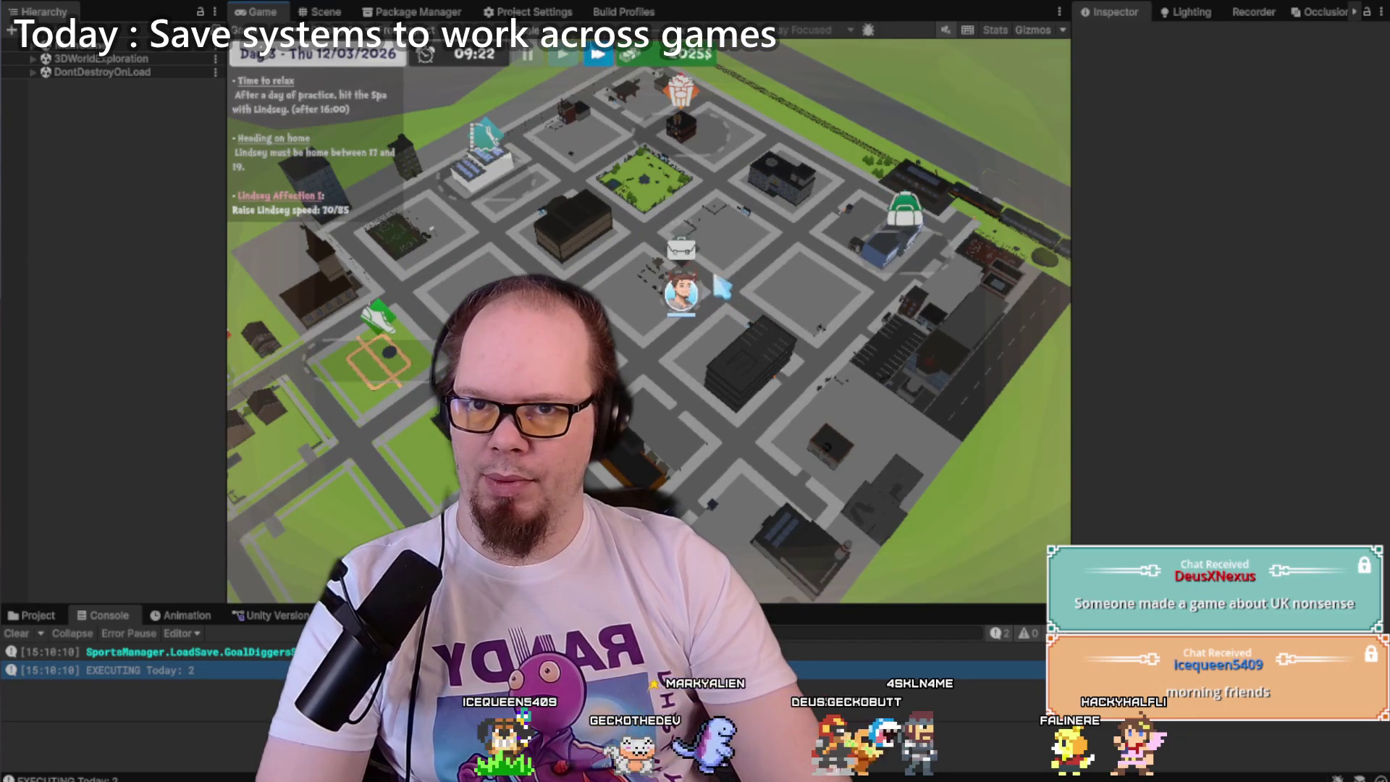
click(680, 297)
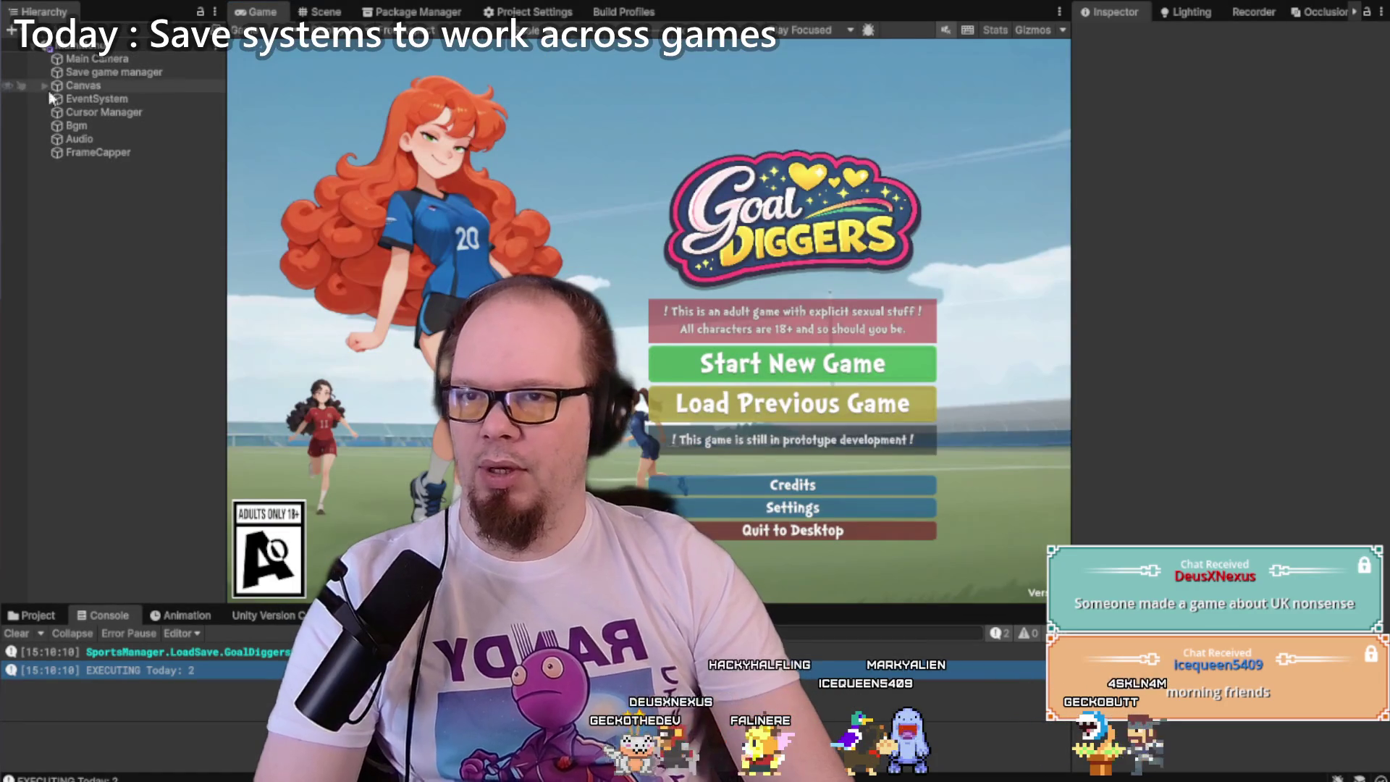
Step: Search the project assets for 'athlete' and open the Draggable script in Rider
click(45, 85)
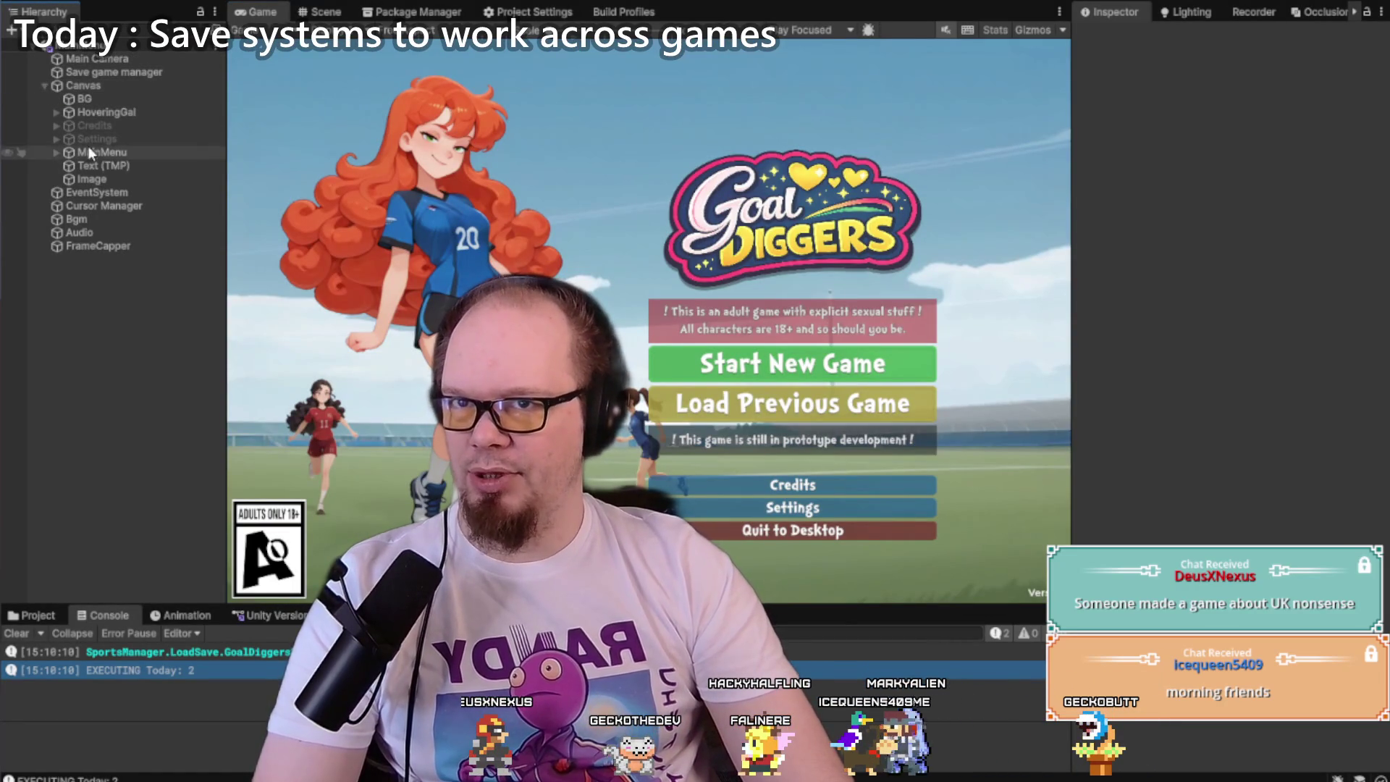
click(31, 615)
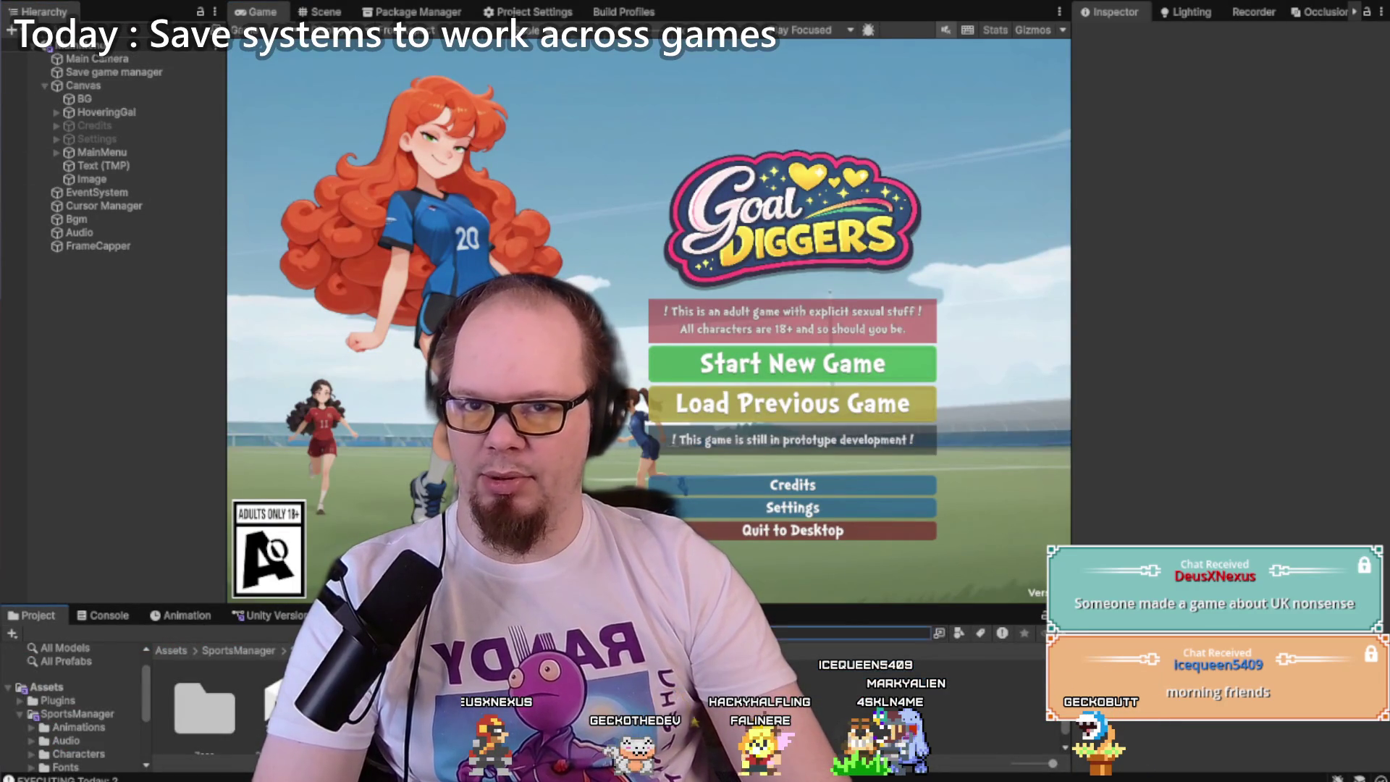
text(athlete)
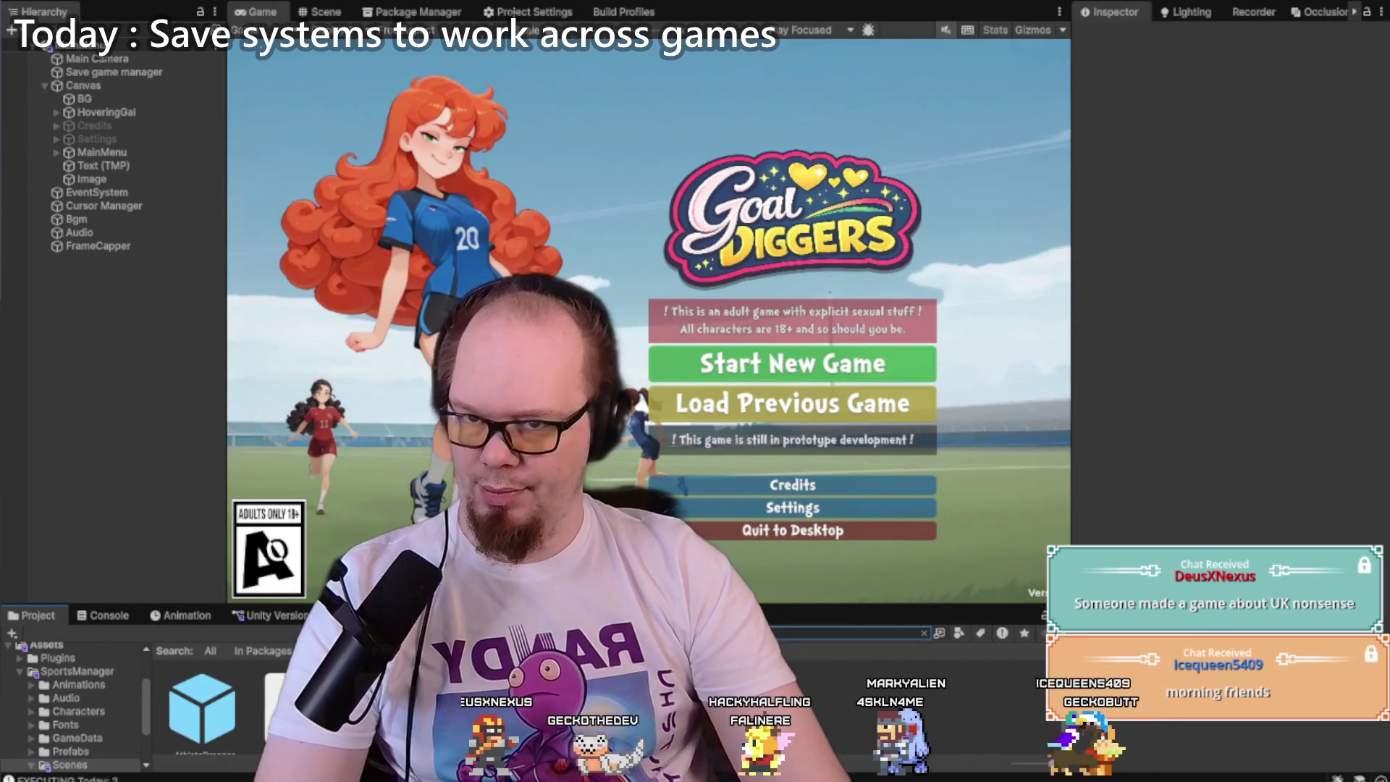
drag(579, 606, 579, 522)
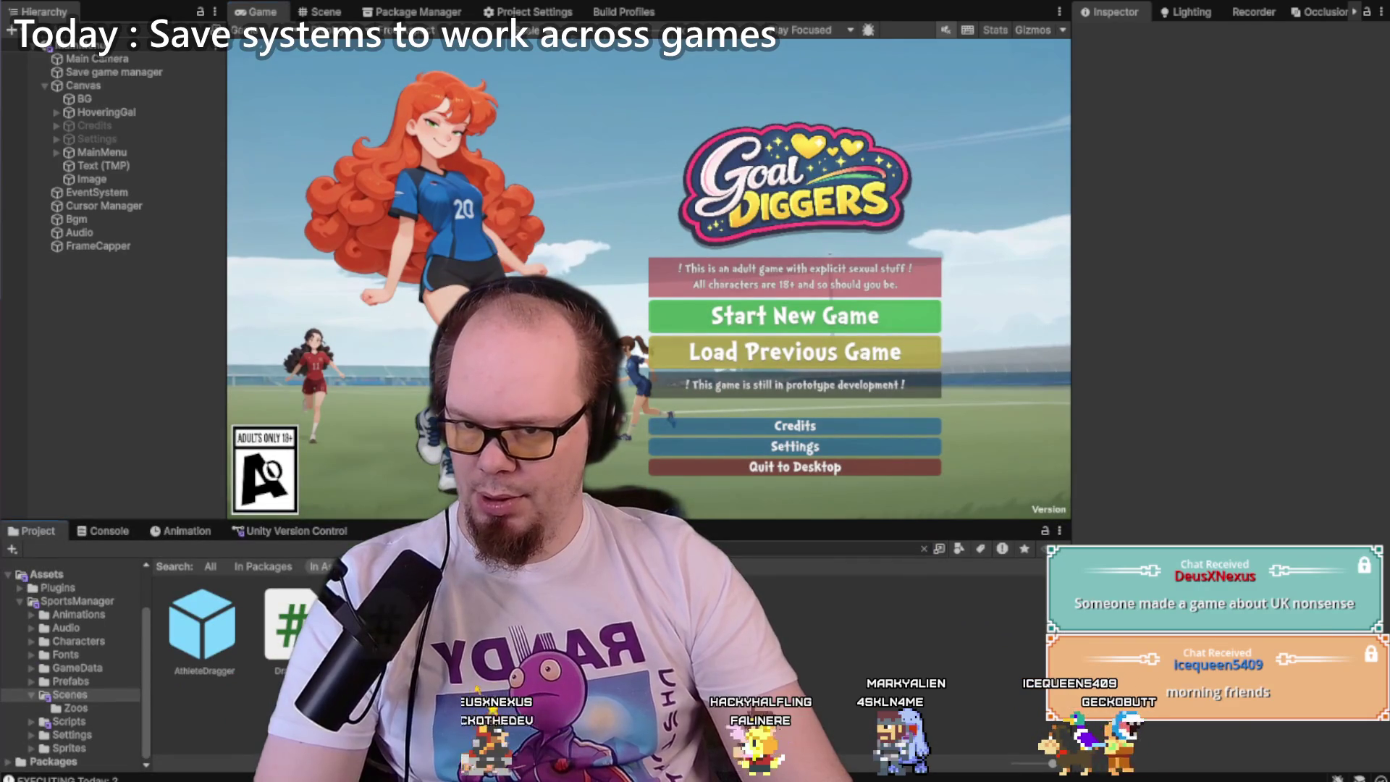
click(289, 630)
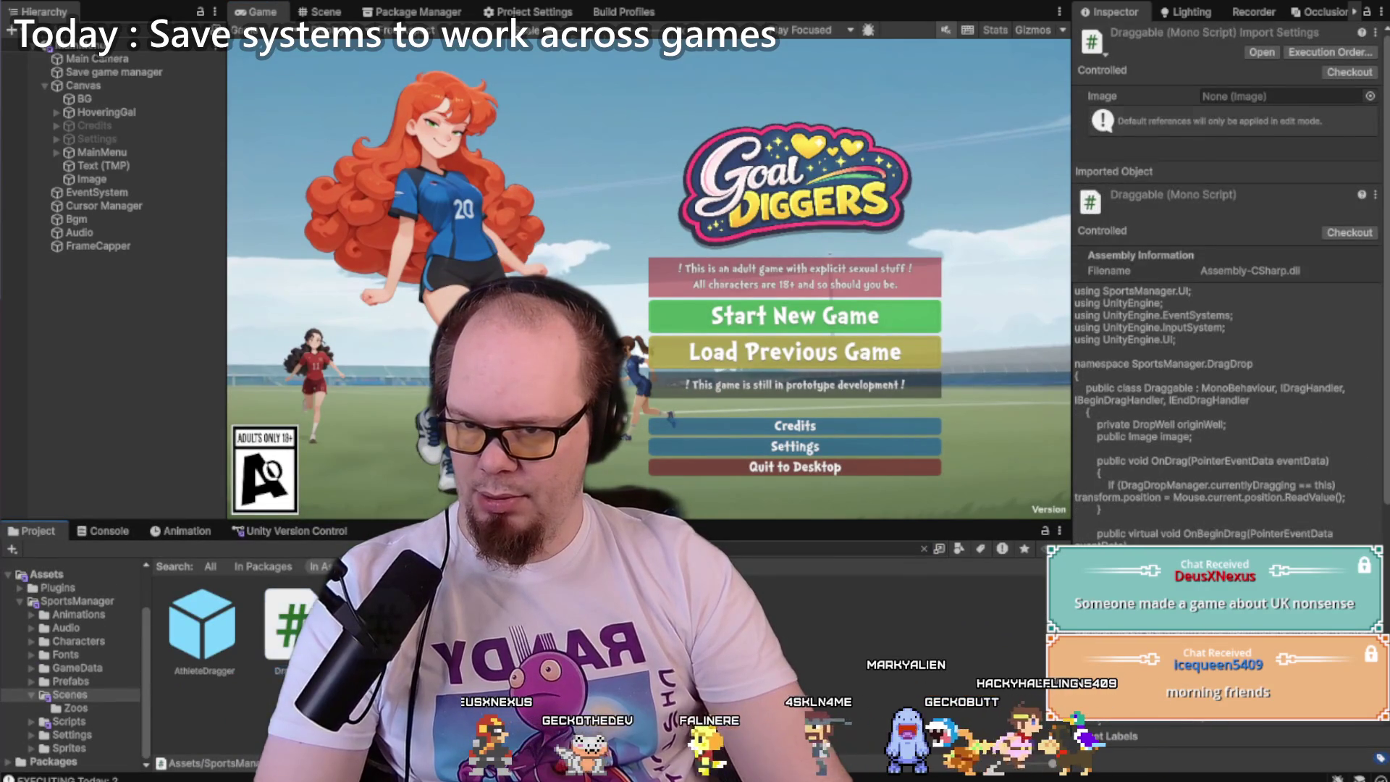
double_click(377, 629)
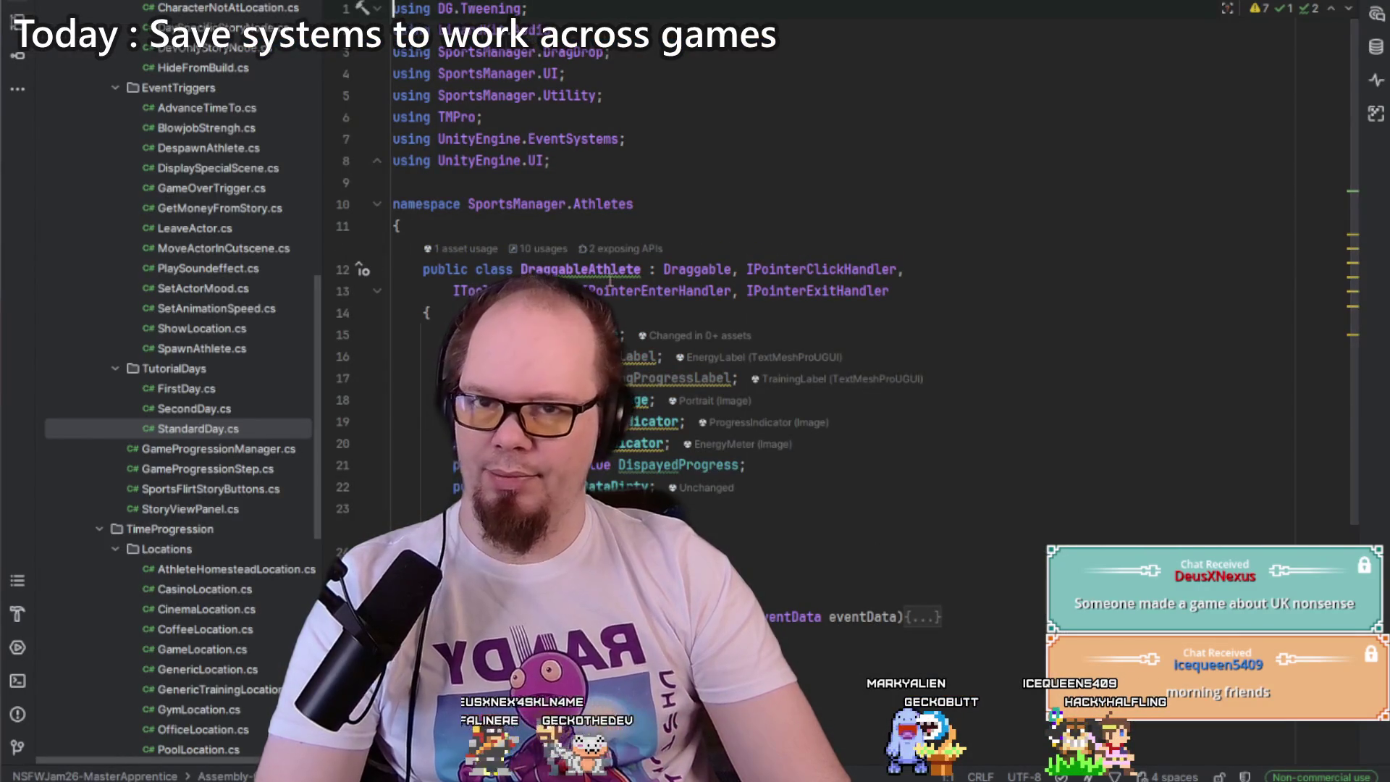
Step: Unfold DraggableAthlete's Start method and select lines 29–30 around 'false'
scroll(584, 273, down, 5)
click(612, 189)
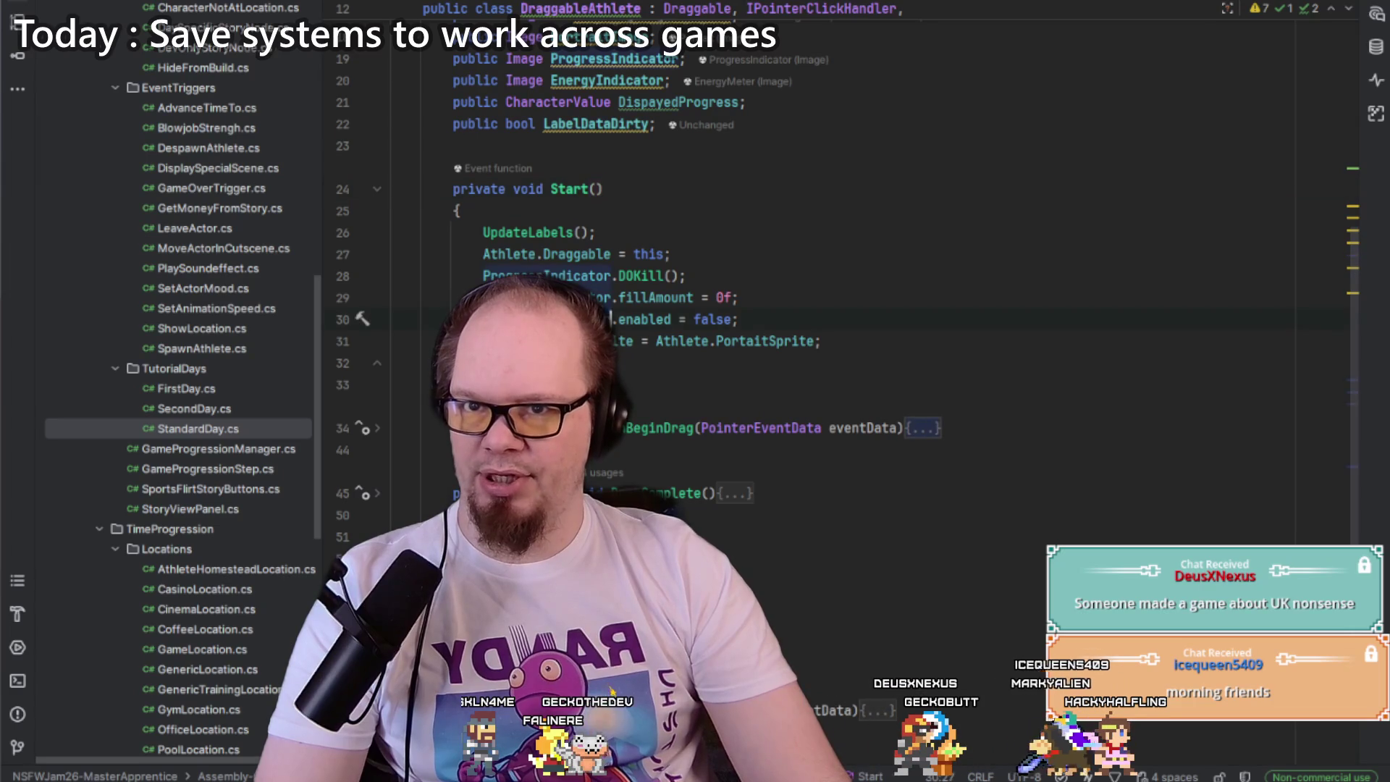
double_click(726, 320)
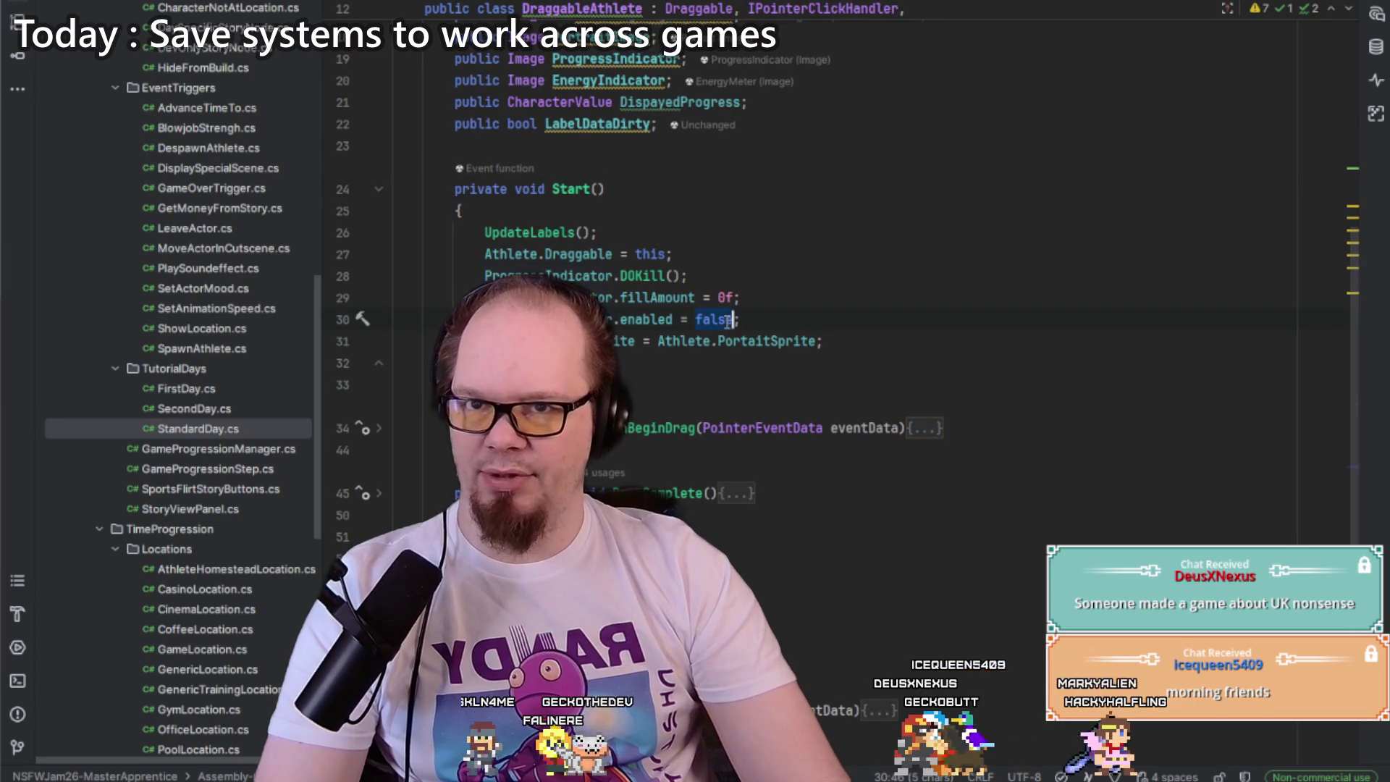
shift+click(783, 302)
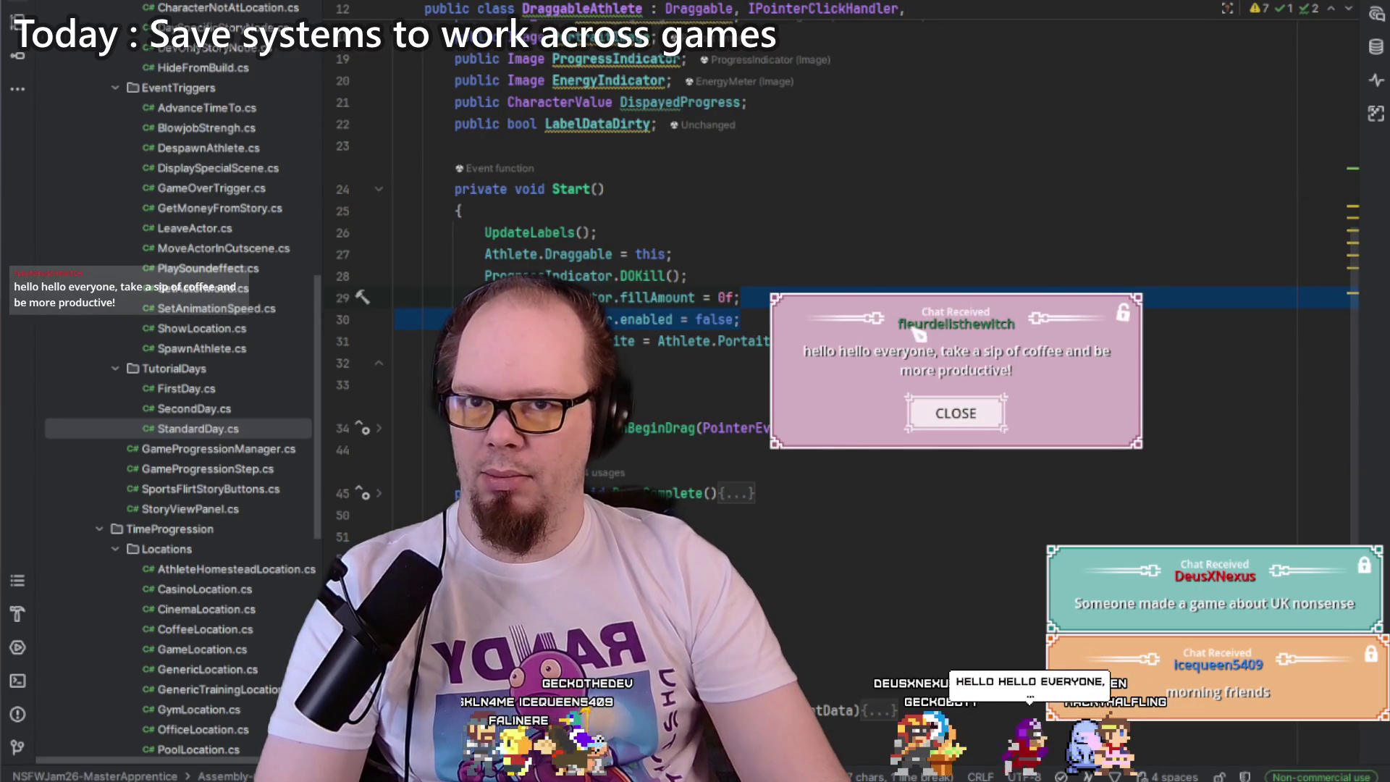
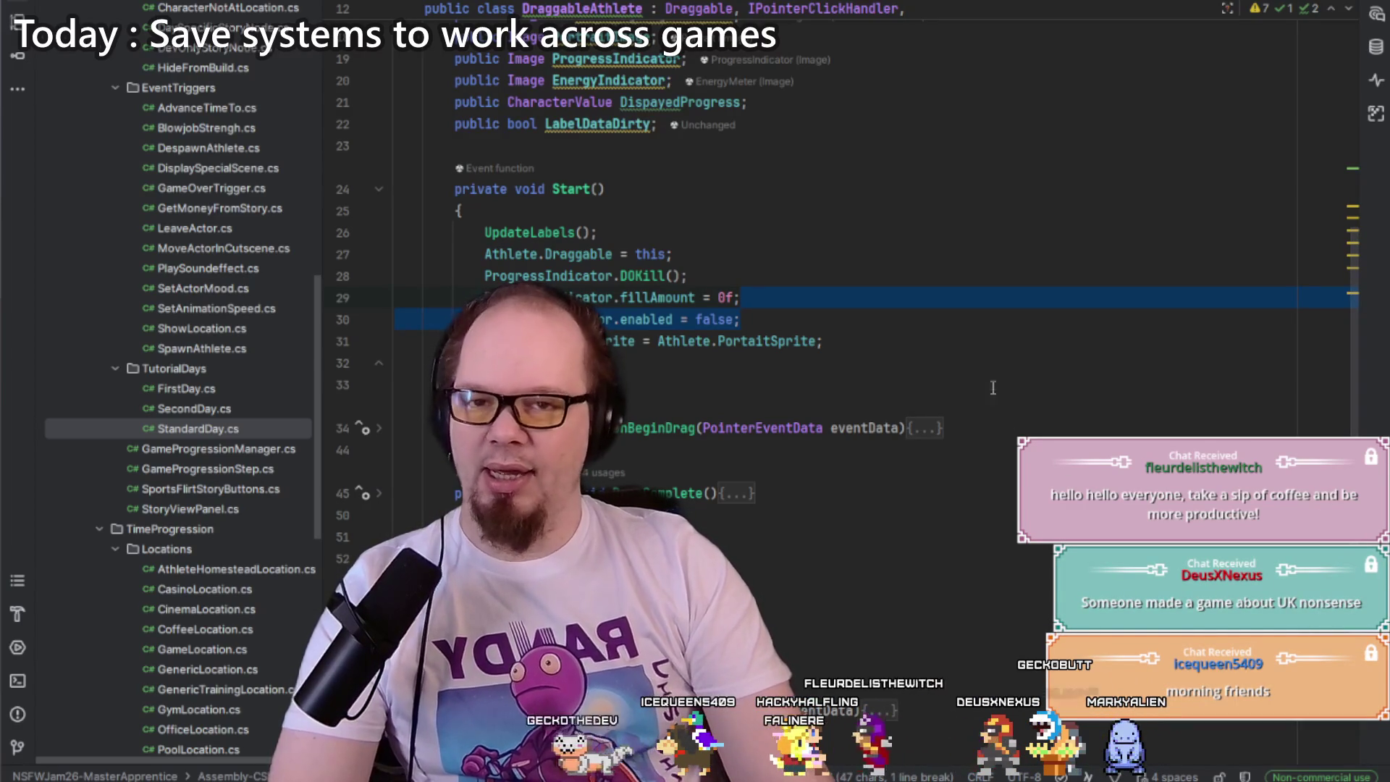
Step: Cut the three ProgressIndicator lines (DOKill, fillAmount, enabled) out of Start()
click(853, 341)
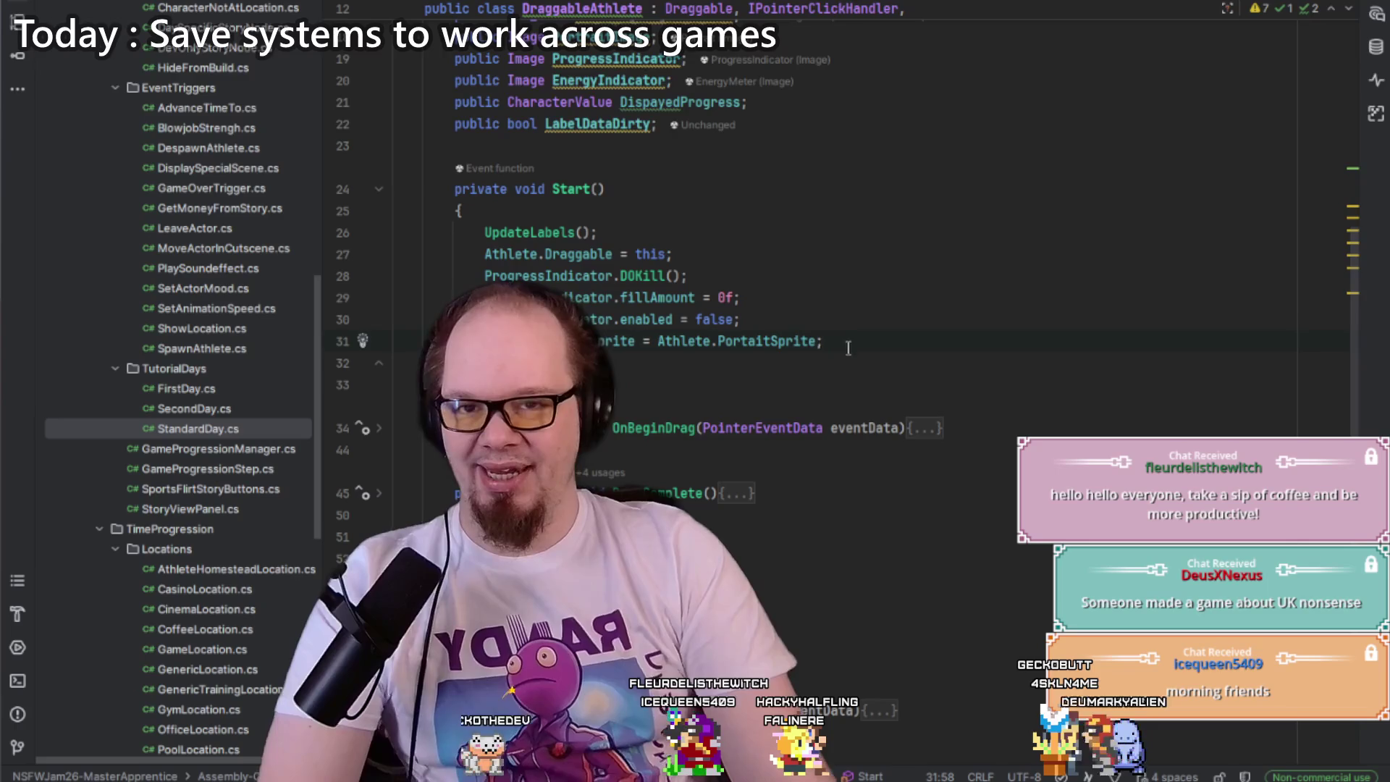
click(780, 295)
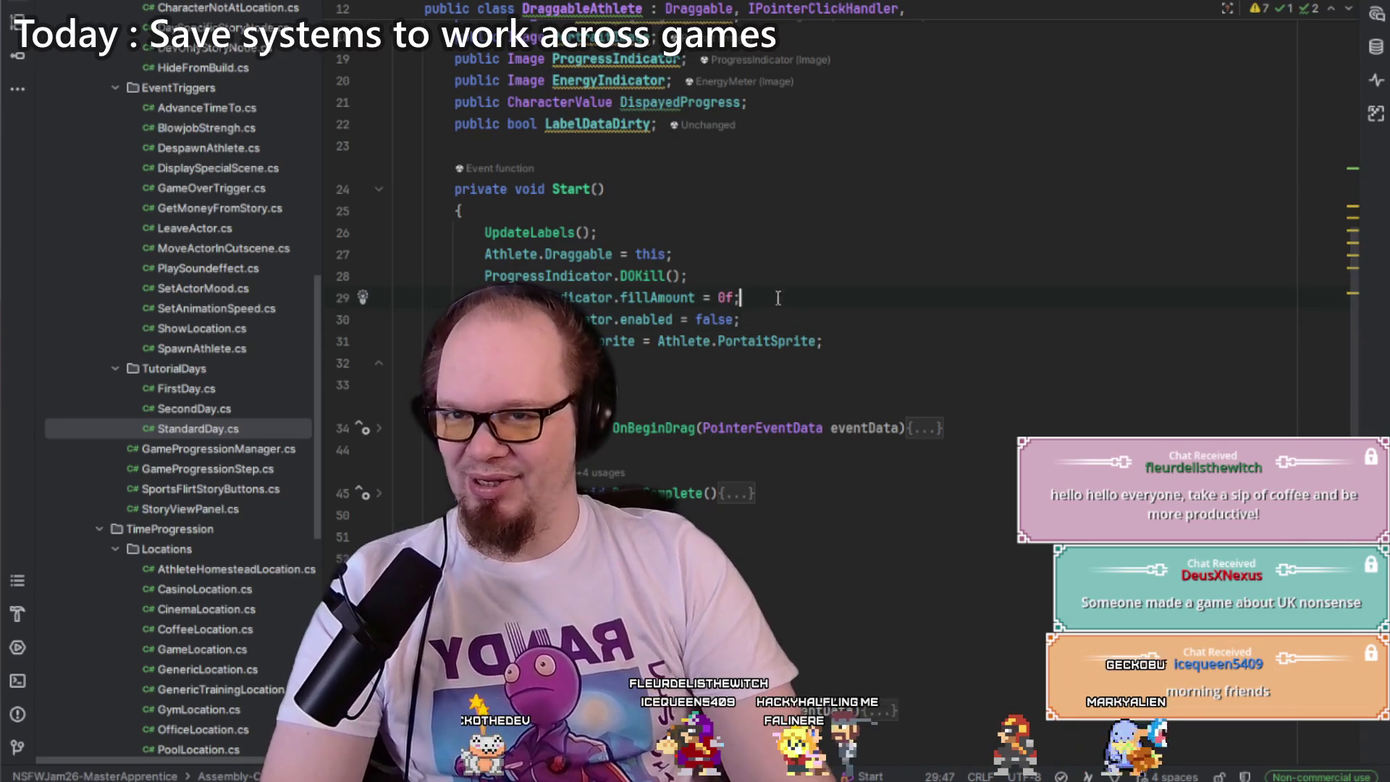
key(Down)
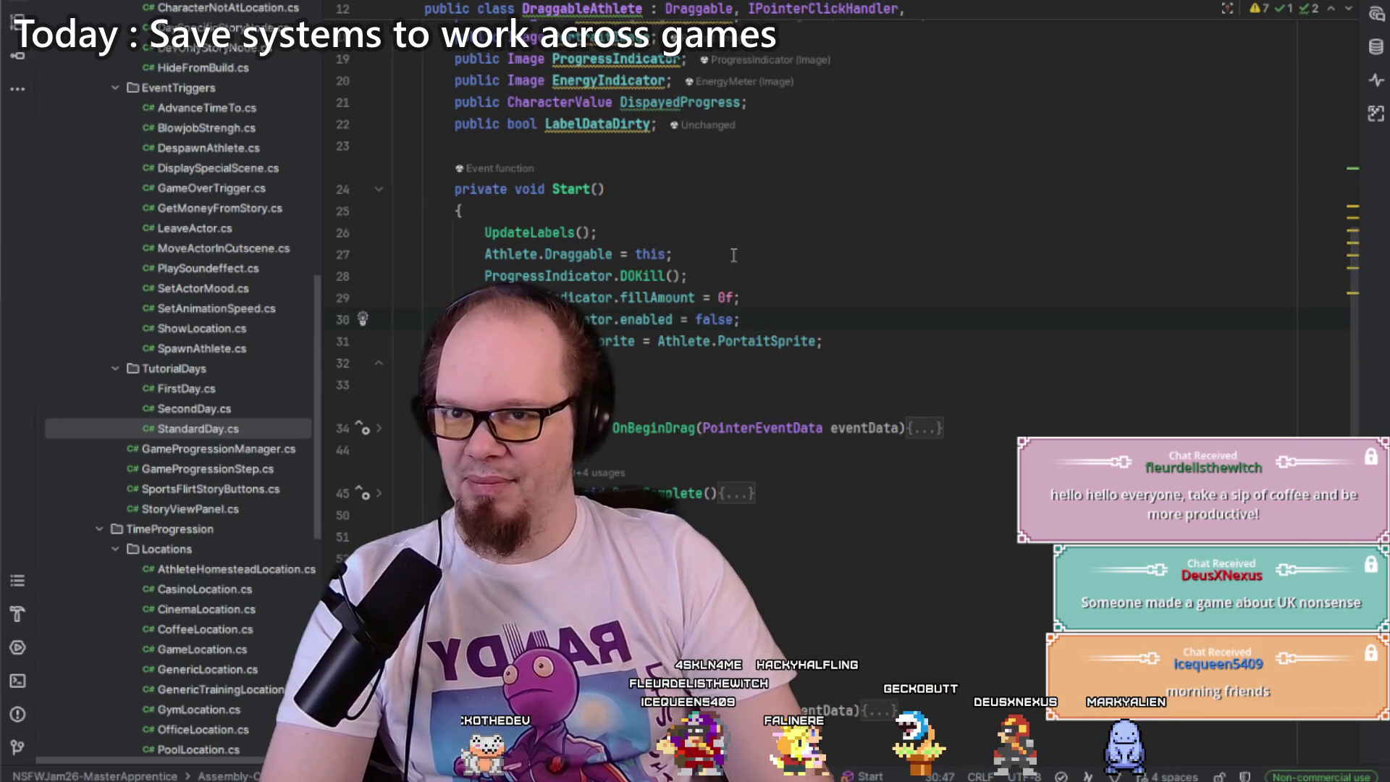
click(788, 319)
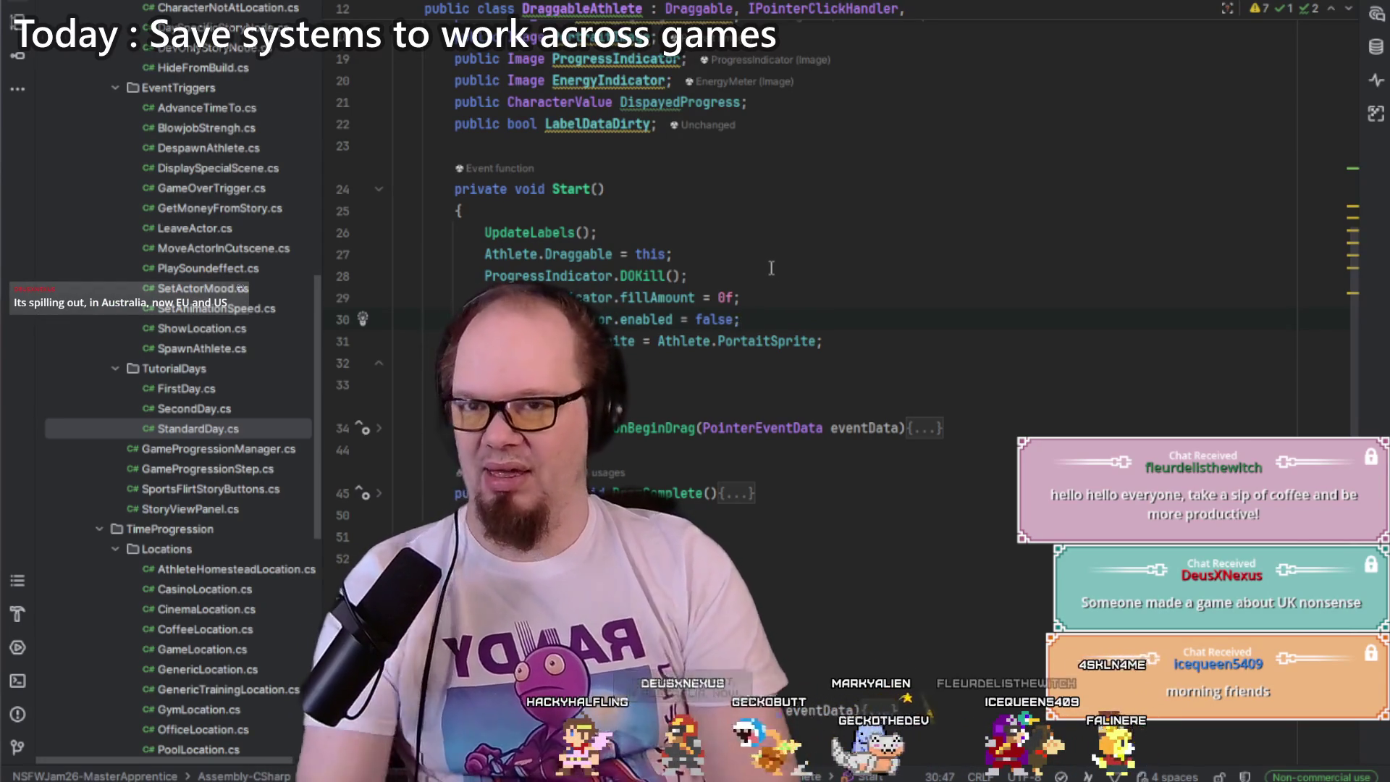
mouse_move(746, 319)
mouse_down()
mouse_move(713, 276)
mouse_move(720, 254)
mouse_up()
key(BackSpace)
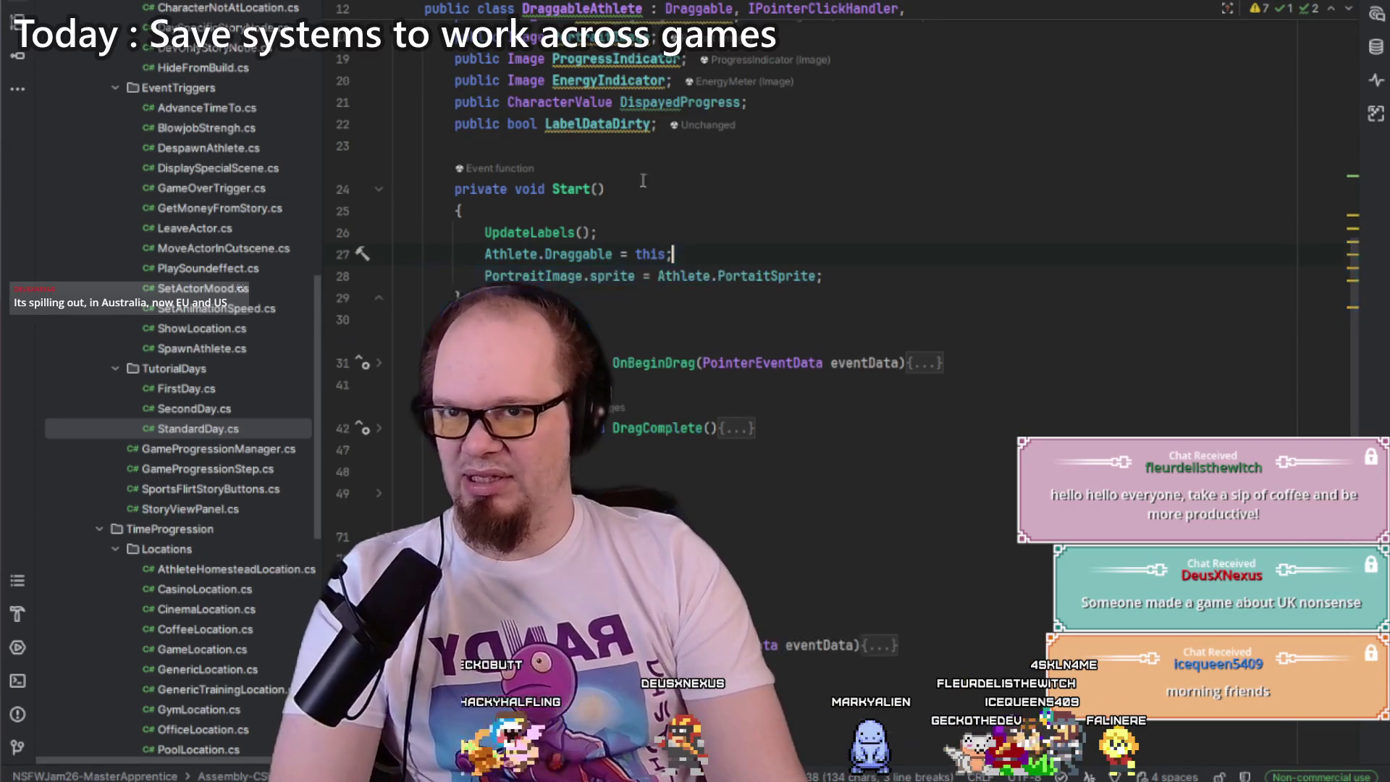
key(ctrl+z)
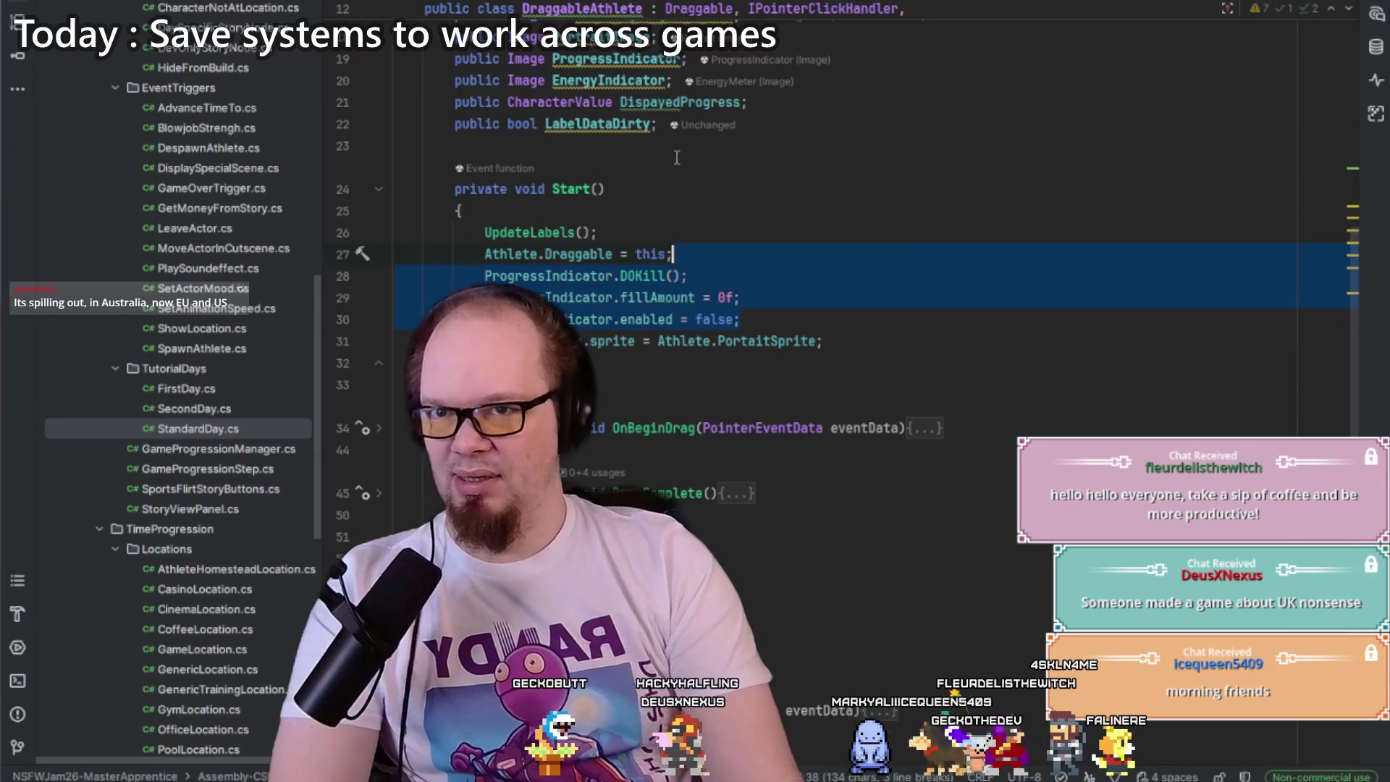
key(Right)
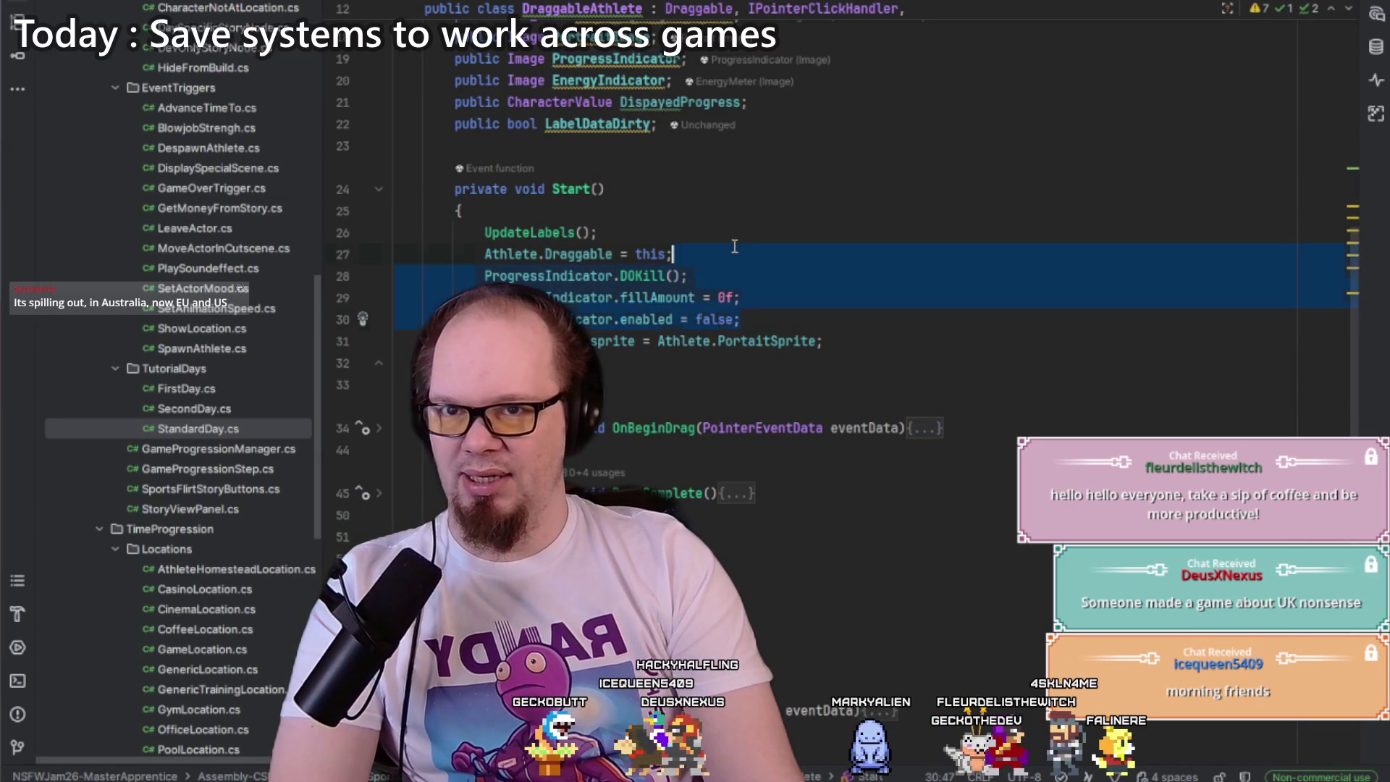
key(BackSpace)
Step: Create an Awake() method above Start() and paste the ProgressIndicator lines into it
click(620, 149)
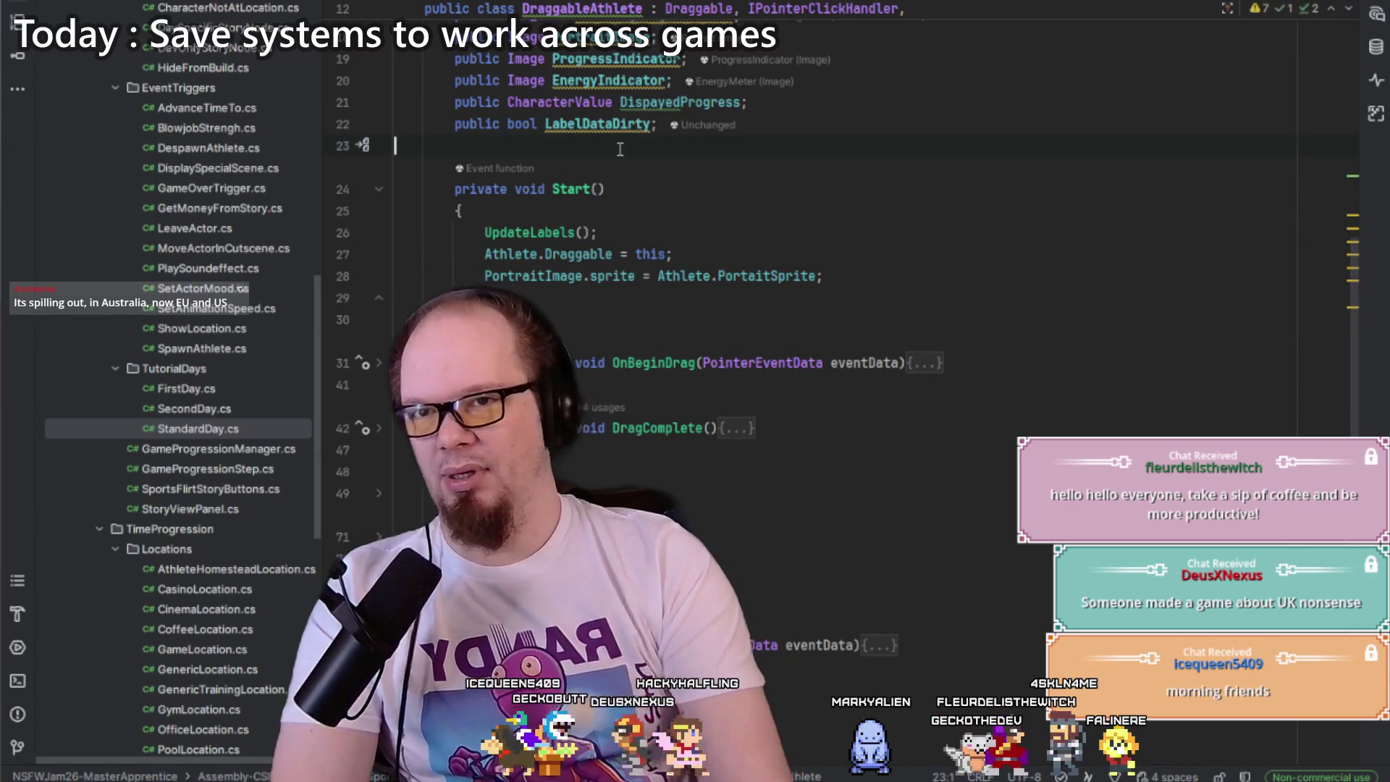
key(Return)
key(Return)
text(Awake)
key(Return)
text(ProgressIndicator.DOKill(); ProgressIndicator.fillAmount = 0f; ProgressIndicator.enabled = false;)
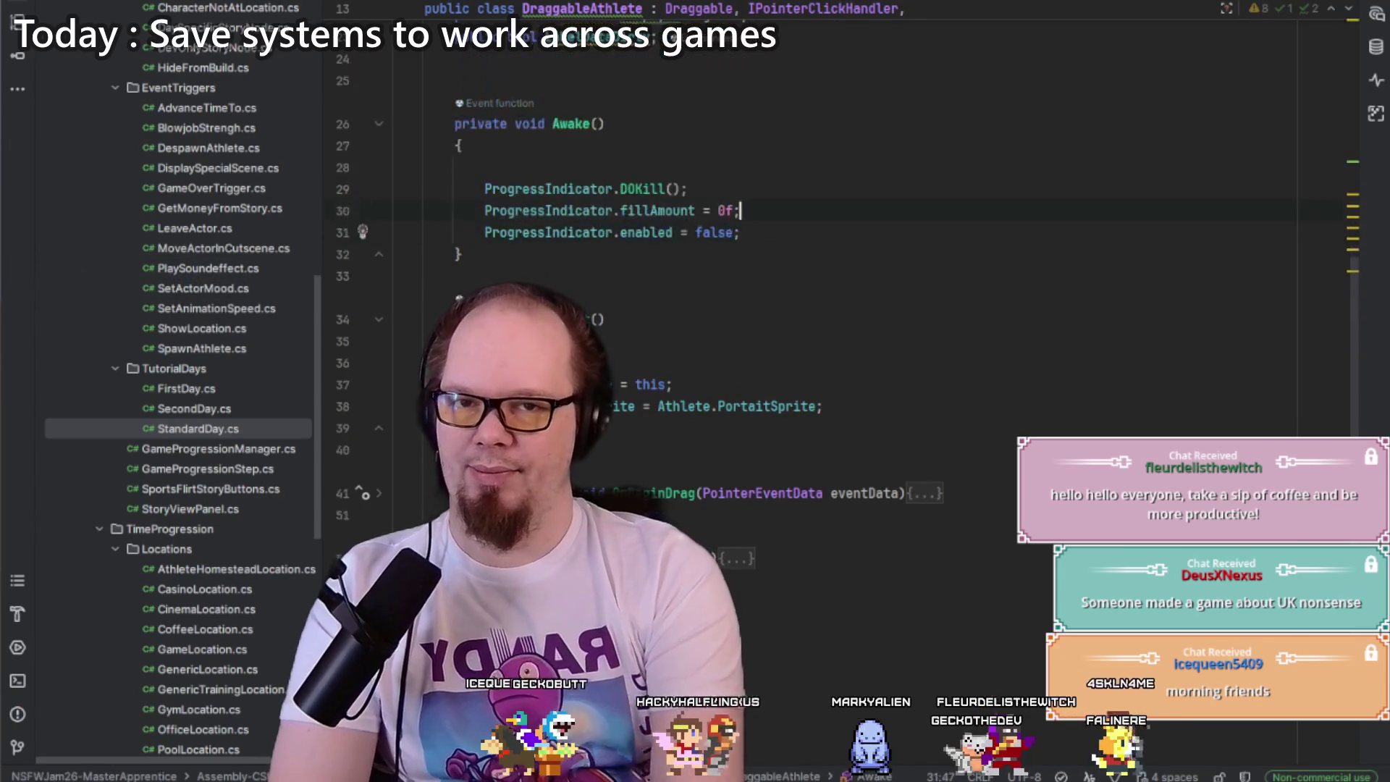
key(Delete)
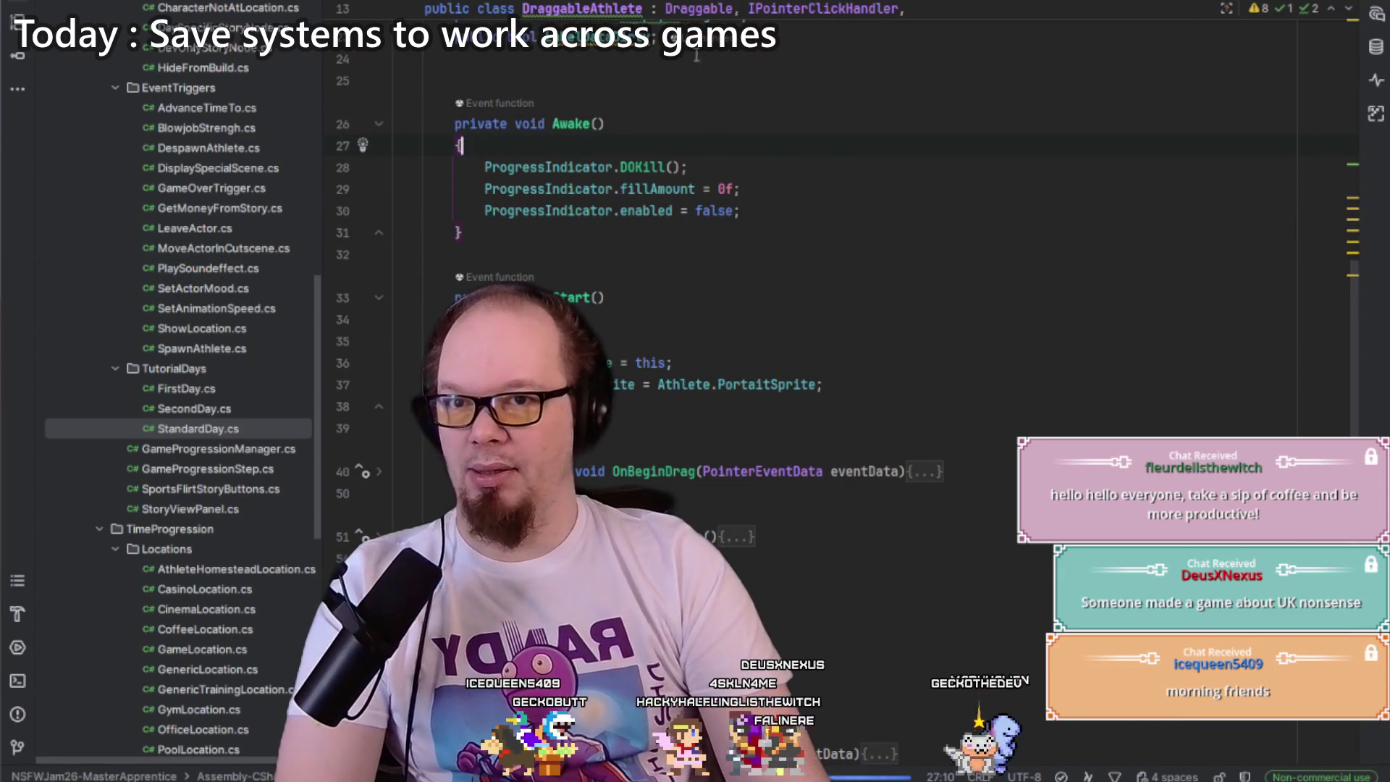
scroll(813, 265, up, 7)
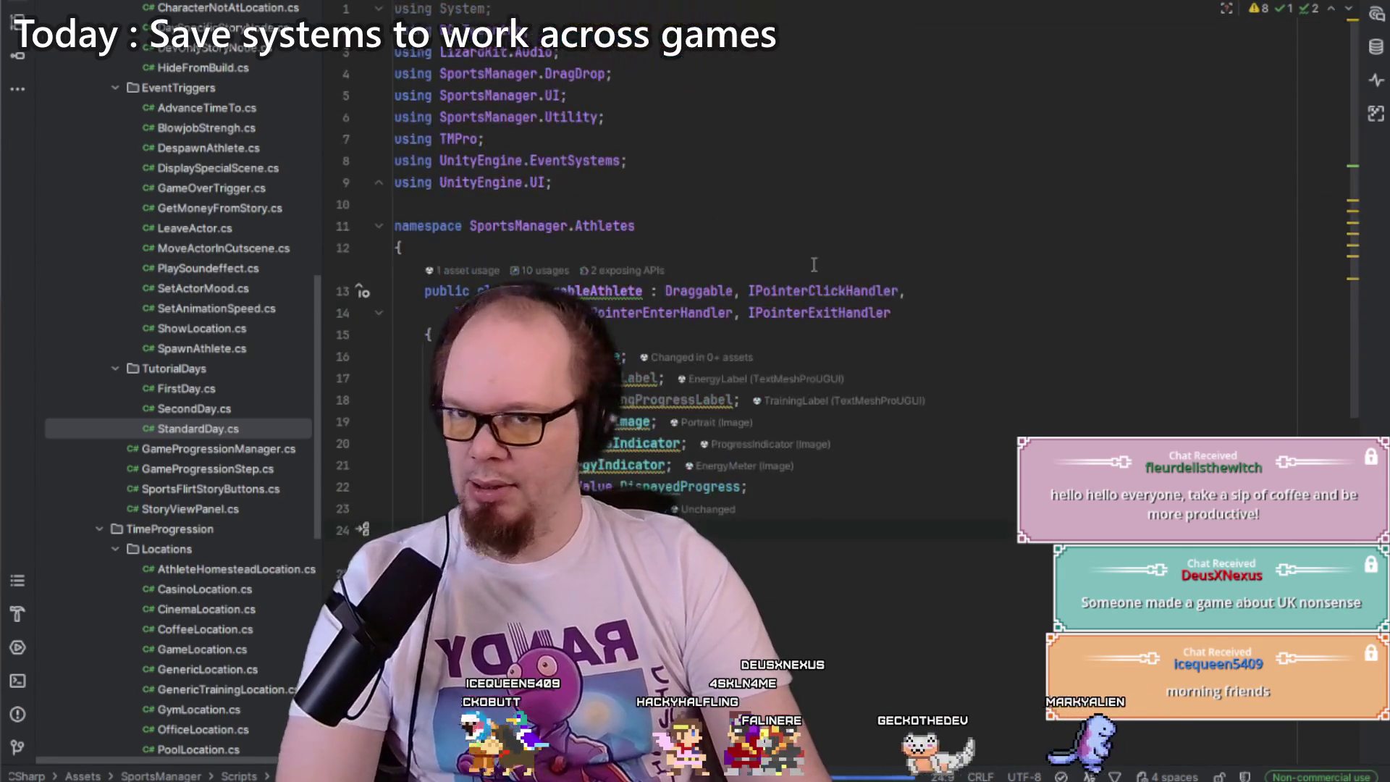
Step: Delete the unused using System line, and try then undo sealing the DraggableAthlete class
triple_click(455, 8)
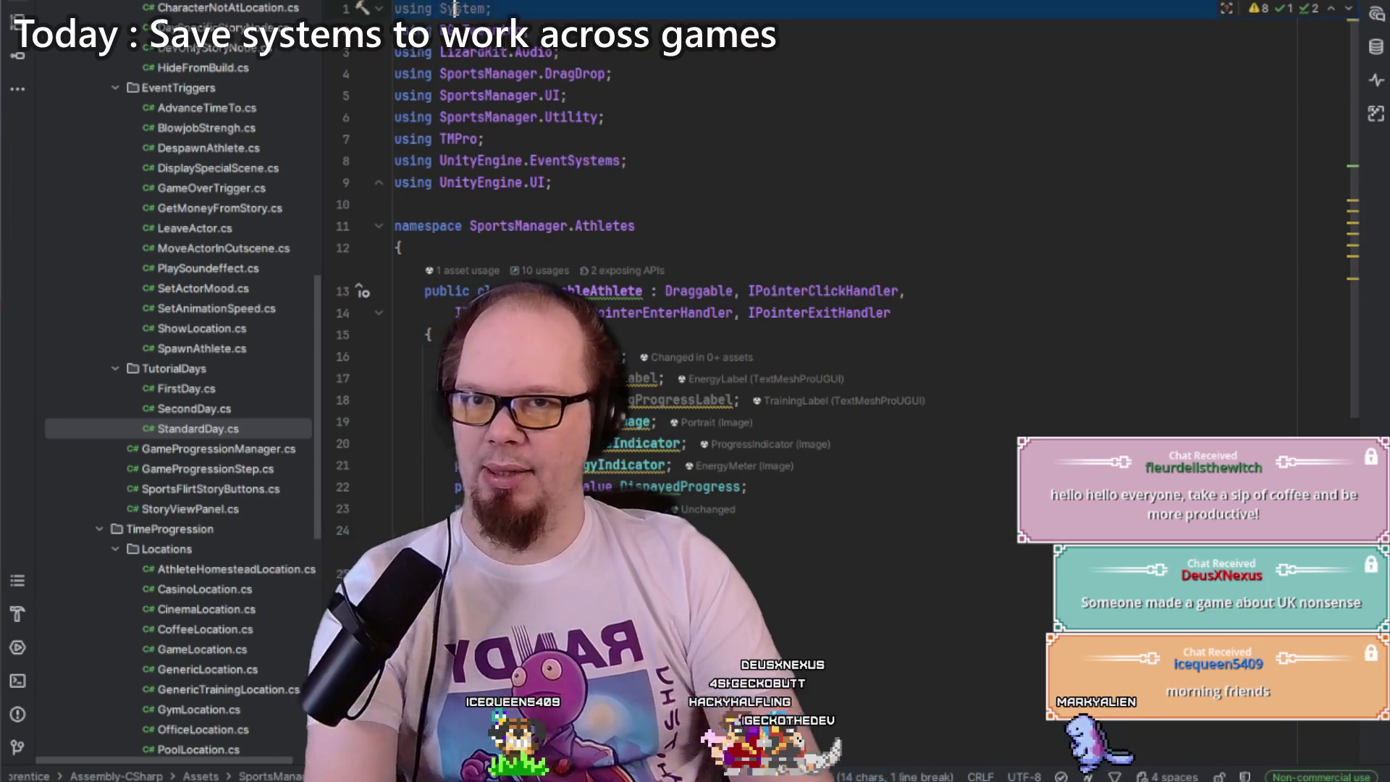
key(Delete)
key(ctrl+minus)
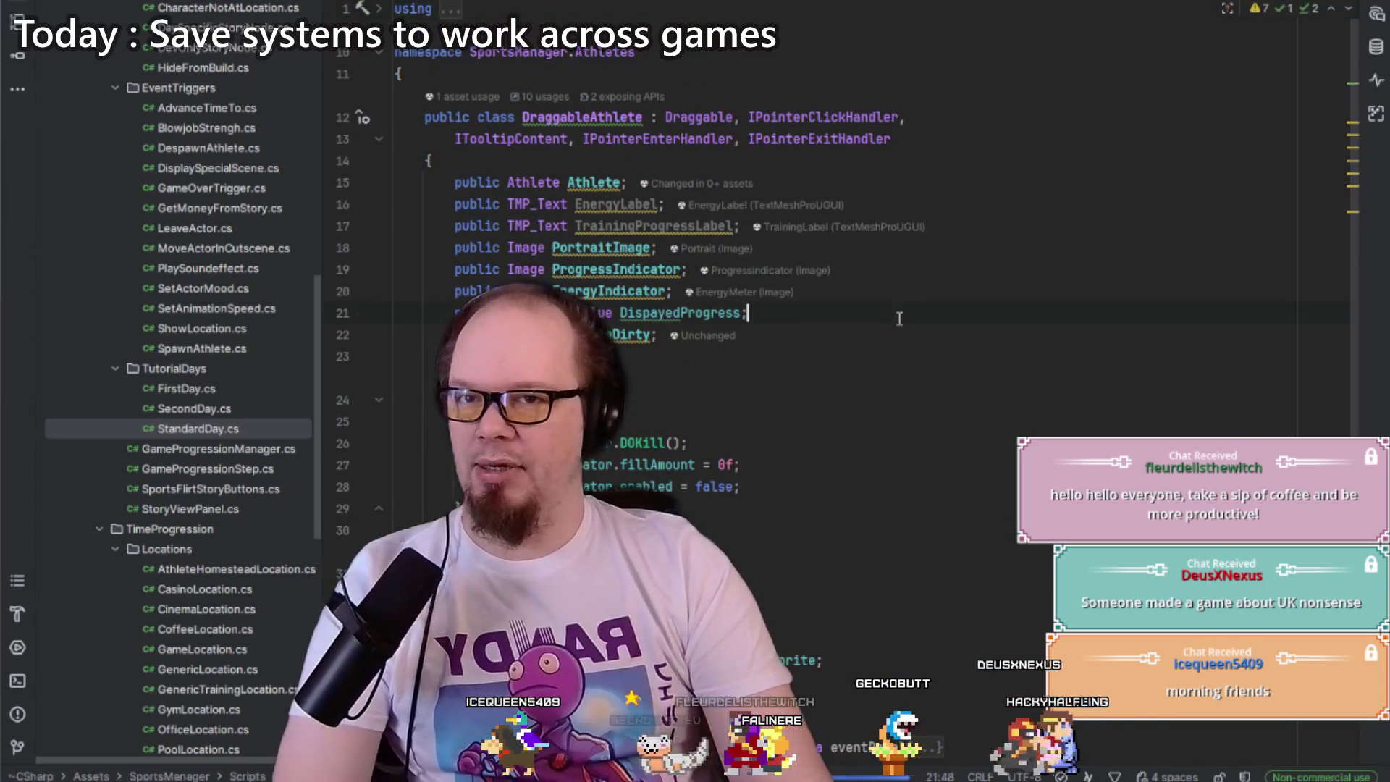
key(alt+Return)
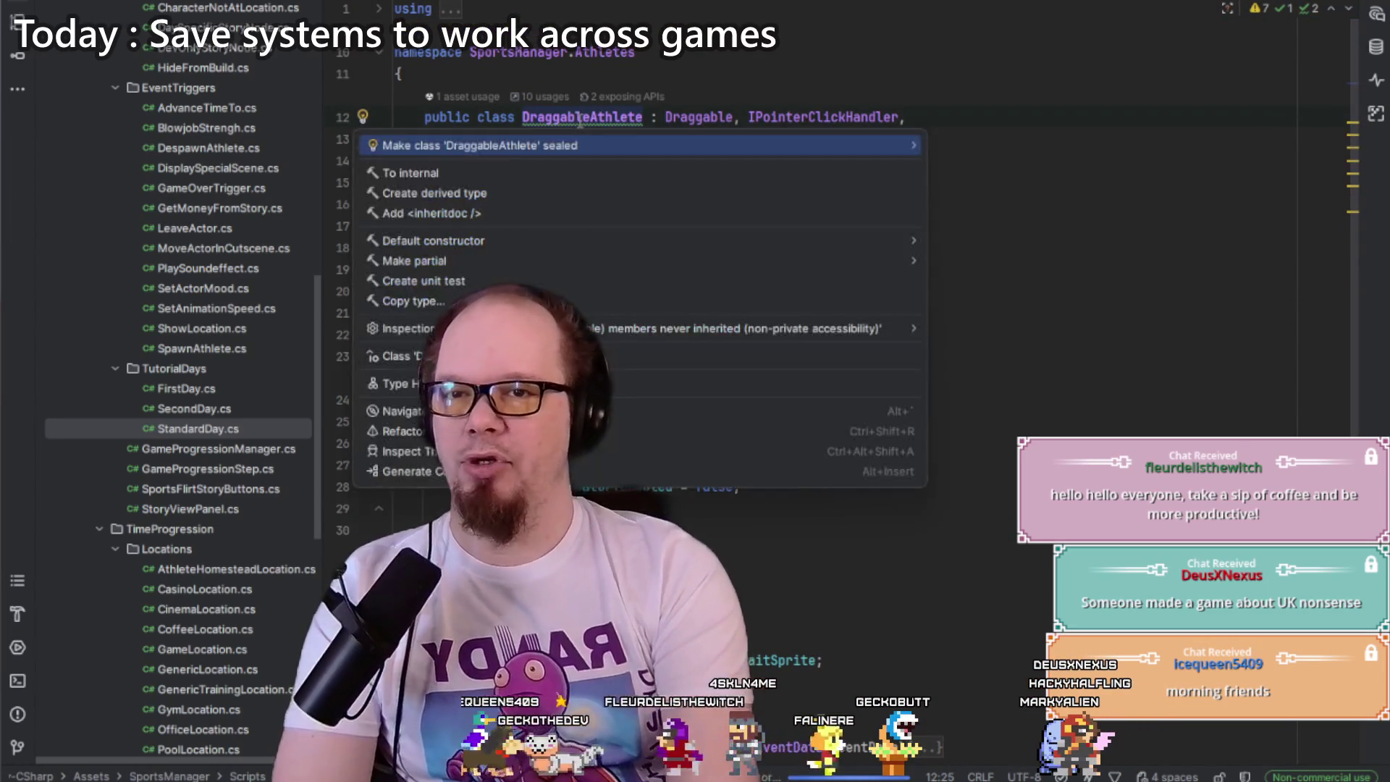
key(Return)
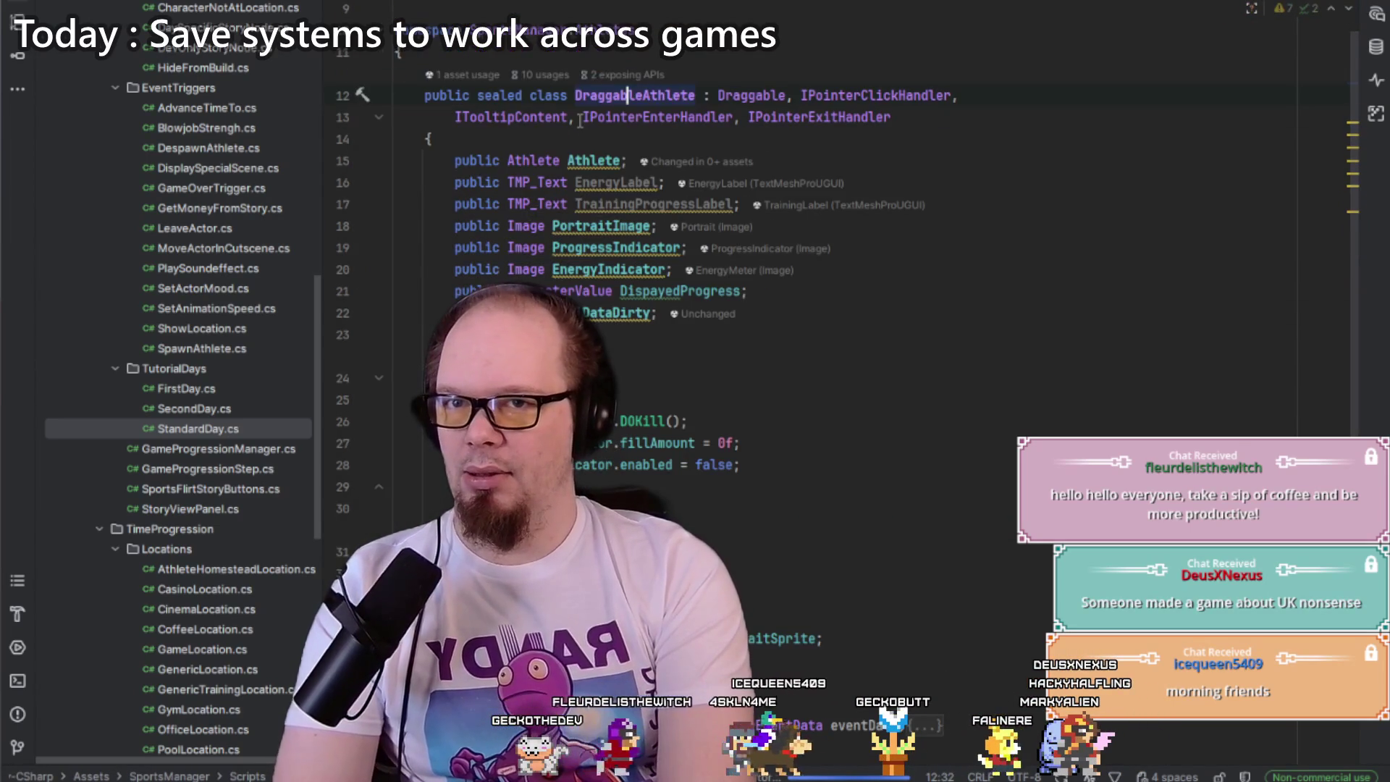
key(ctrl+z)
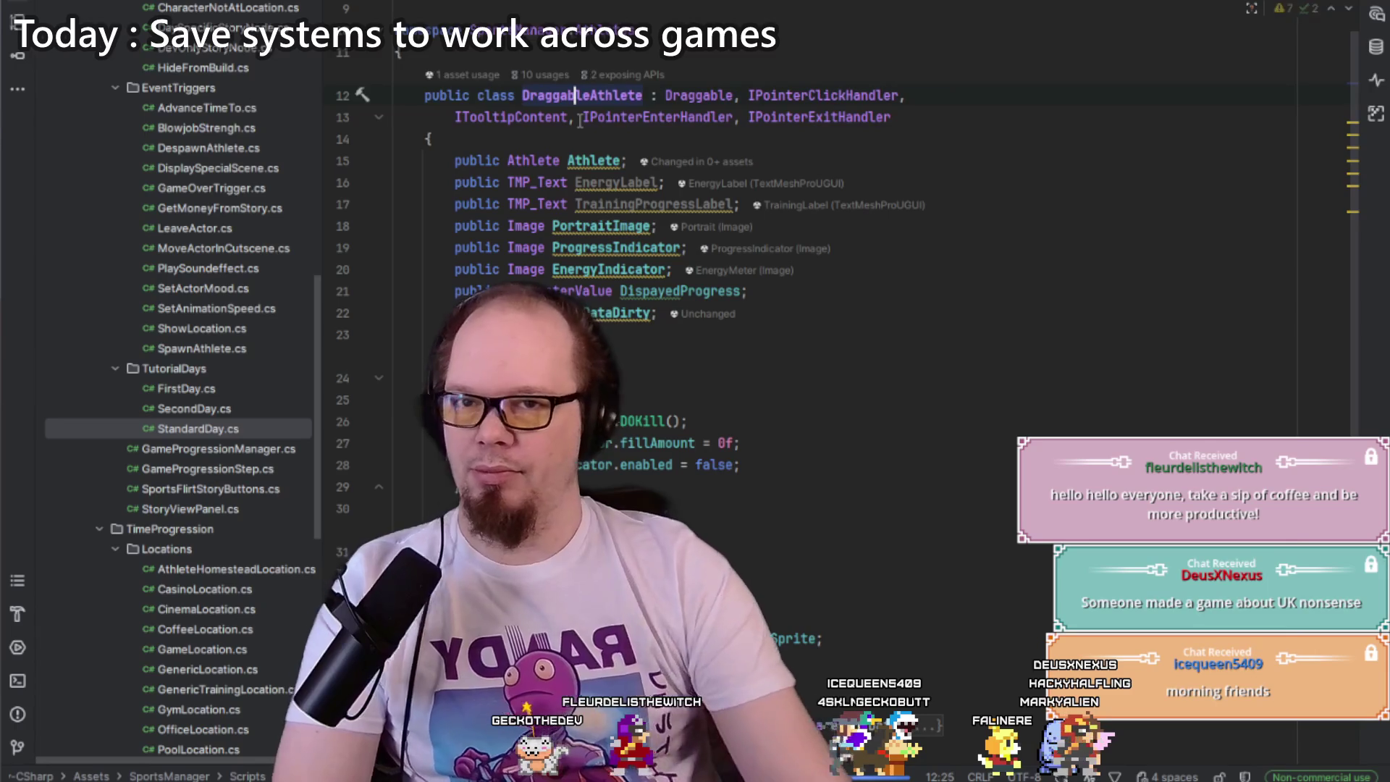
Step: Delete the stray blank lines after OnBeginDrag and the other folded methods
scroll(721, 198, down, 7)
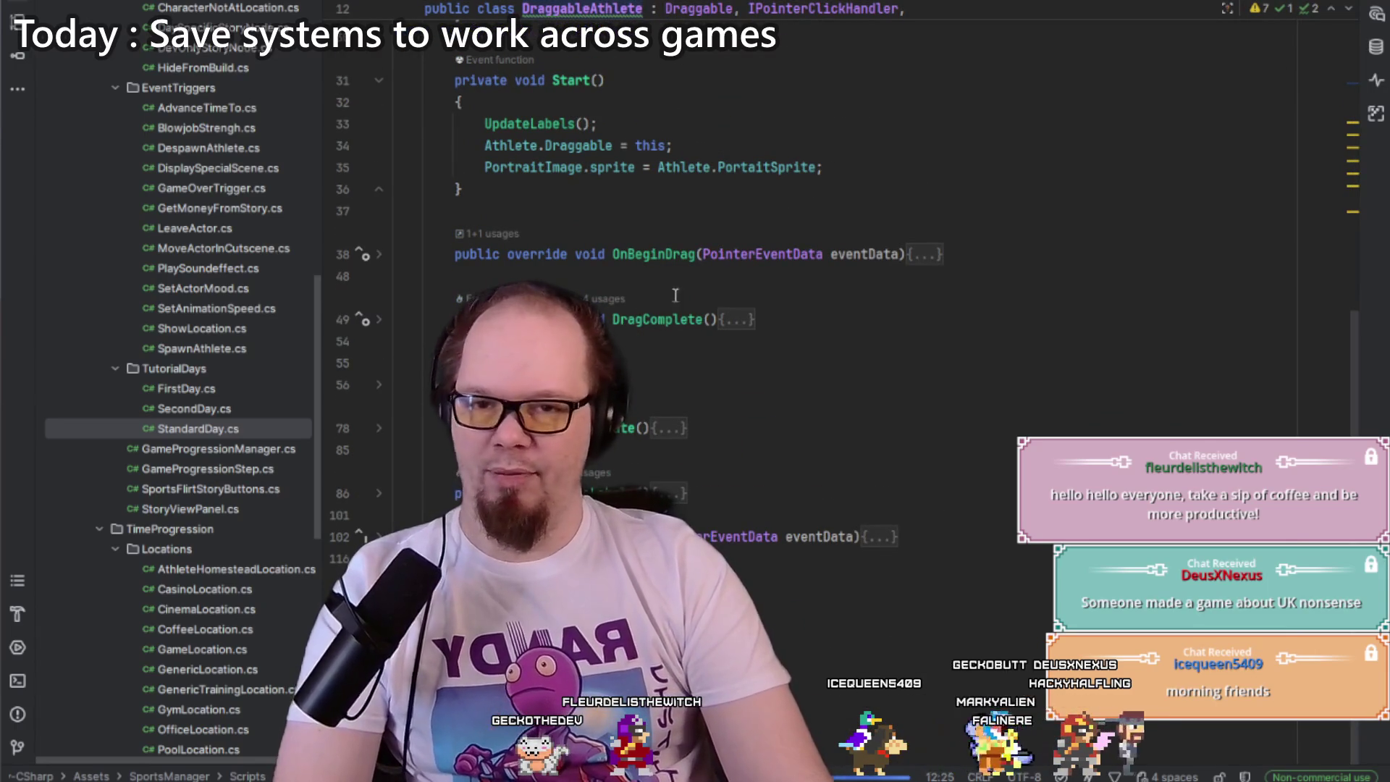
key(BackSpace)
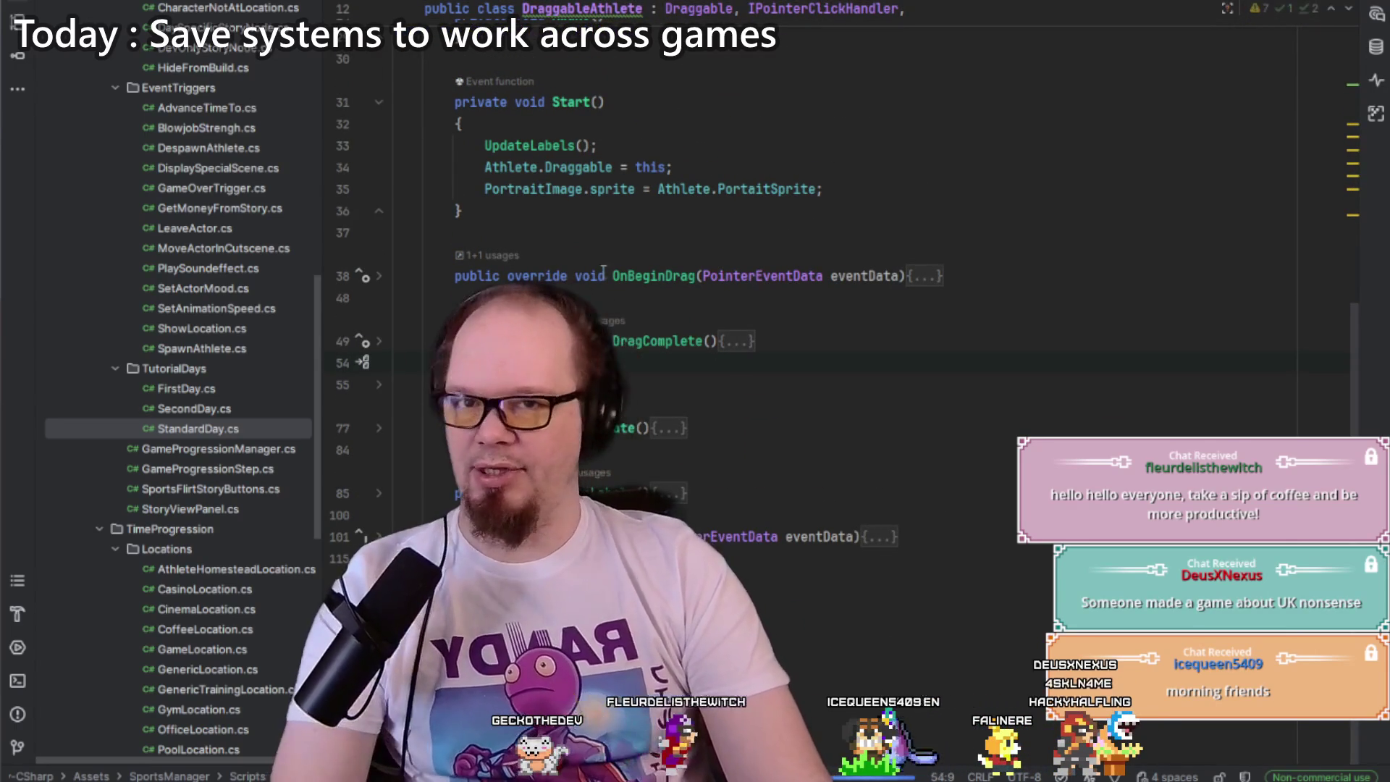
click(456, 297)
key(BackSpace)
click(708, 450)
key(BackSpace)
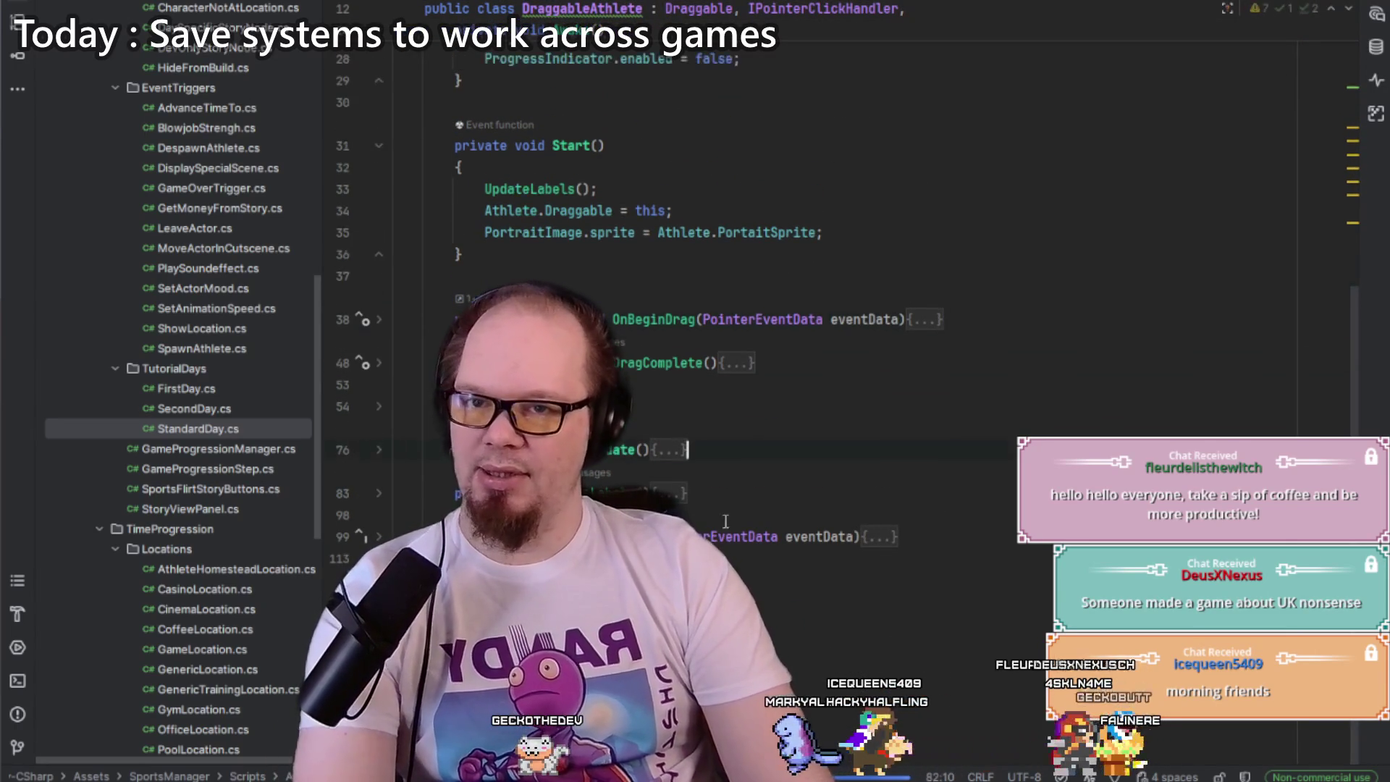
key(BackSpace)
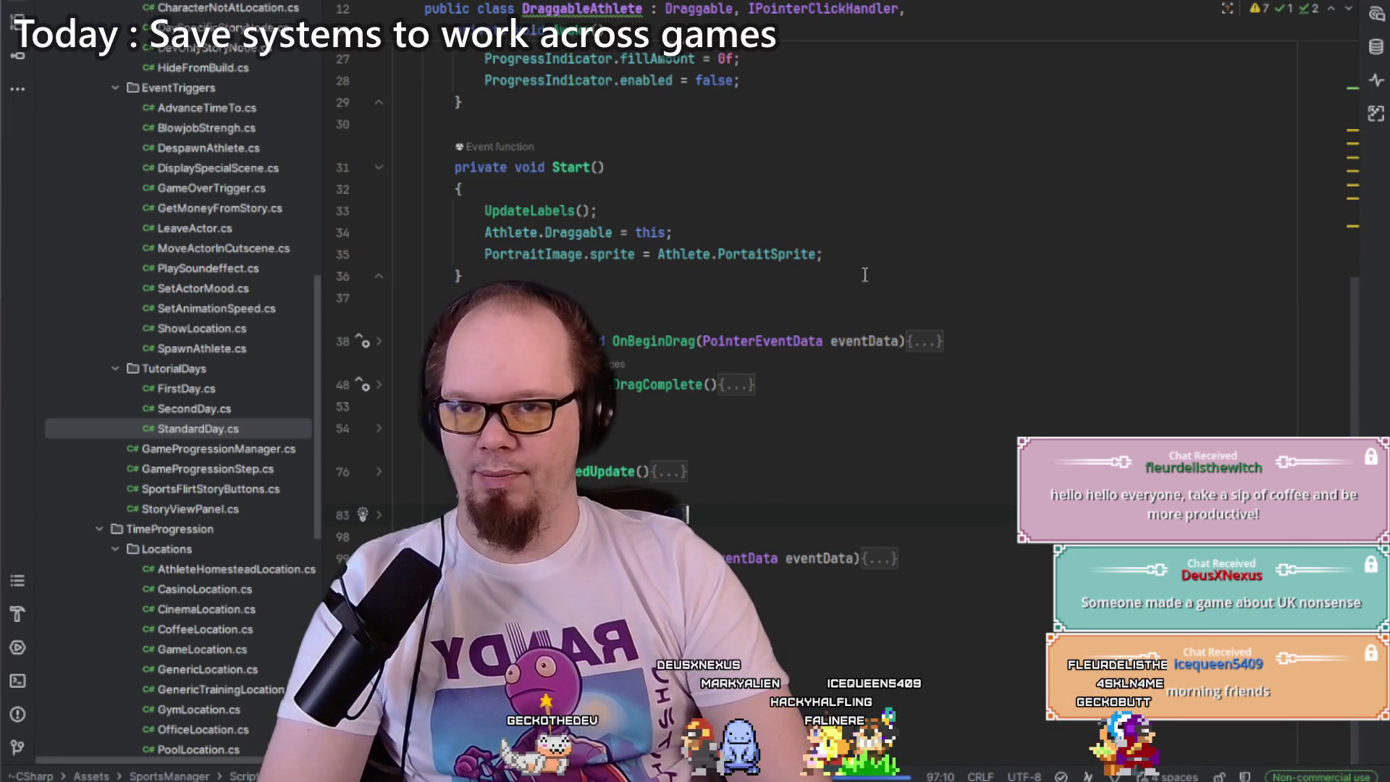
scroll(869, 222, up, 5)
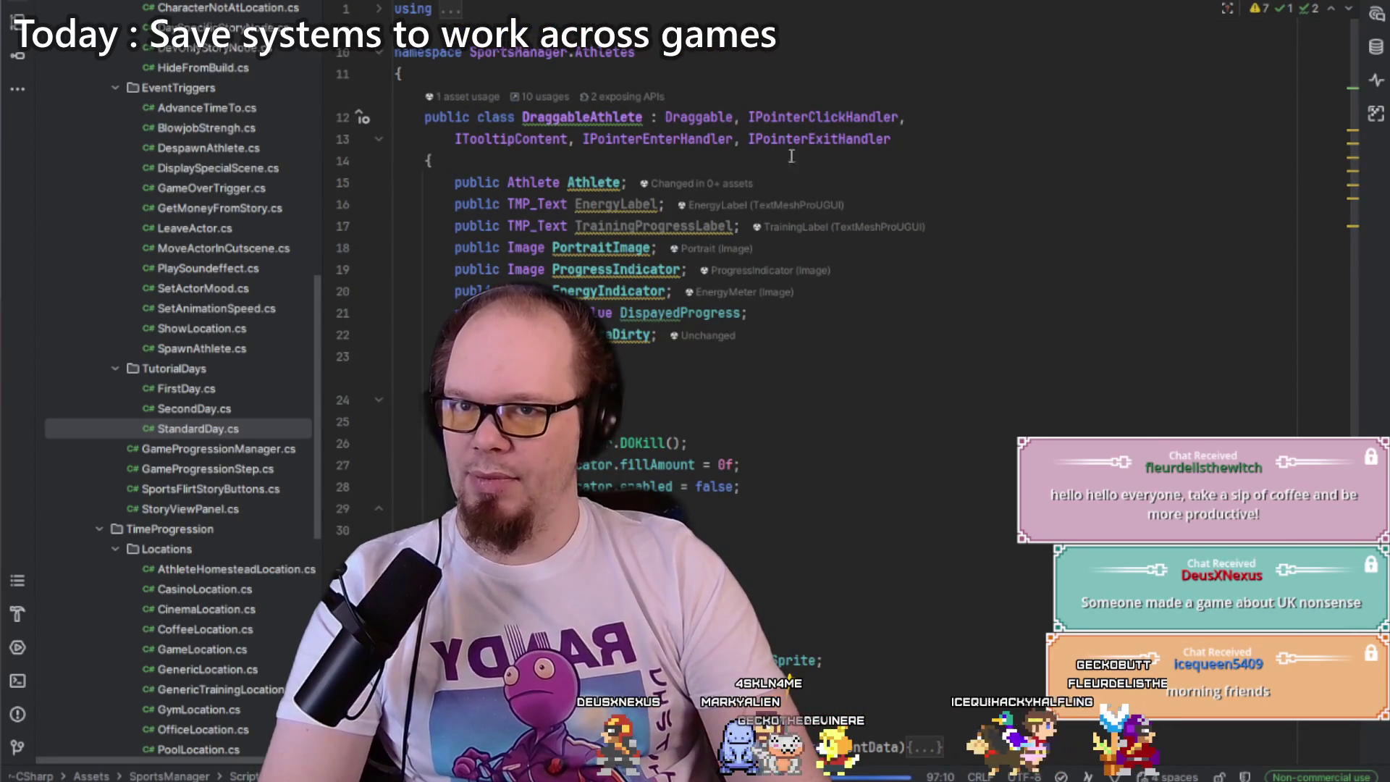
Step: Delete the EnergyLabel and TrainingProgressLabel fields; make LabelDataDirty a private [NonSerialized] field
drag(1015, 223, 1014, 190)
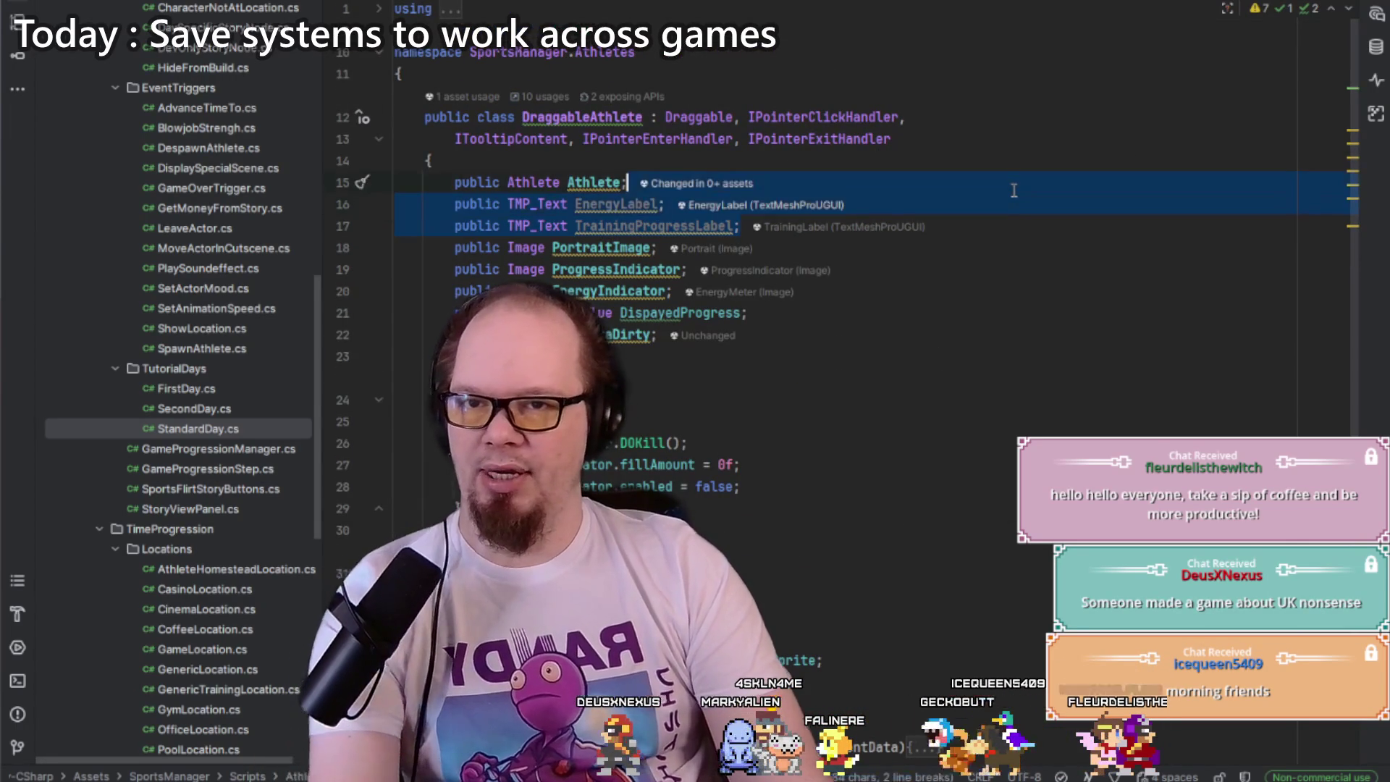
key(Delete)
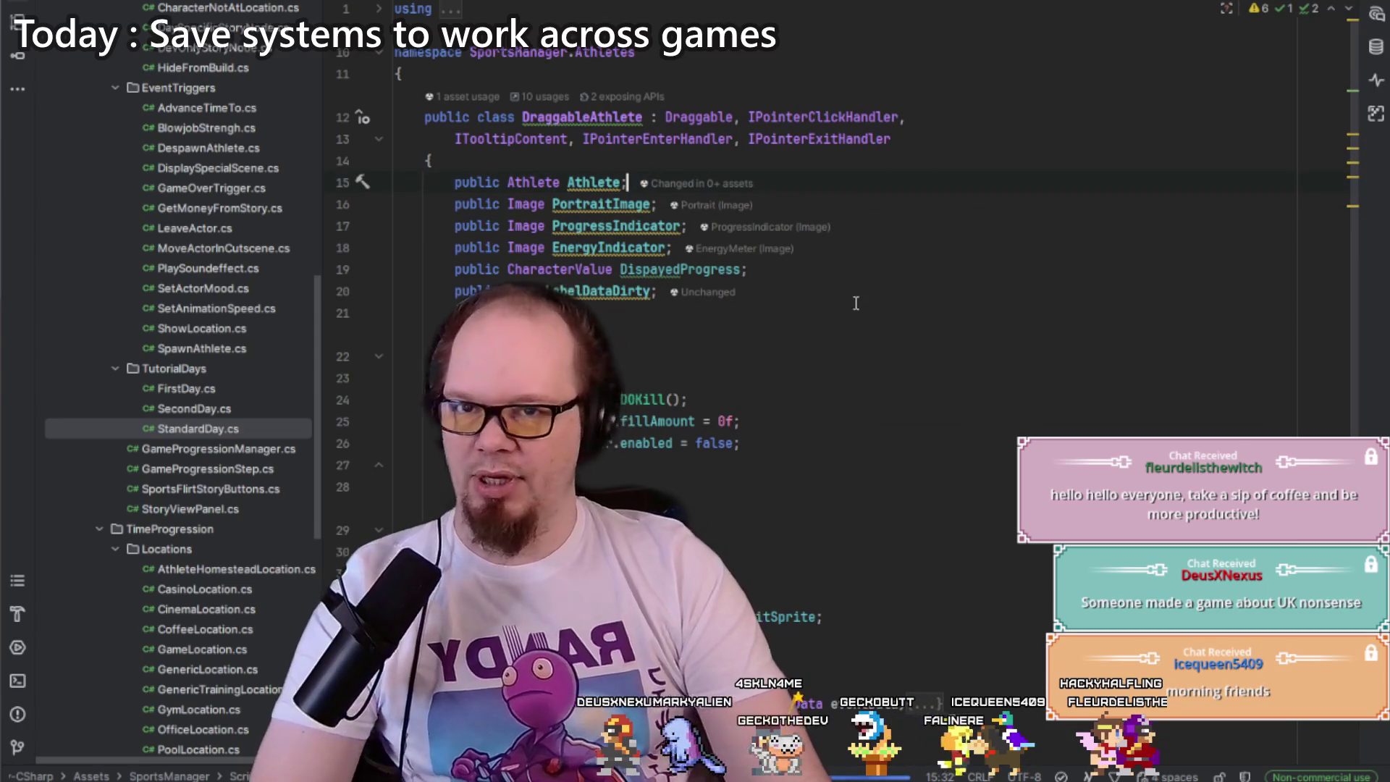
mouse_move(588, 182)
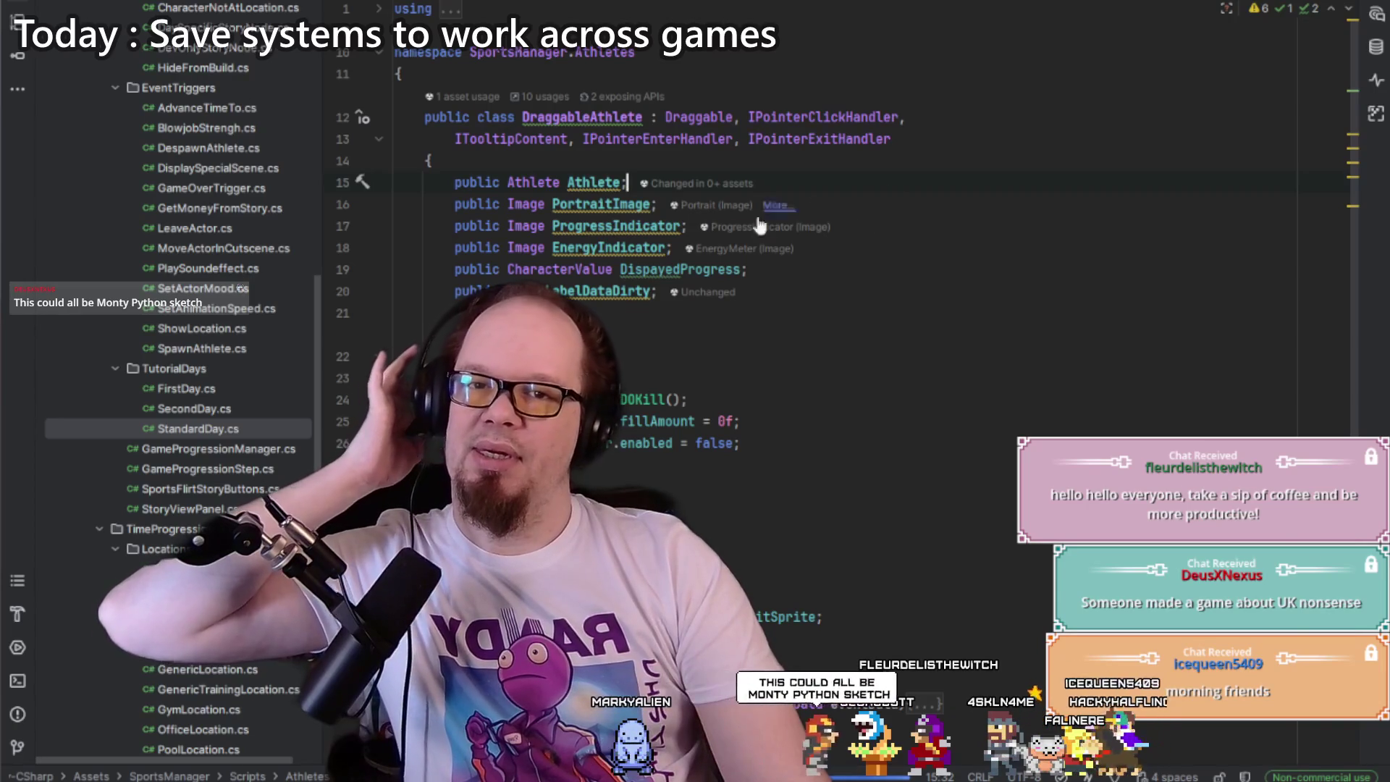
click(601, 290)
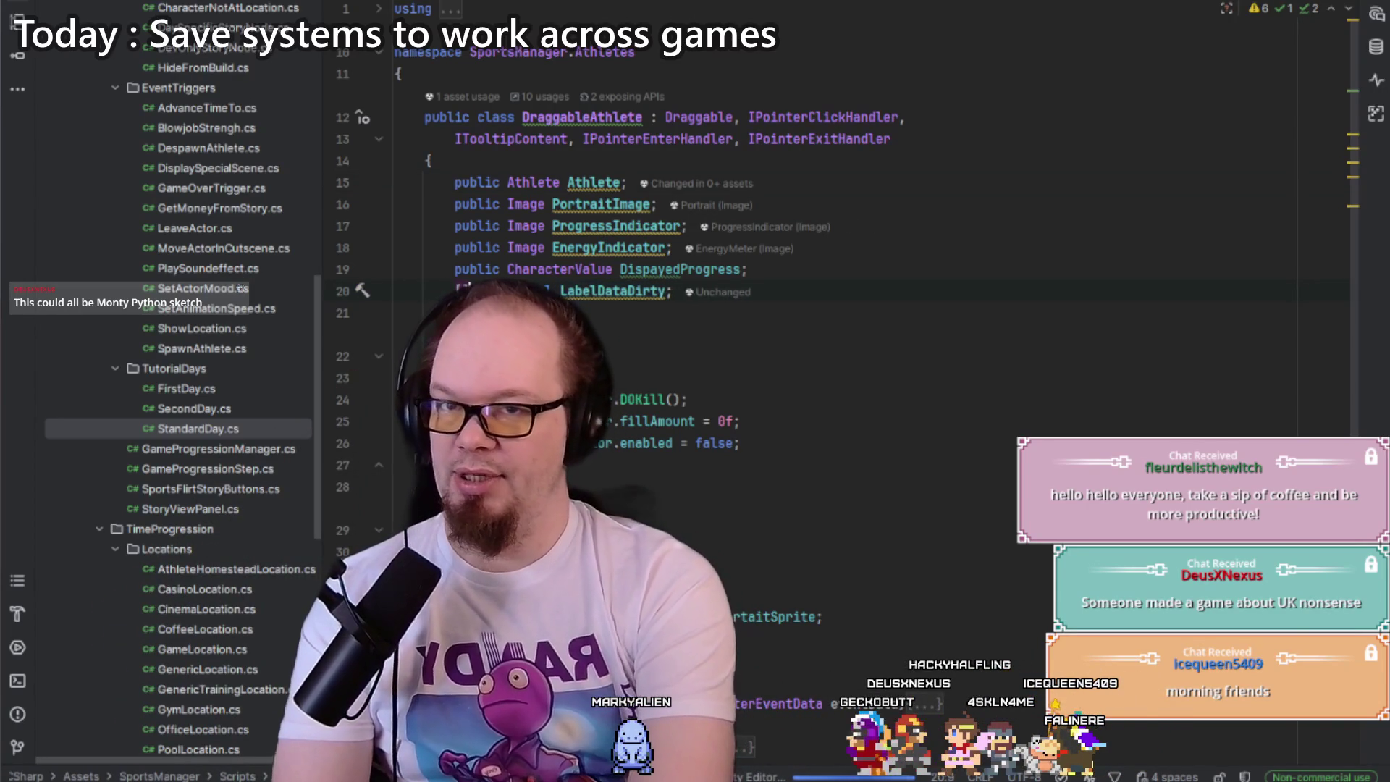
text([NonSerialized])
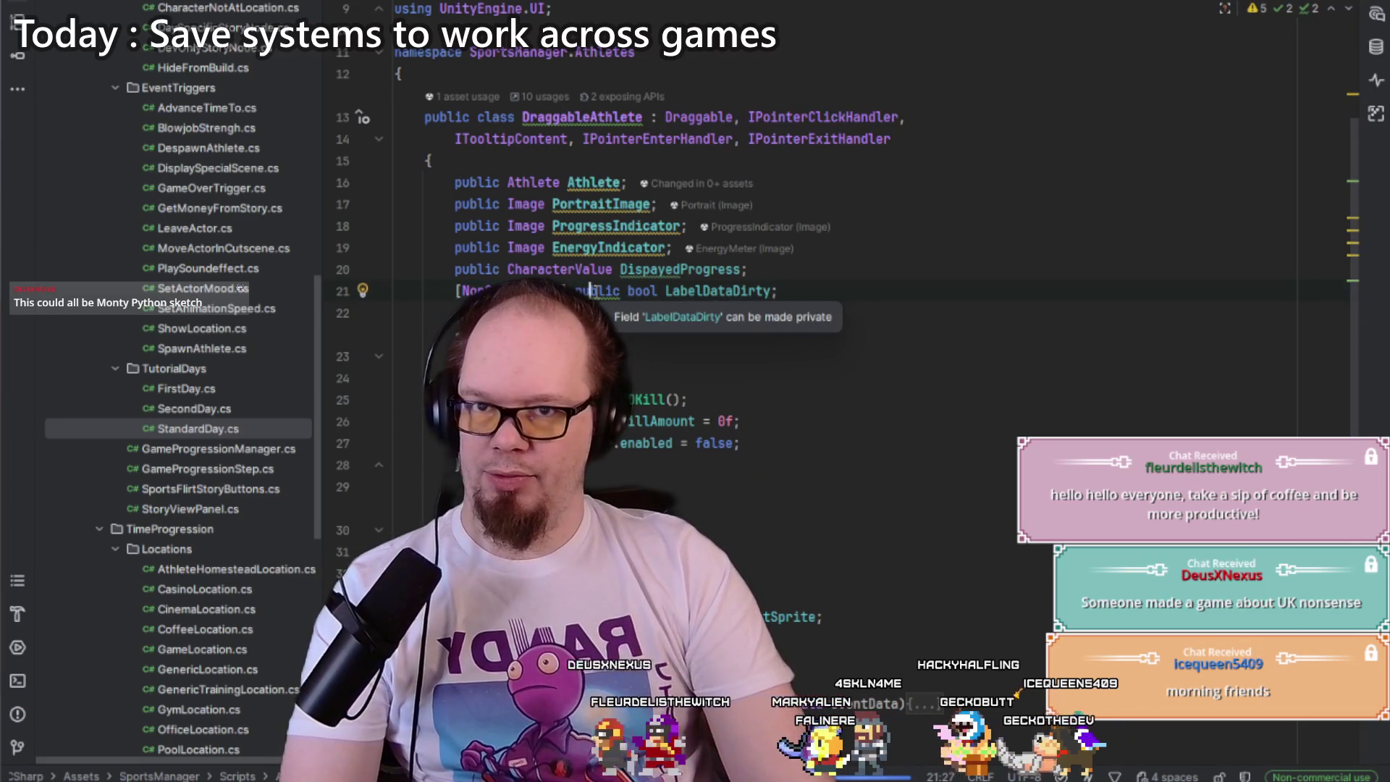
key(alt+Return)
key(Return)
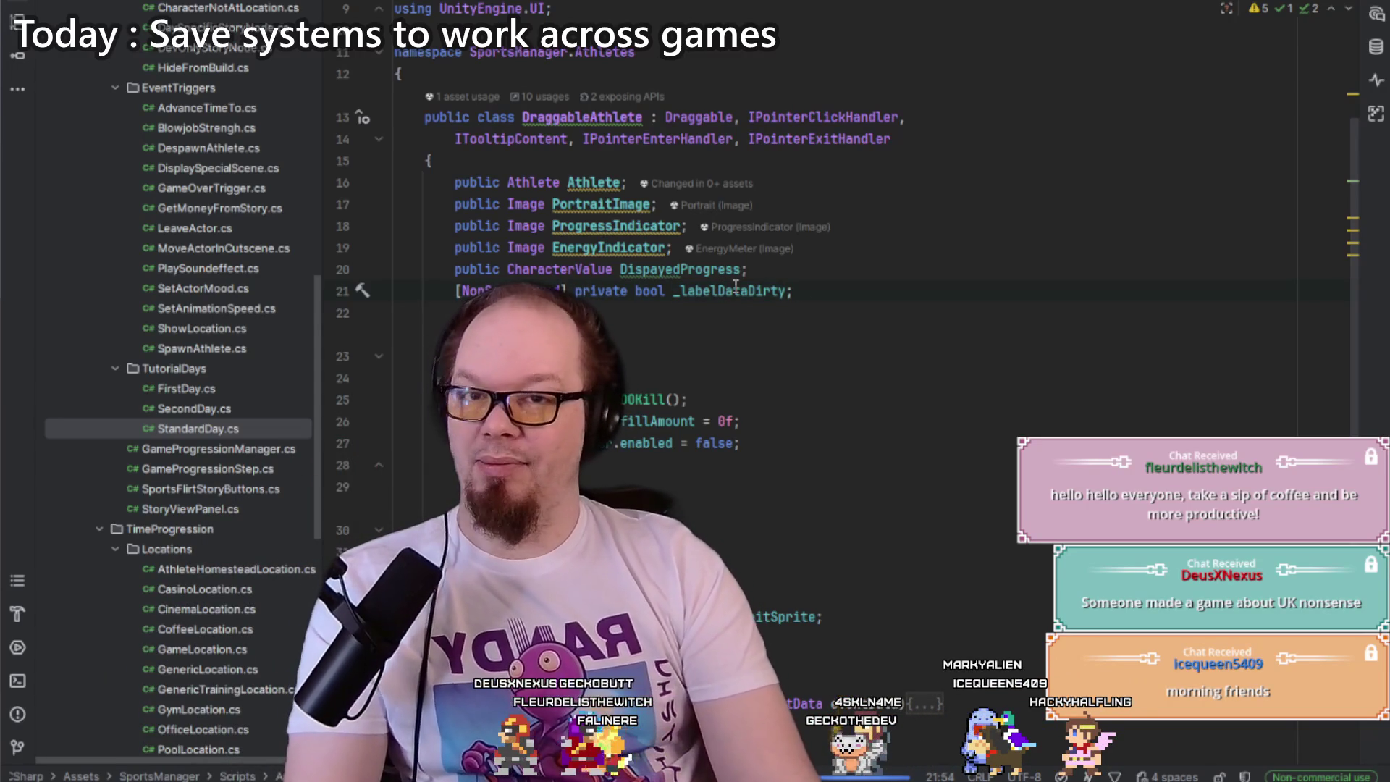
Step: Rename the misspelled DispayedProgress field to DisplayedProgress, then switch to the Unity editor
mouse_move(735, 287)
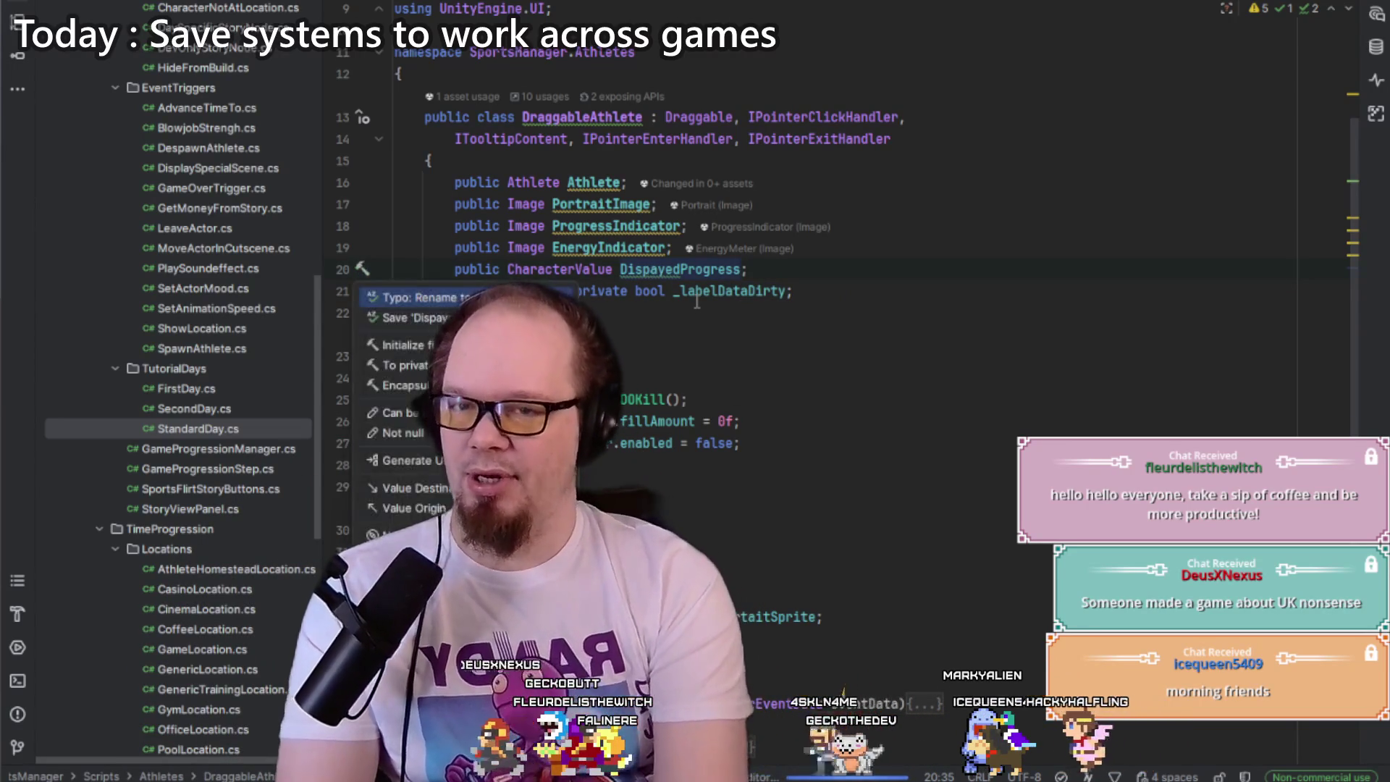
key(F2)
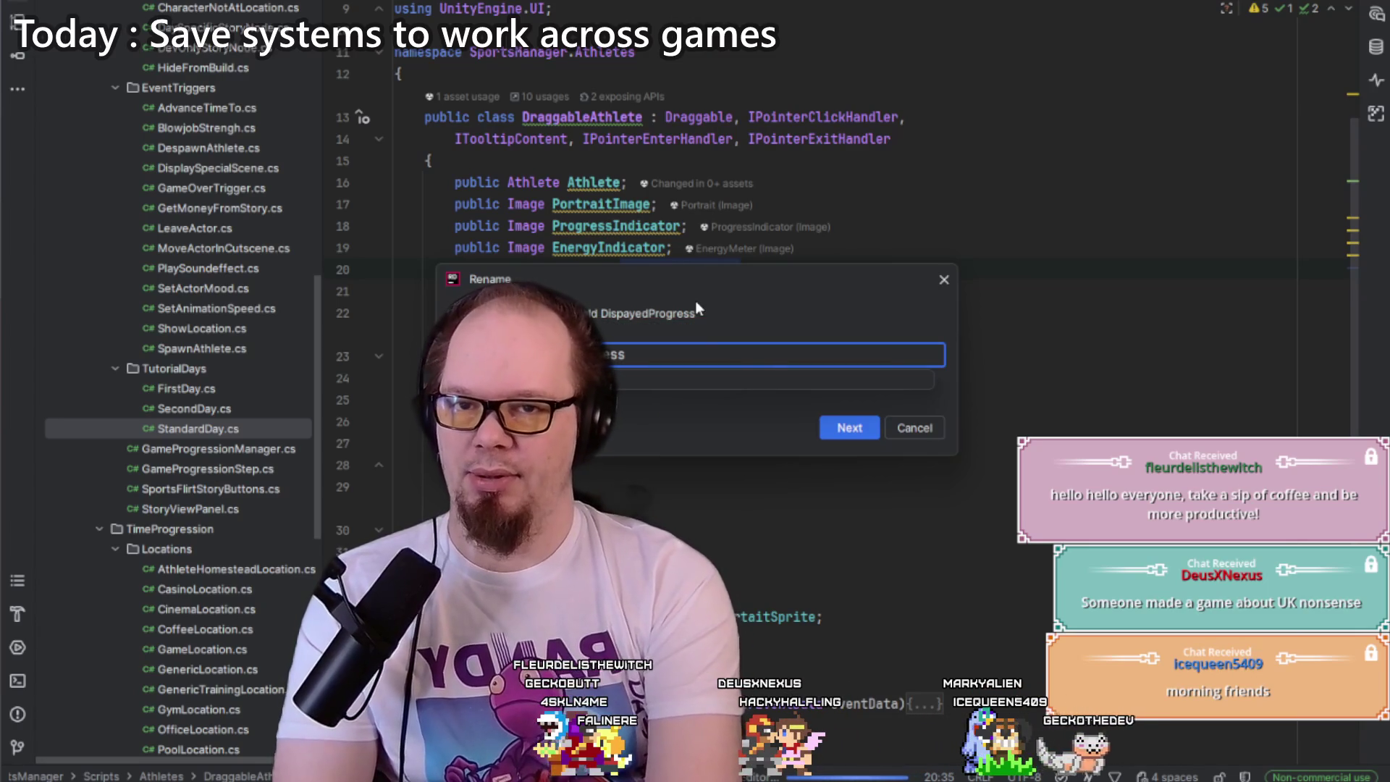
key(Return)
click(702, 290)
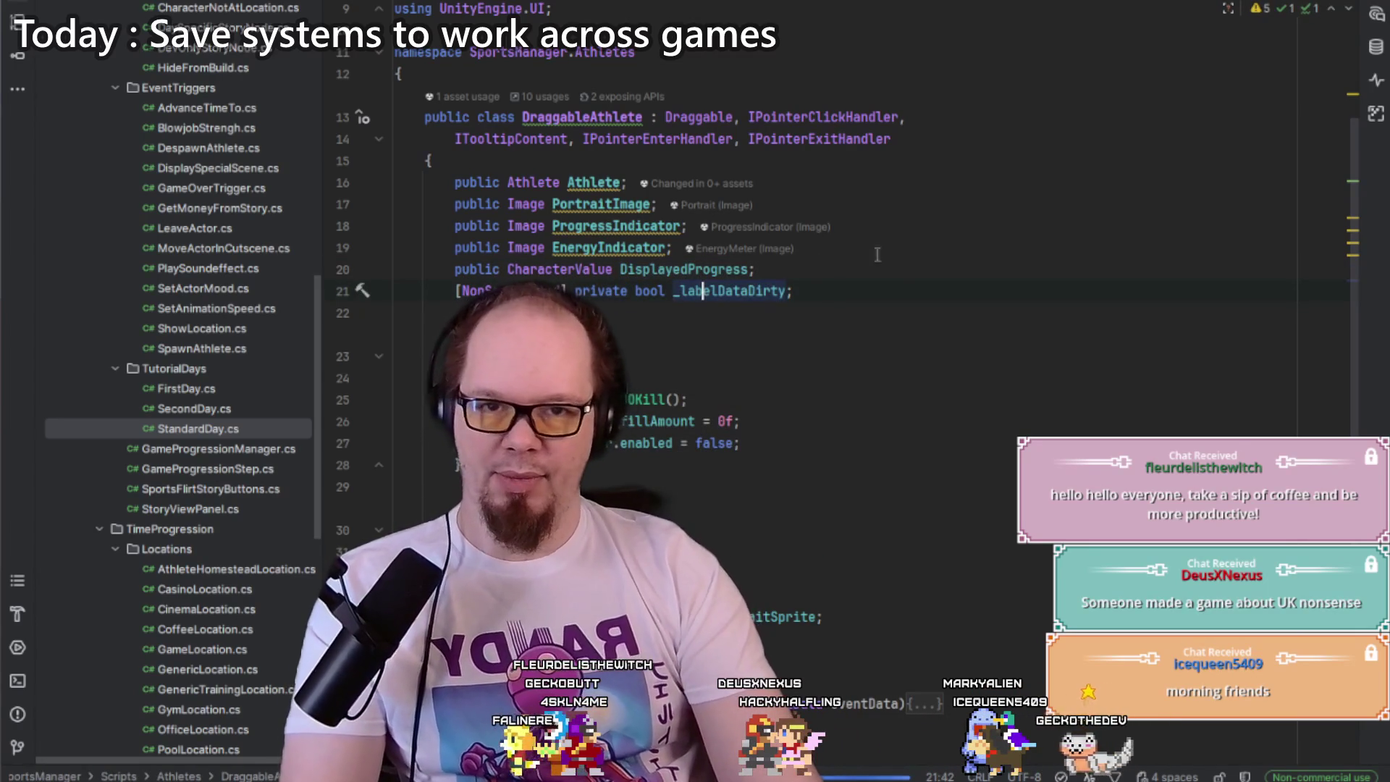
click(820, 274)
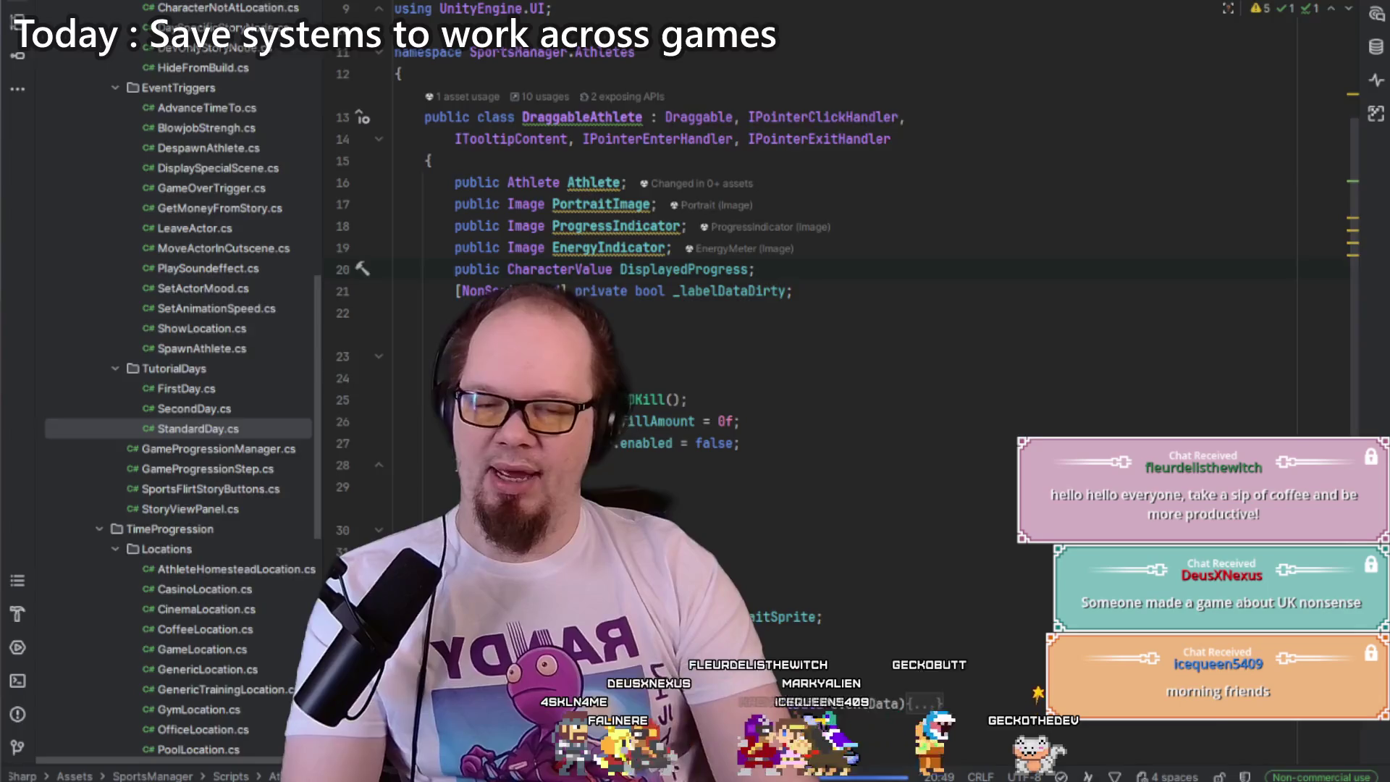
key(alt+Tab)
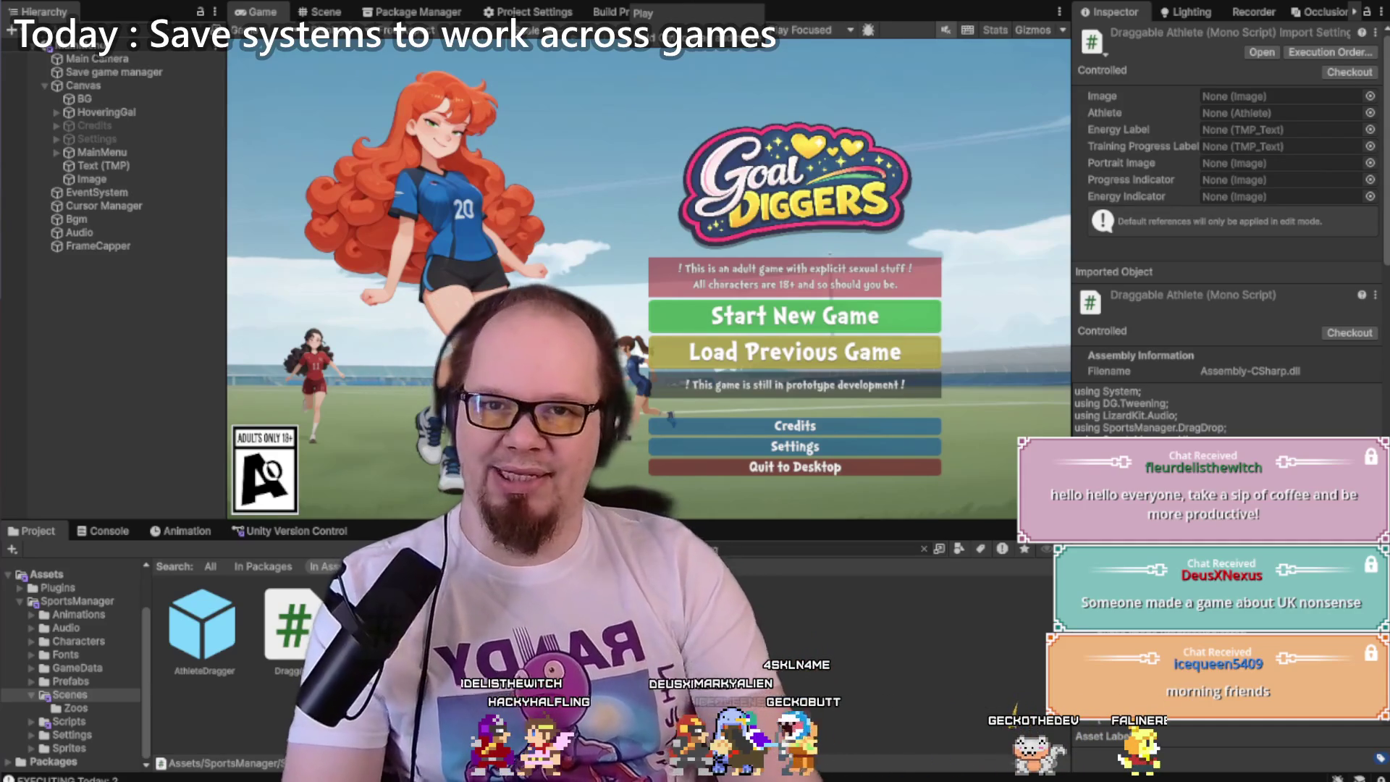
Step: Play the game, load the previous save to reach the 3D town map, stop, and return to Rider
key(ctrl+p)
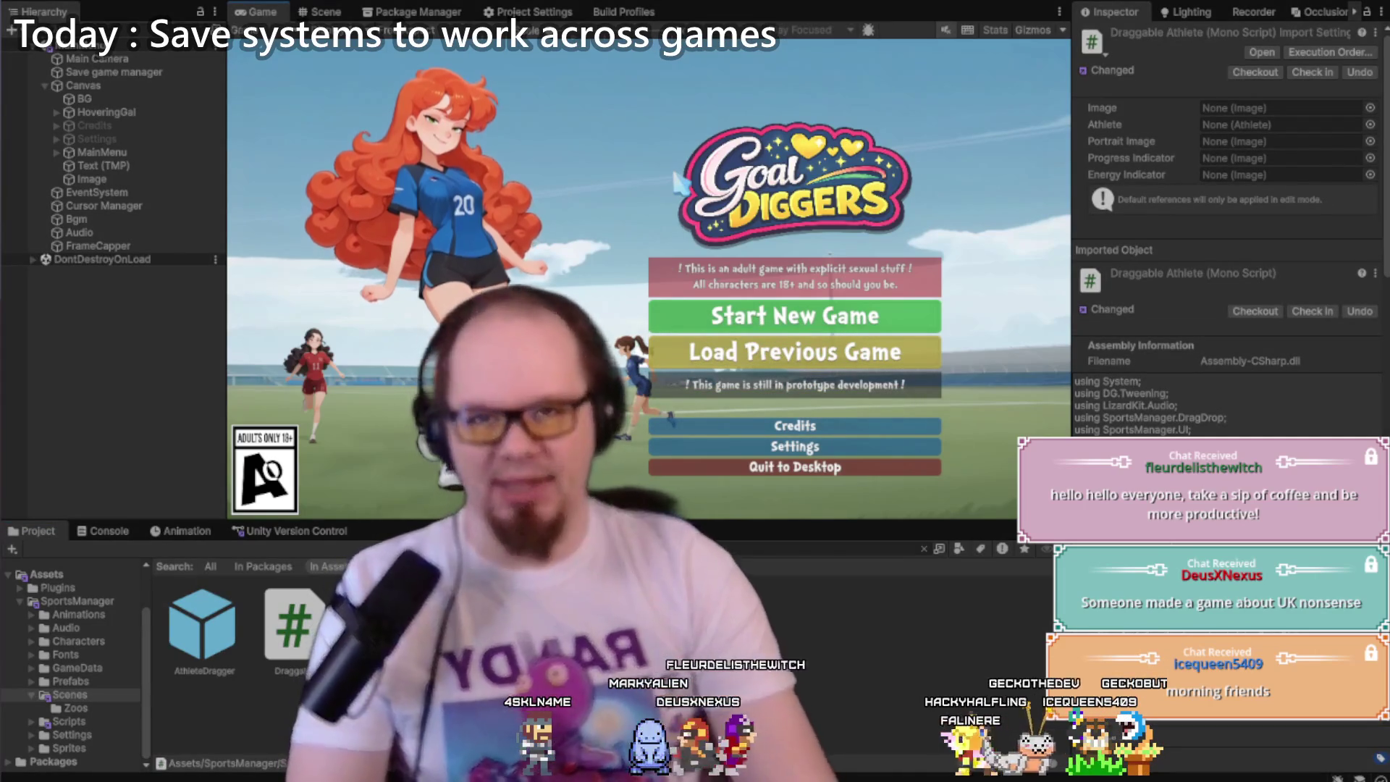
click(737, 360)
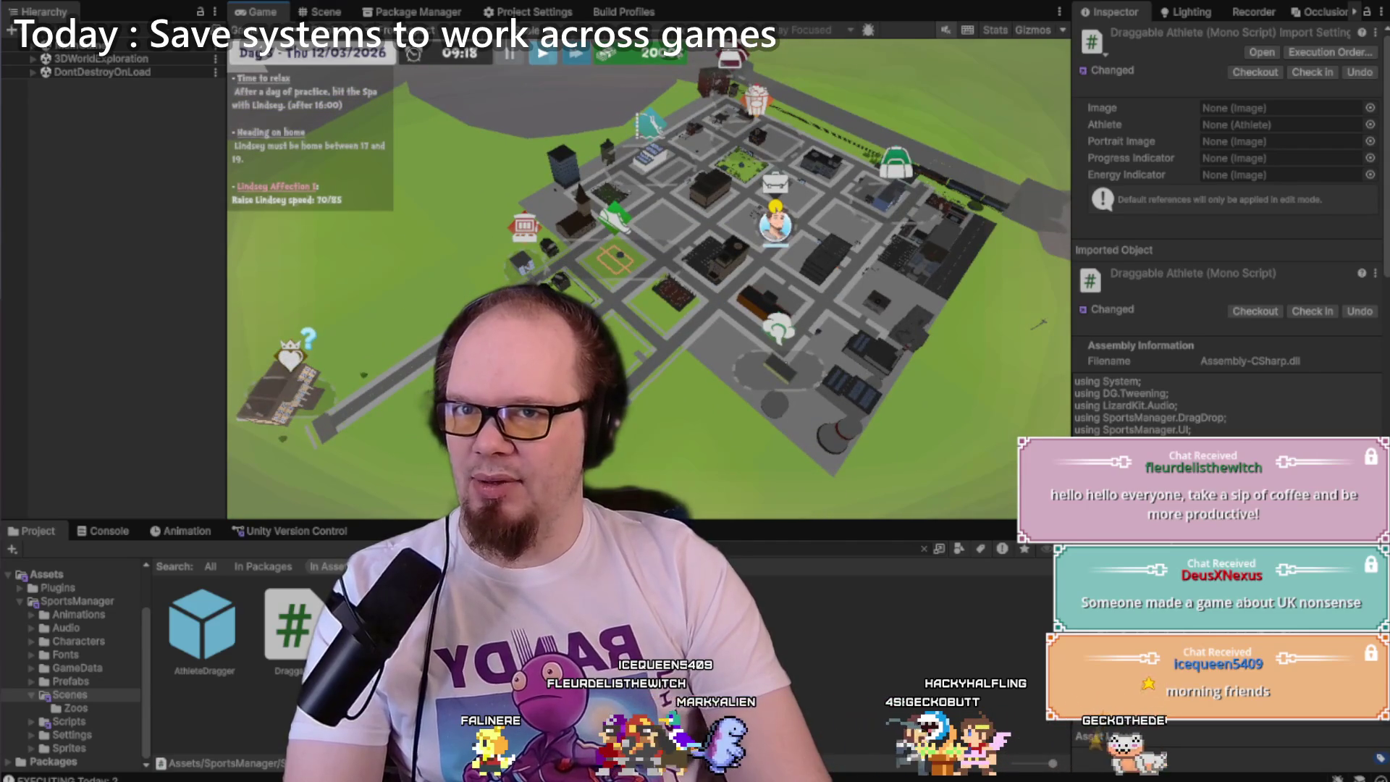
key(ctrl+p)
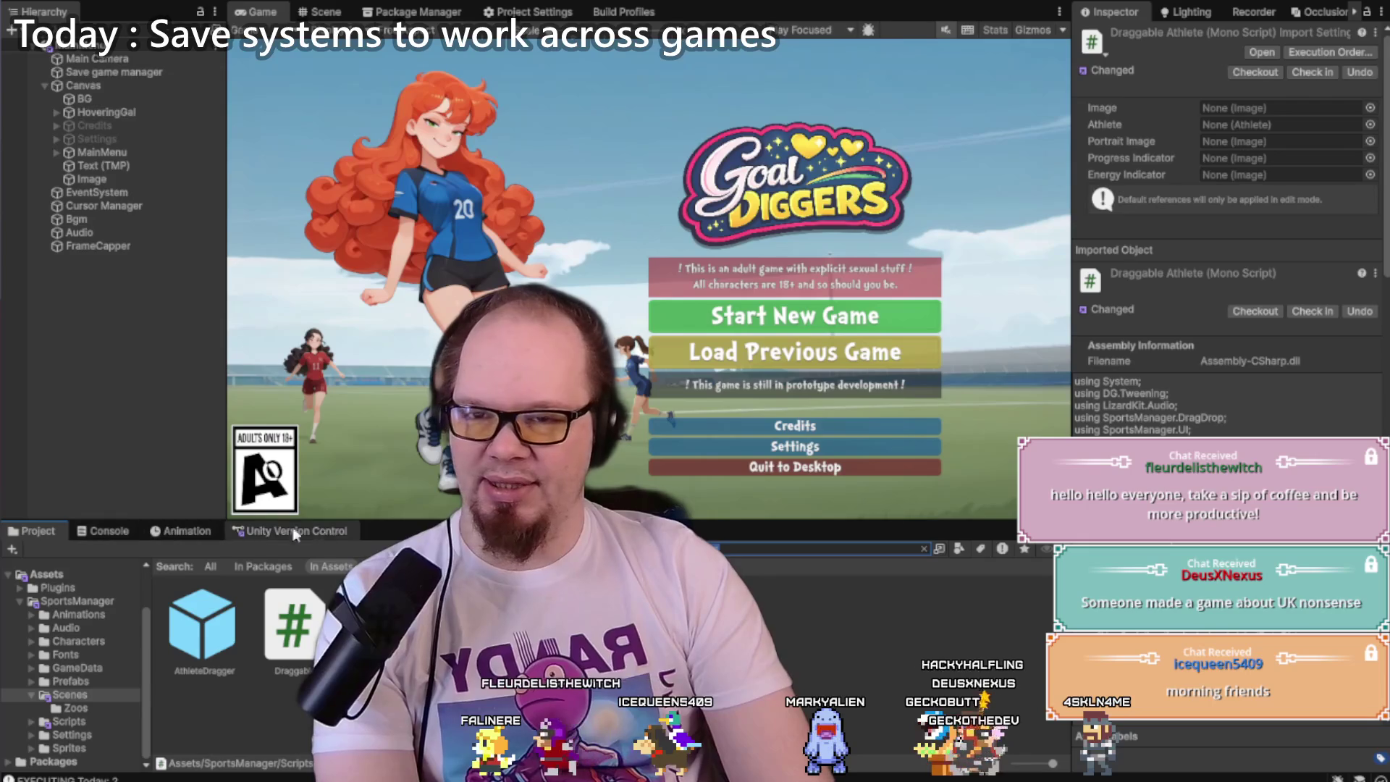
drag(428, 520, 427, 522)
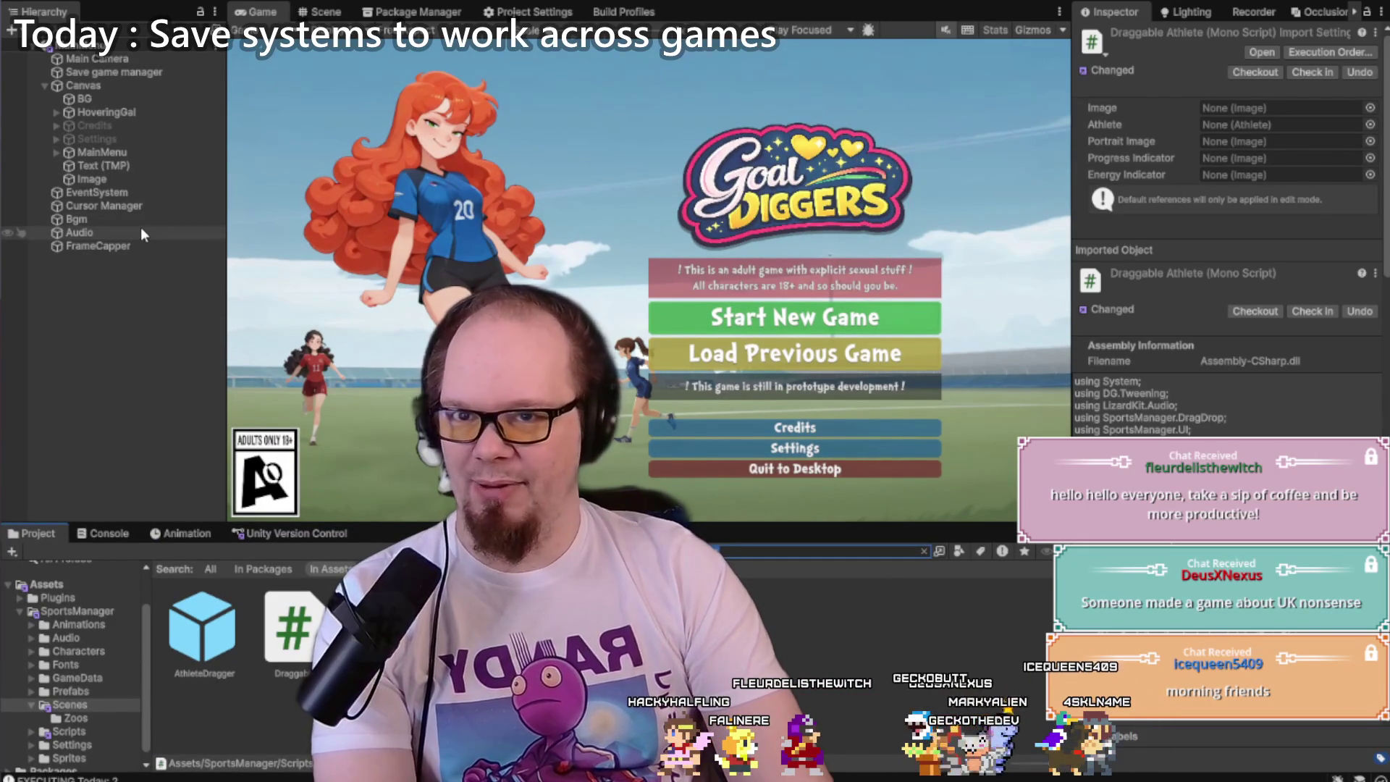
key(alt+Tab)
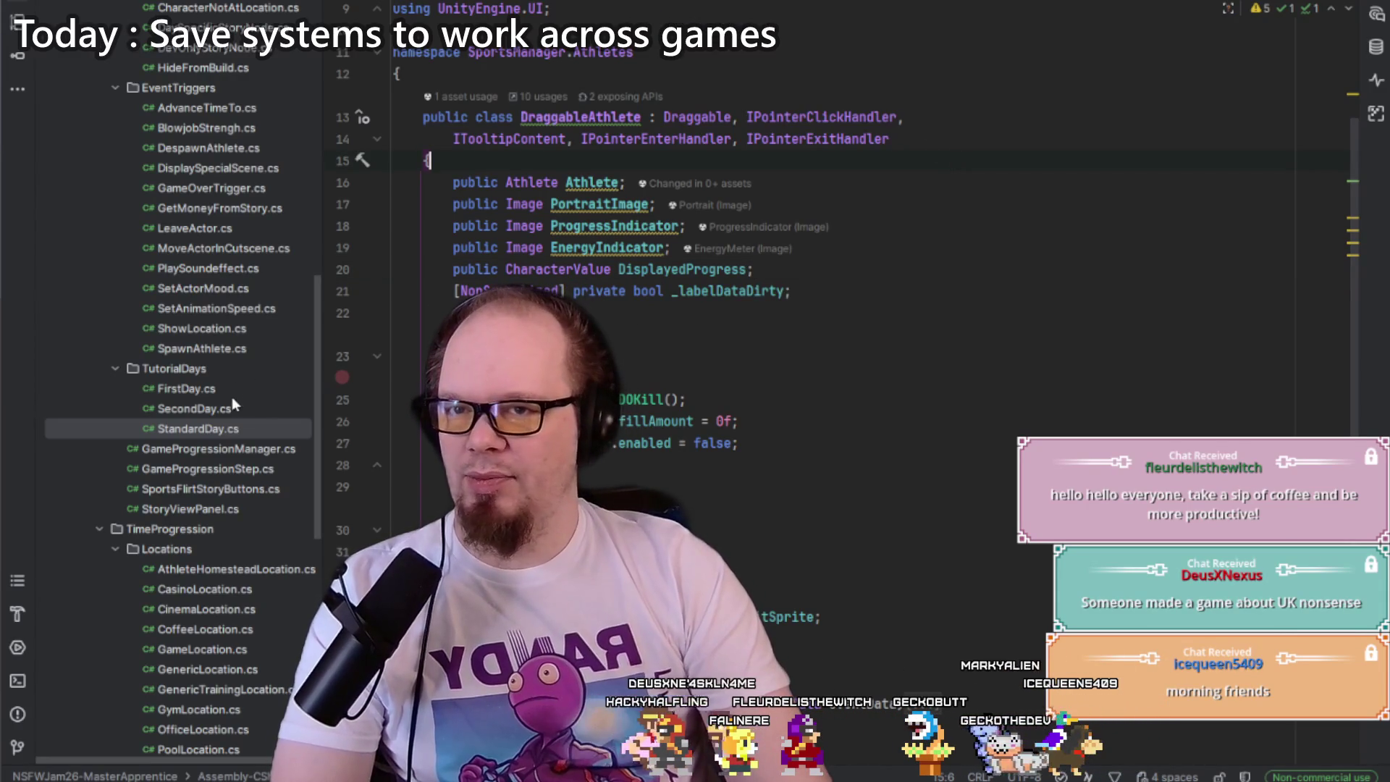
scroll(232, 386, up, 10)
click(100, 469)
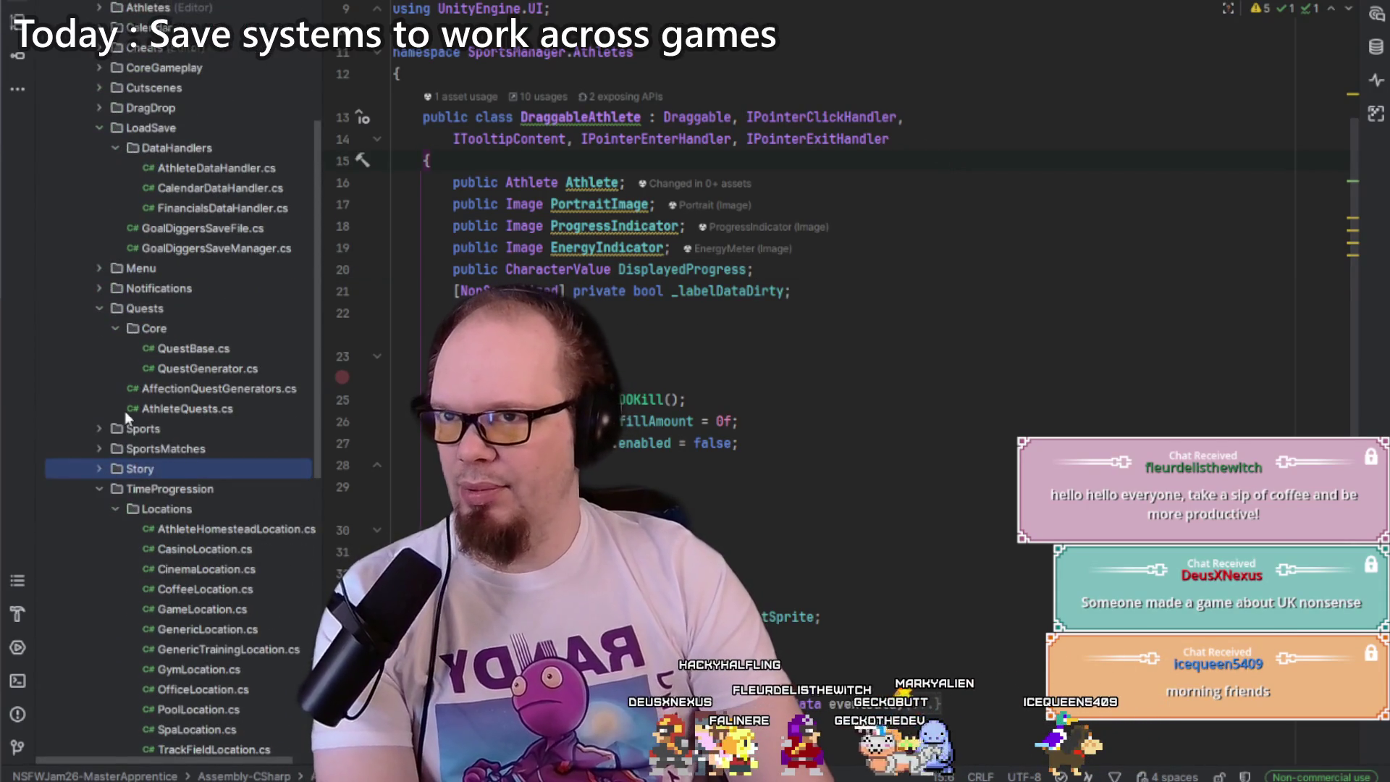
Step: Open WorldToUITracker.cs from the 3D World folder and unfold its code block at line 19
scroll(124, 411, up, 5)
click(101, 250)
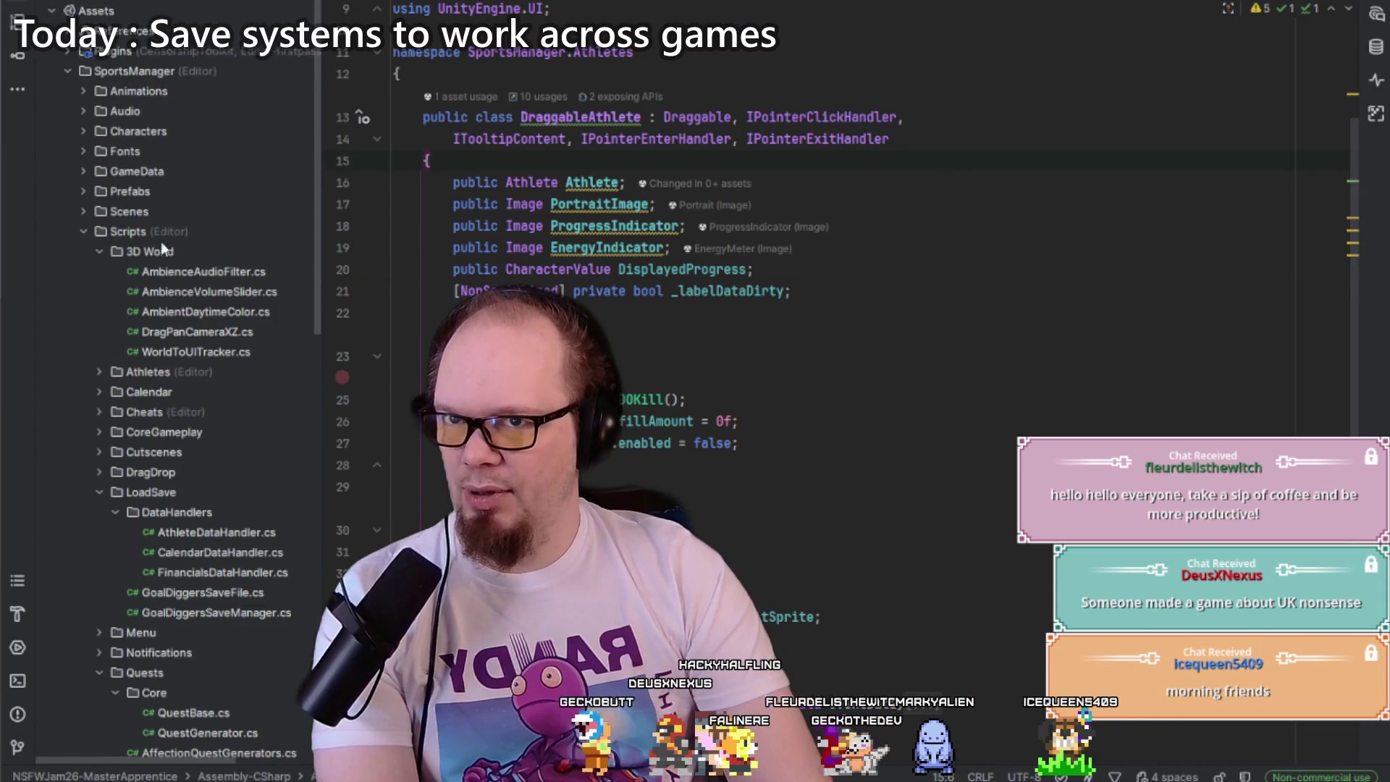
double_click(202, 352)
click(624, 443)
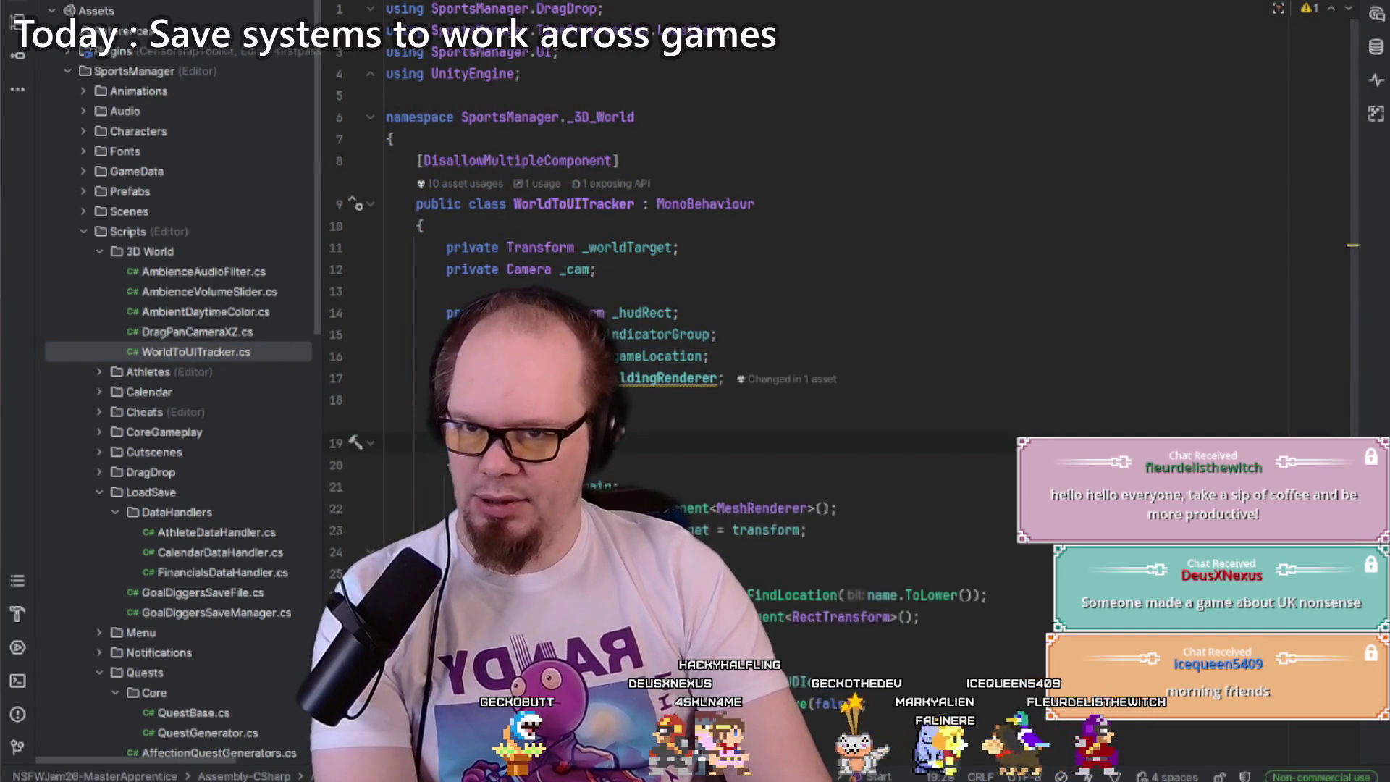
scroll(724, 290, down, 6)
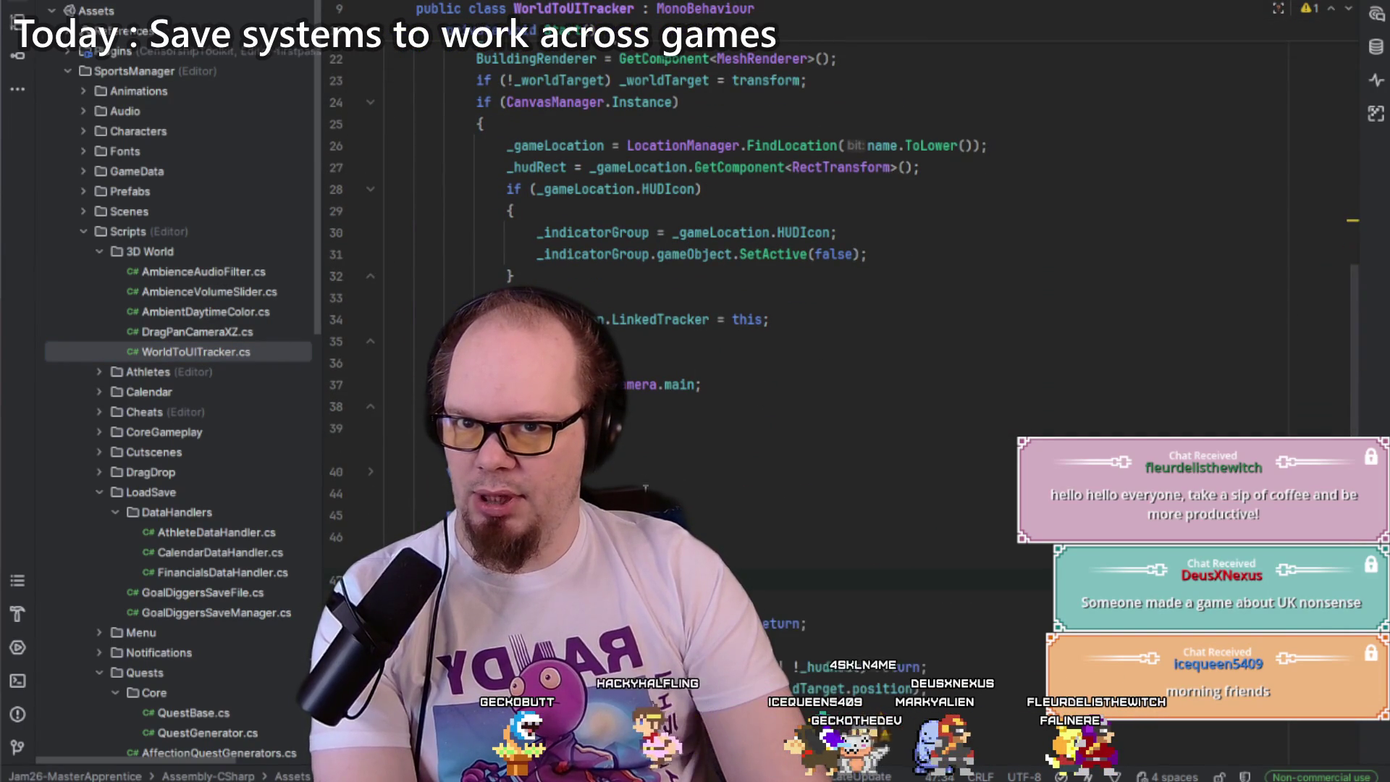
scroll(634, 427, down, 3)
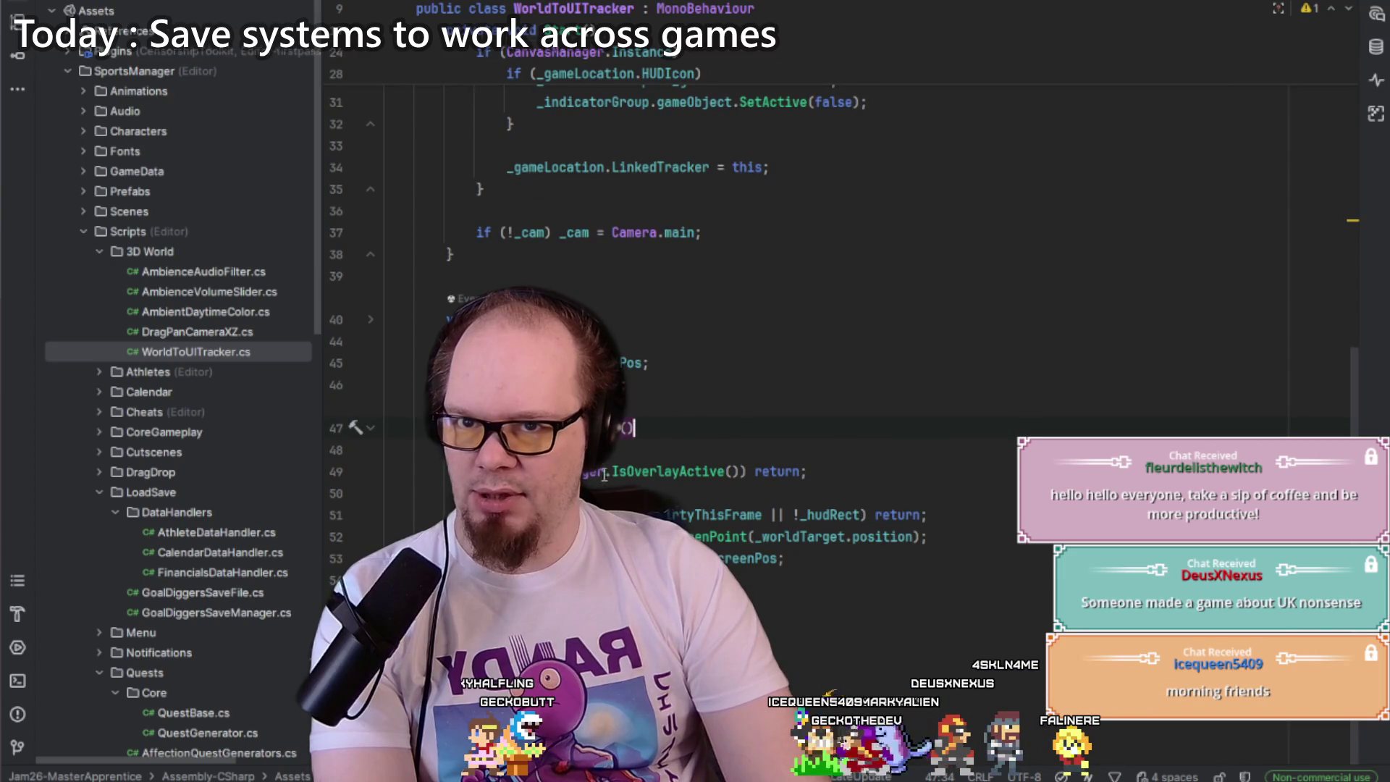
Step: Open DragPanCameraXZ.cs, search for CamDirtyThisFrame, and unfold the Awake method
double_click(252, 334)
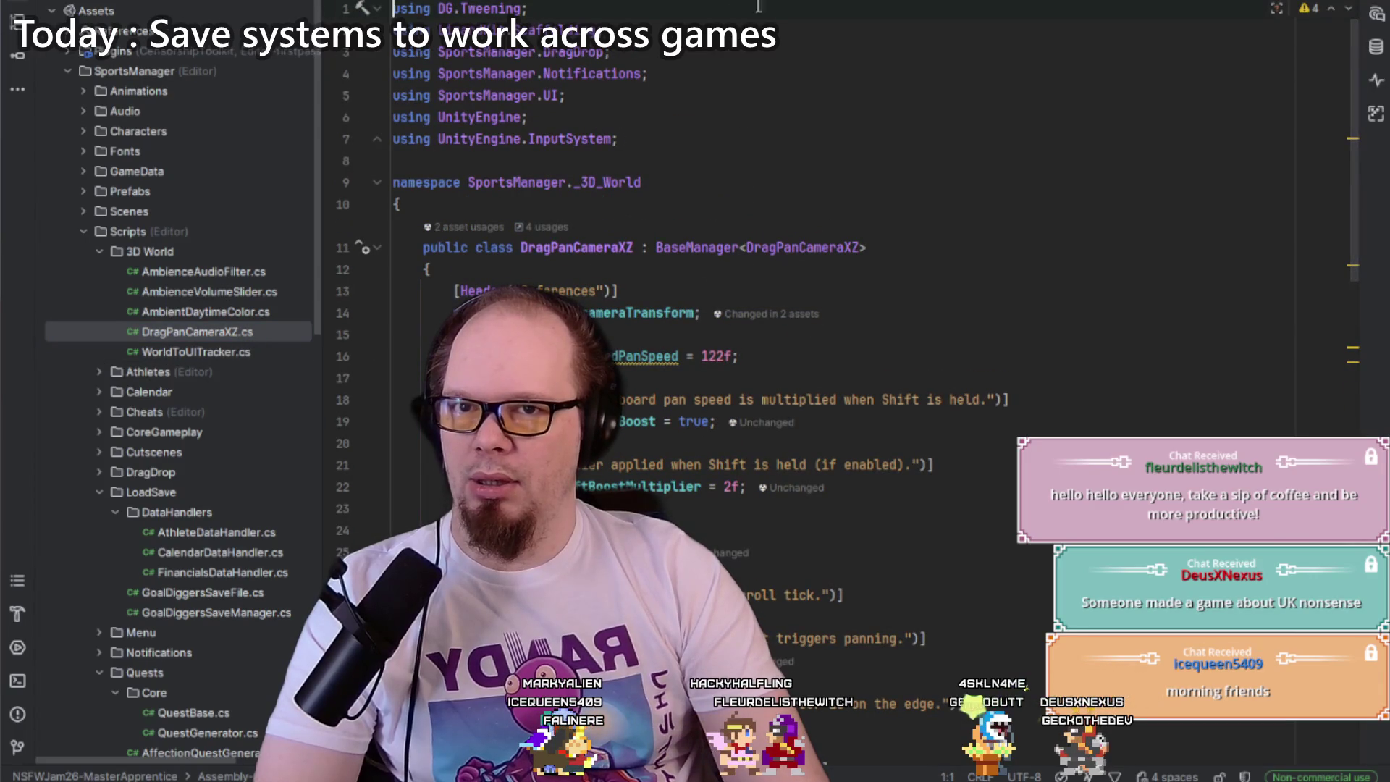
key(ctrl+f)
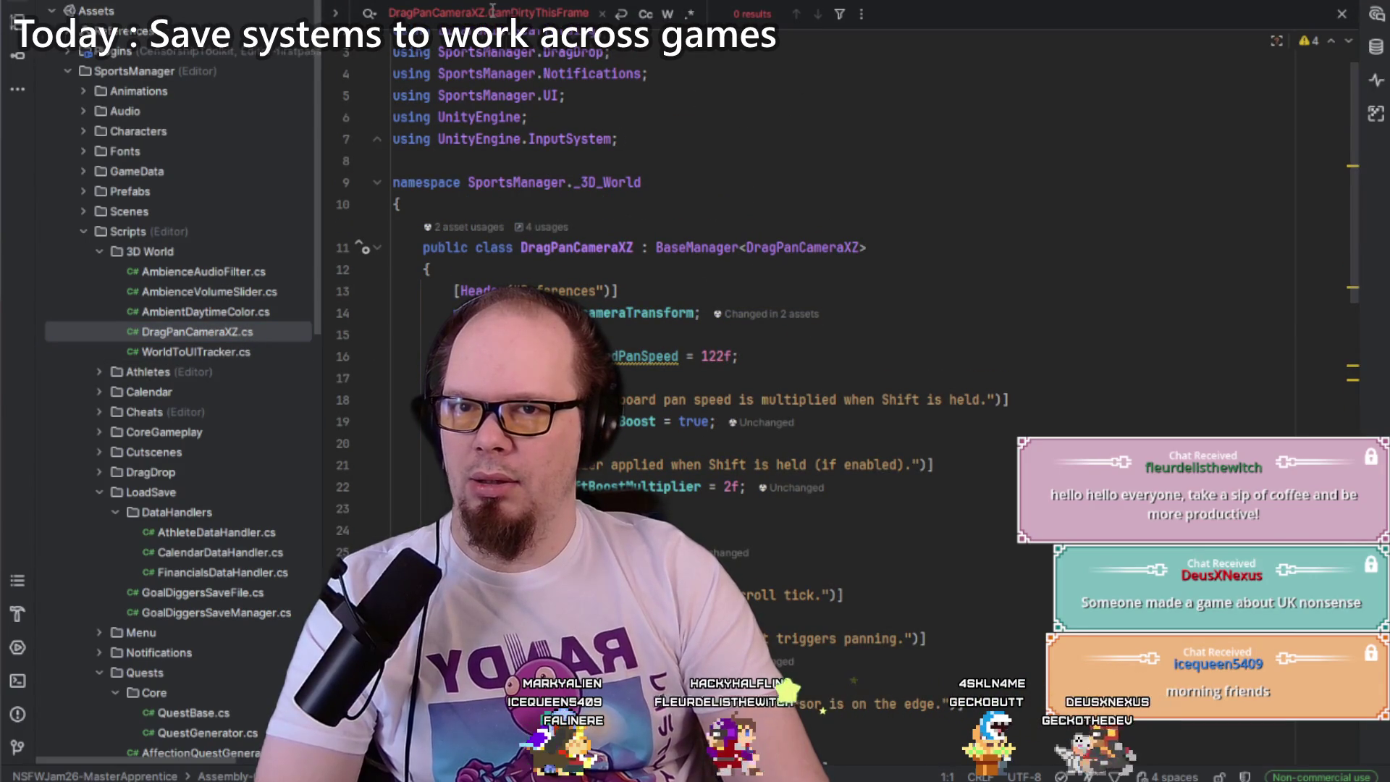
key(Escape)
scroll(651, 217, down, 15)
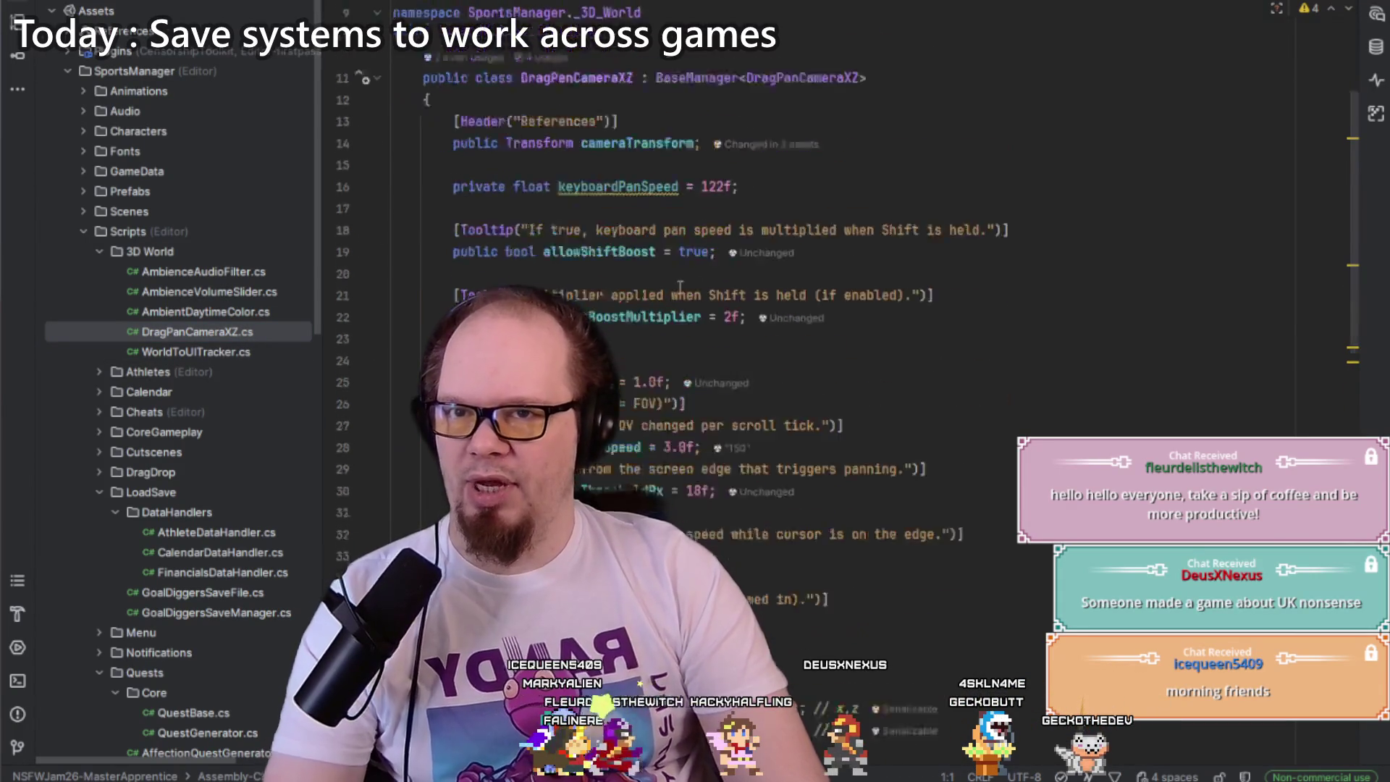
click(706, 174)
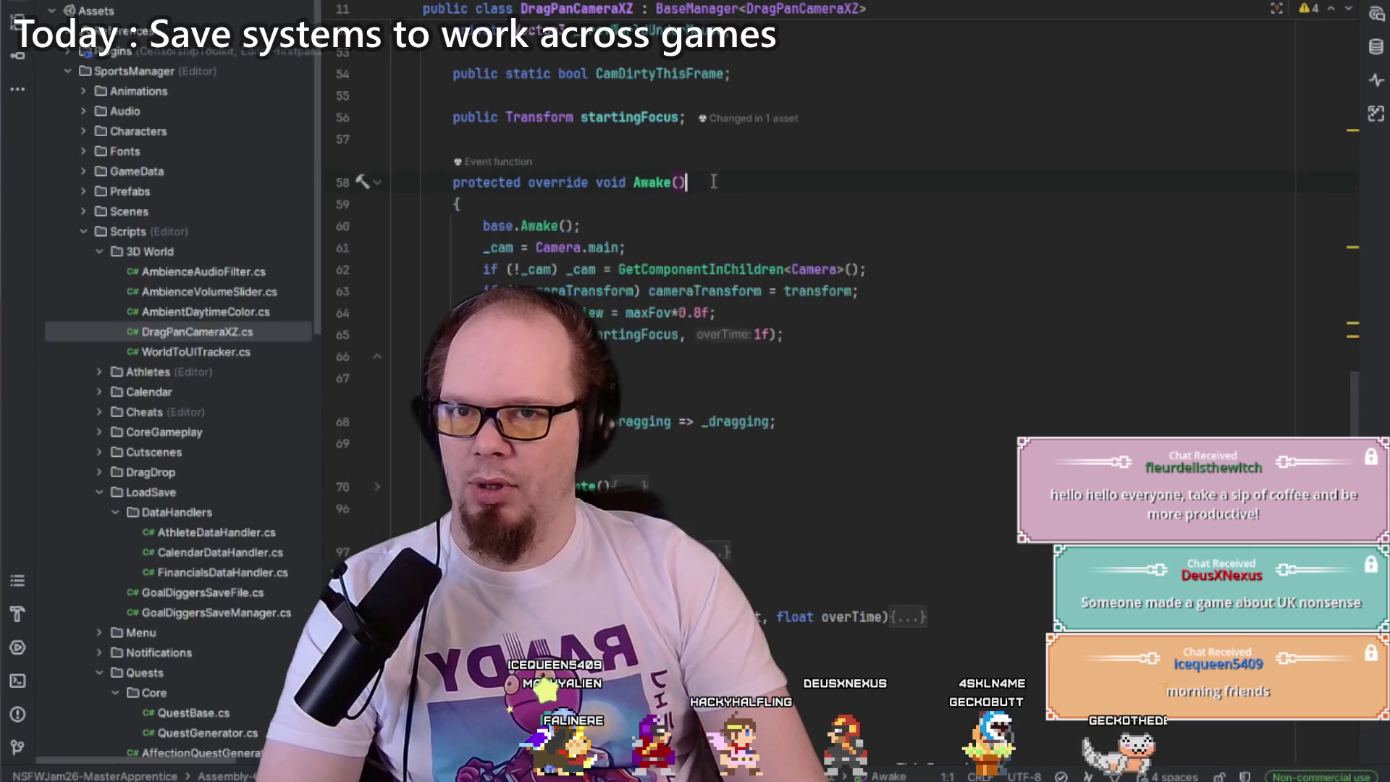
Step: Add LoadingManager.OnLoadComplete.AddListener(() => CamDirtyThisFrame = true) in Awake, then switch to Unity to recompile
key(Return)
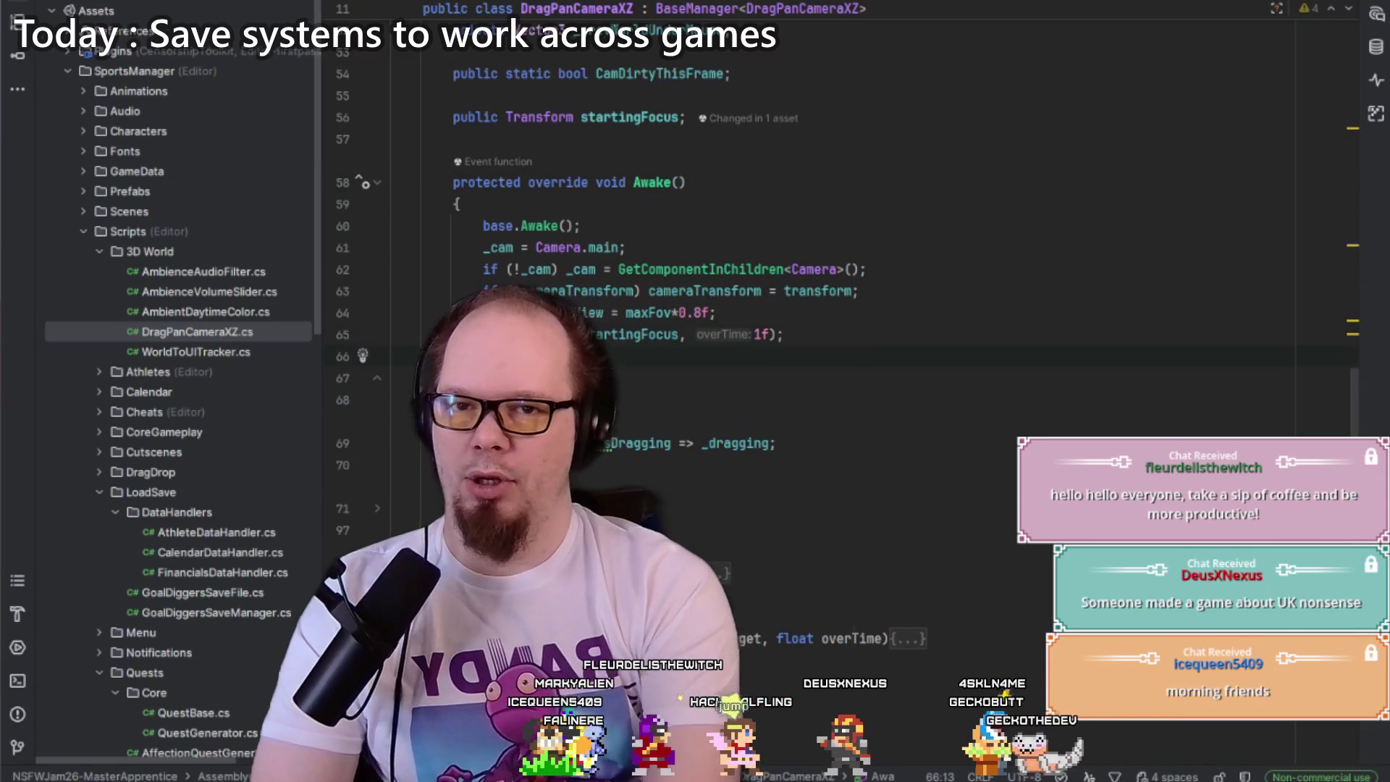
text(Dont)
key(BackSpace)
key(BackSpace)
key(BackSpace)
key(ctrl+space)
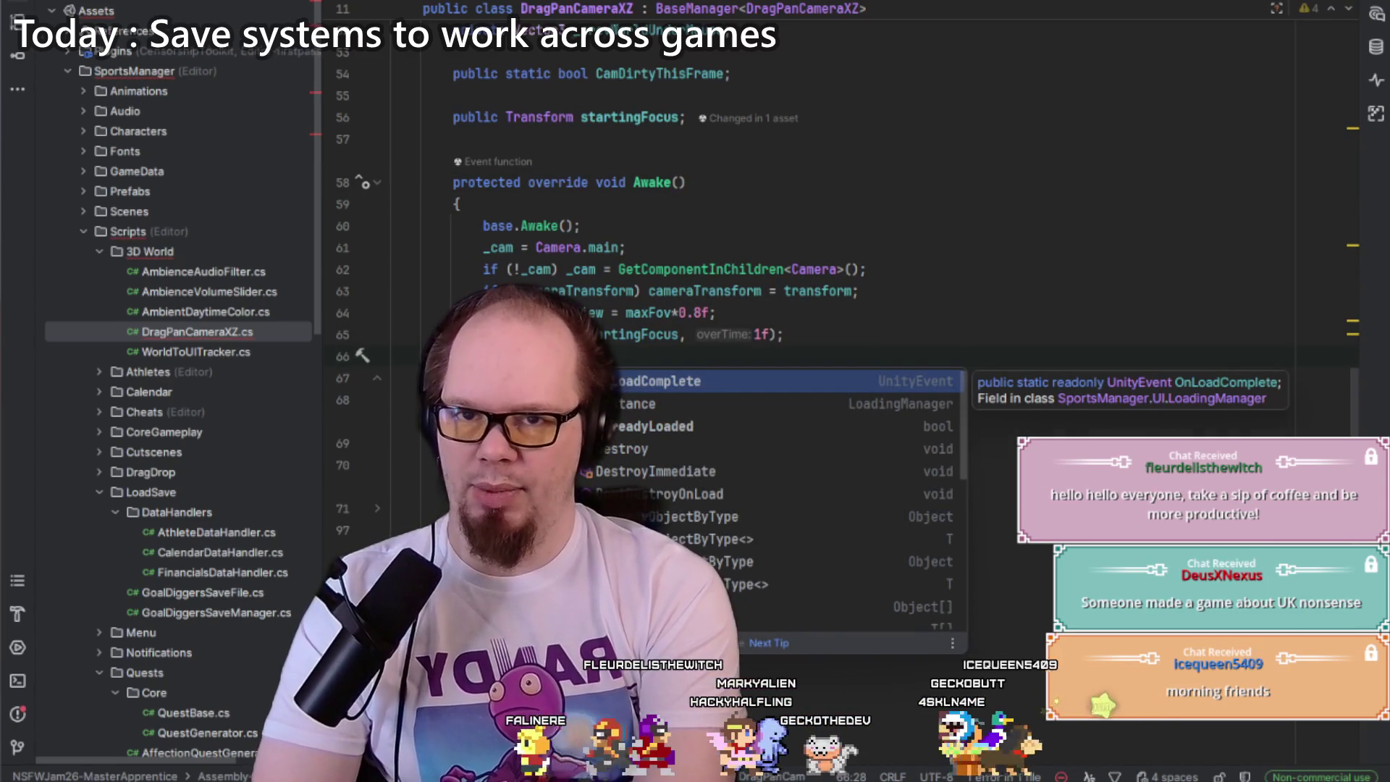
key(Return)
text(.)
key(Return)
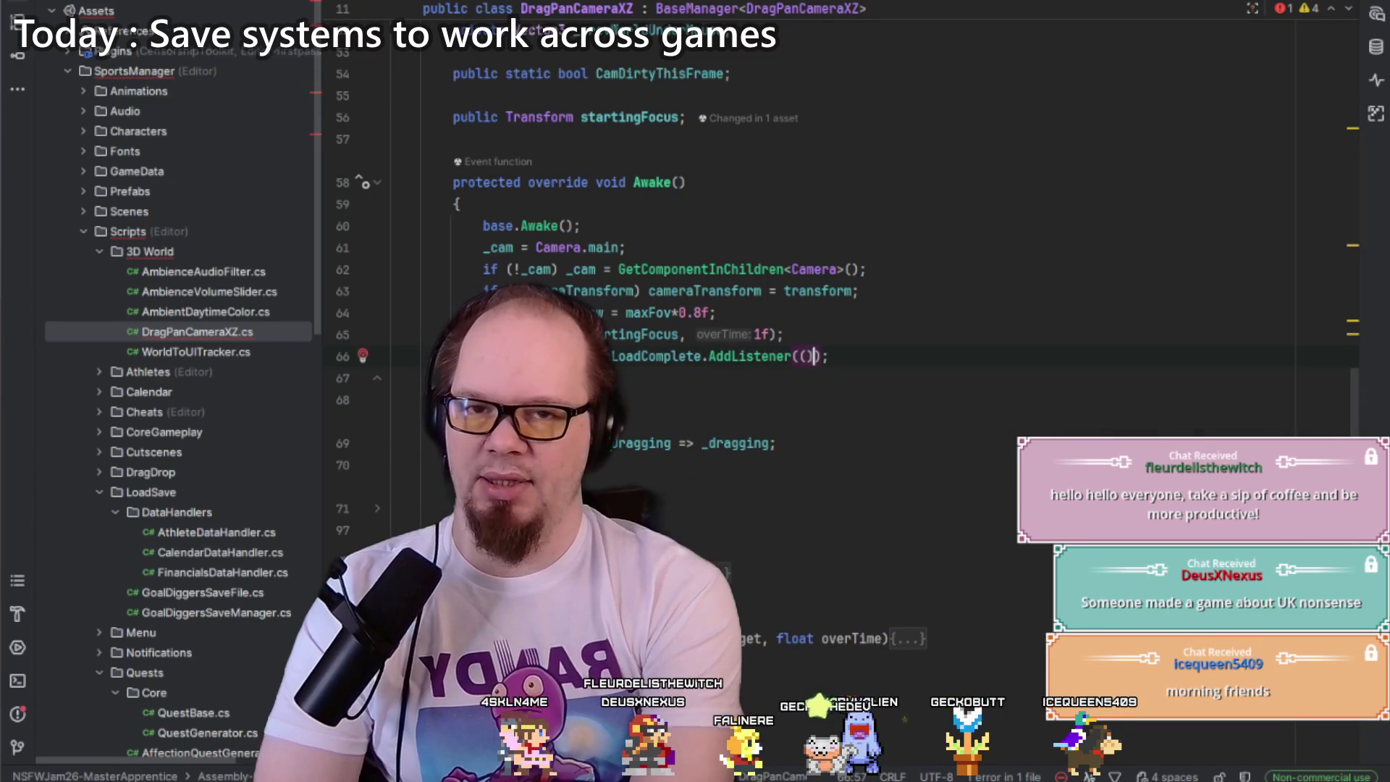
text(=> { })
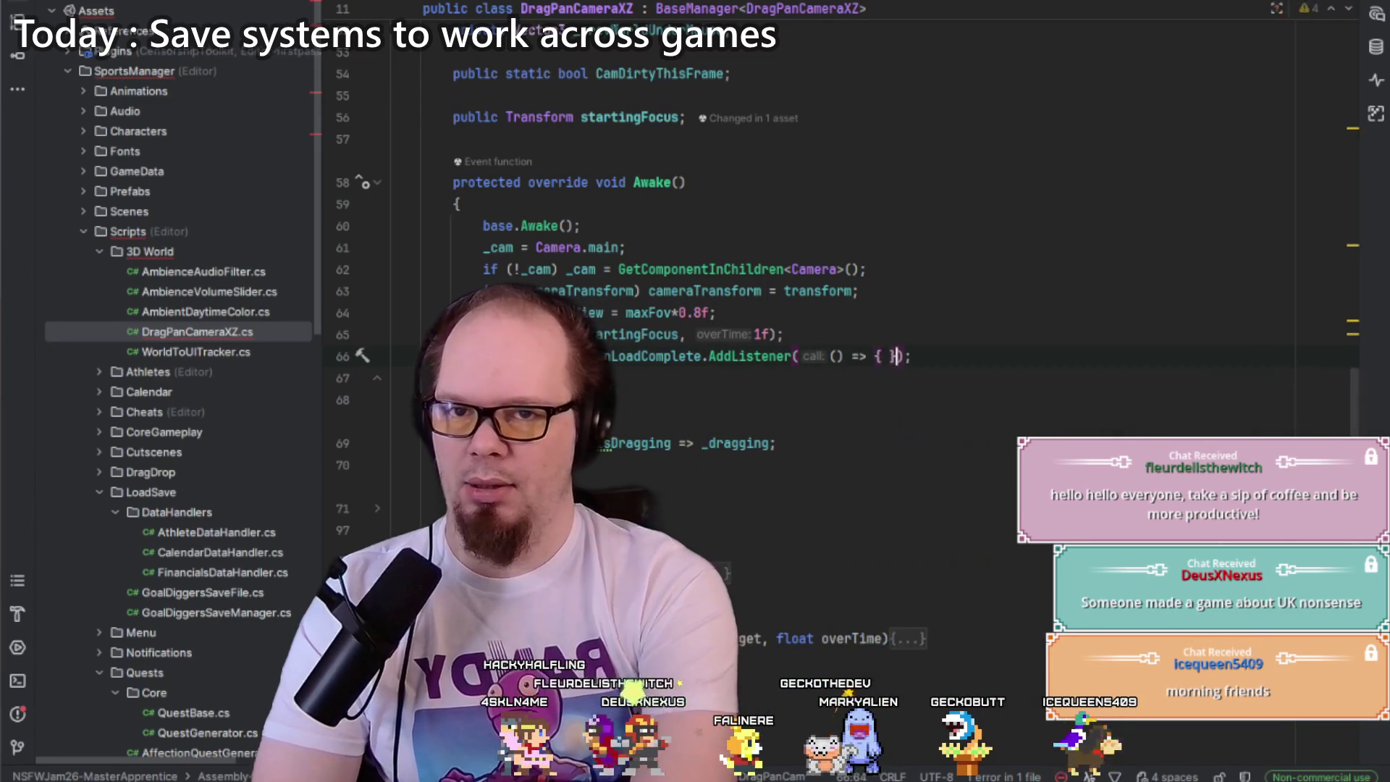
text( = true;)
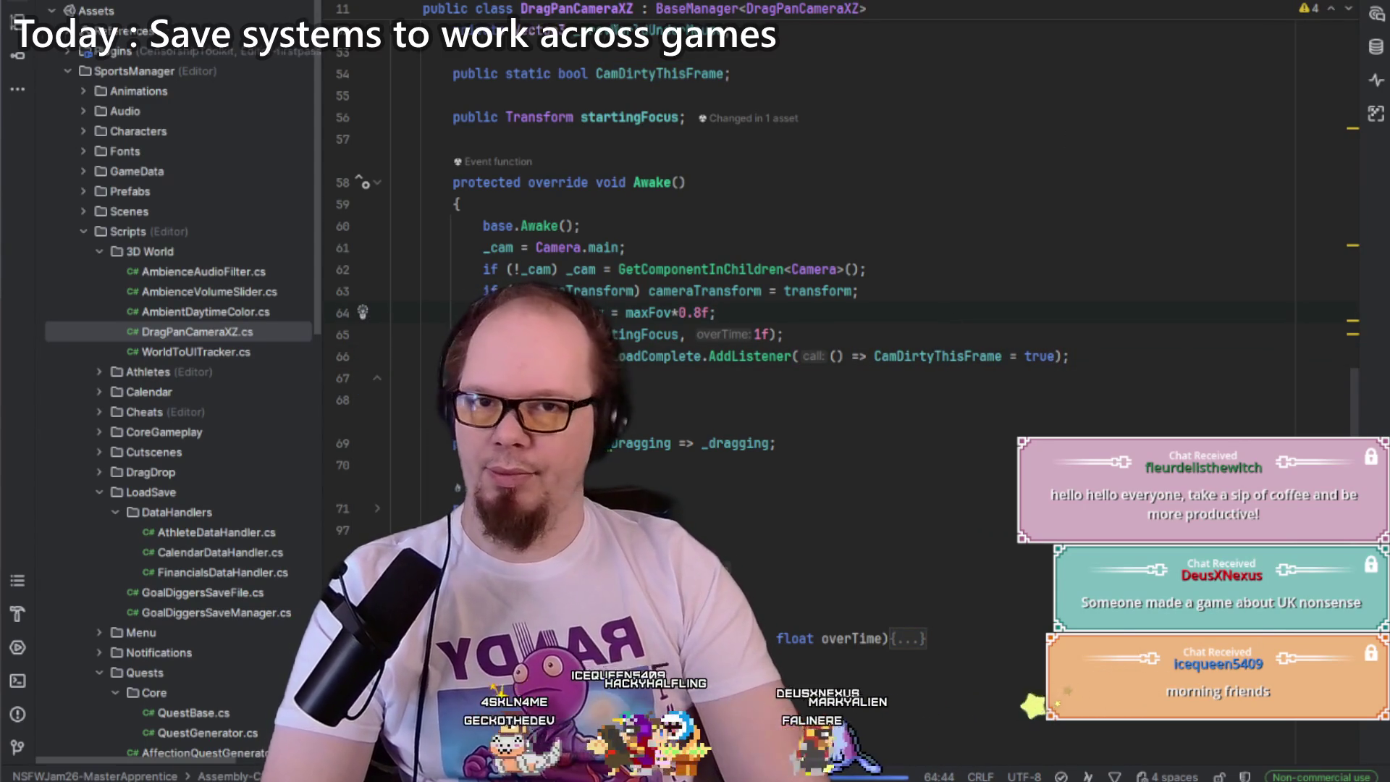
key(alt+Tab)
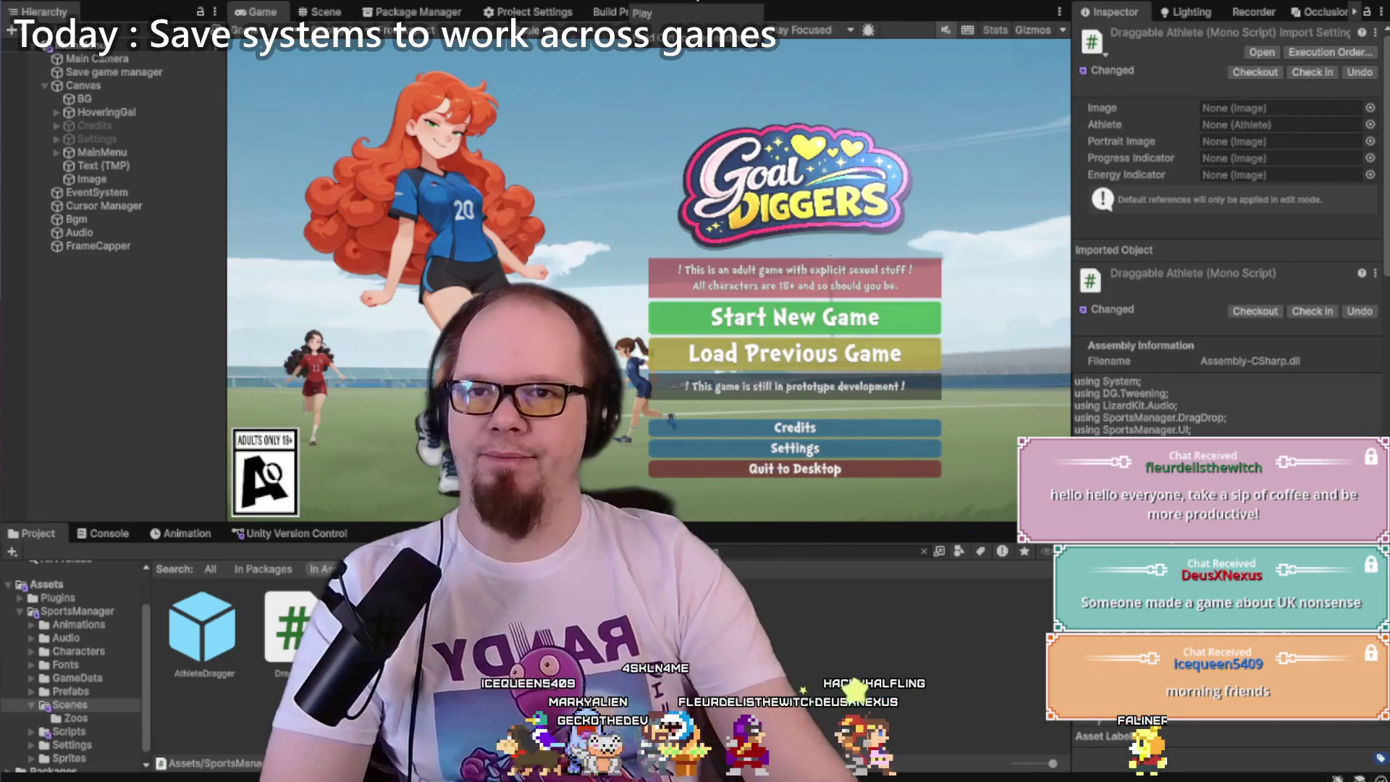
Step: Play the game to test the camera fix, then show Version Control pending changes
click(695, 3)
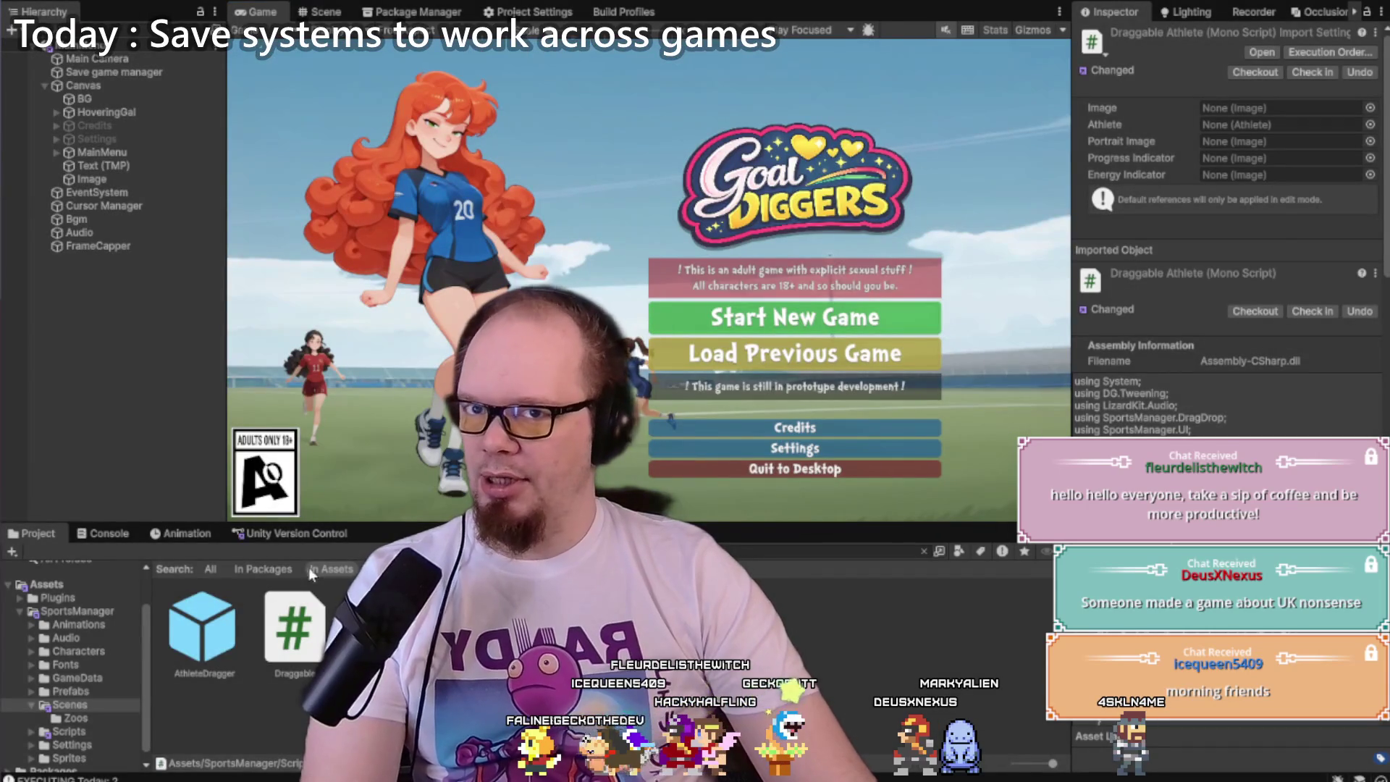
click(314, 536)
Step: Check in the 14 changes with a comment on load+save, building position and office working indicator
drag(757, 523, 758, 340)
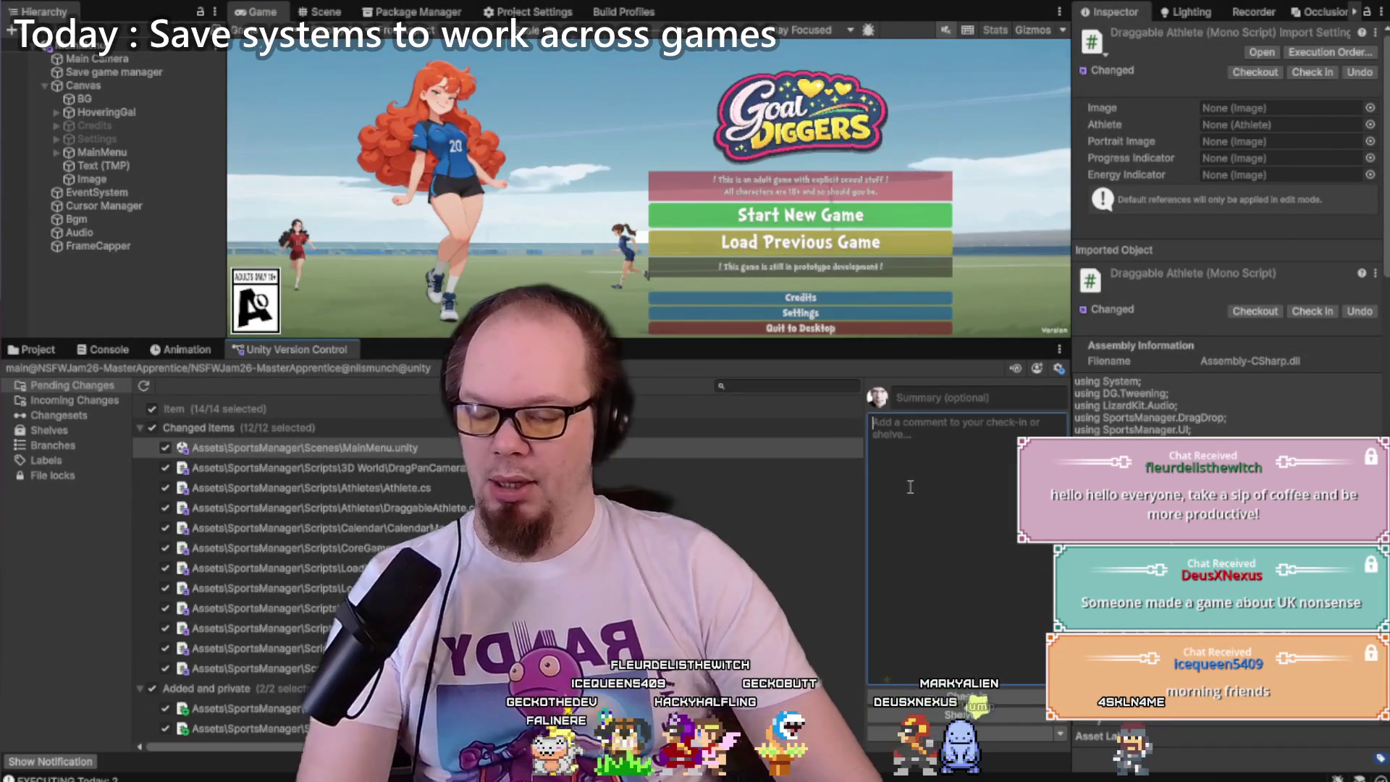
text(Load+)
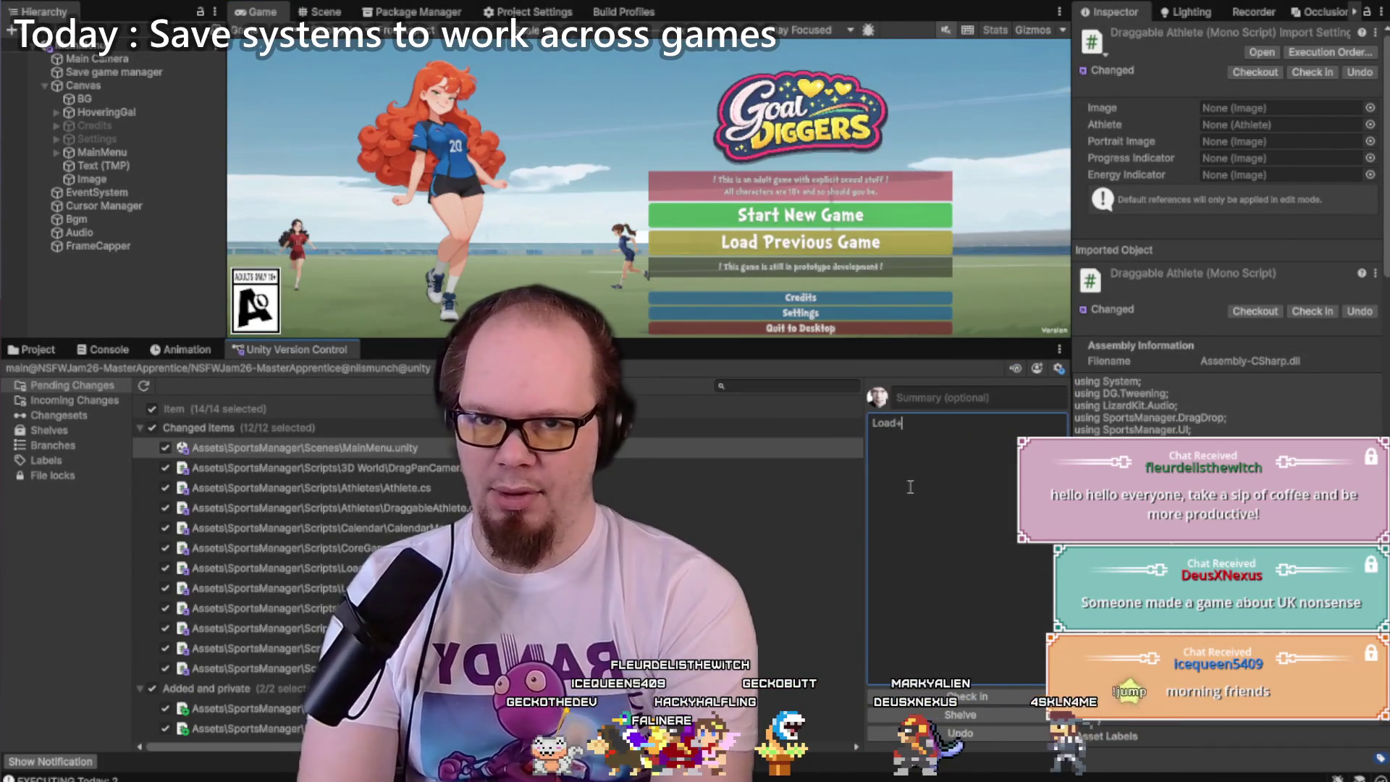
text(save )
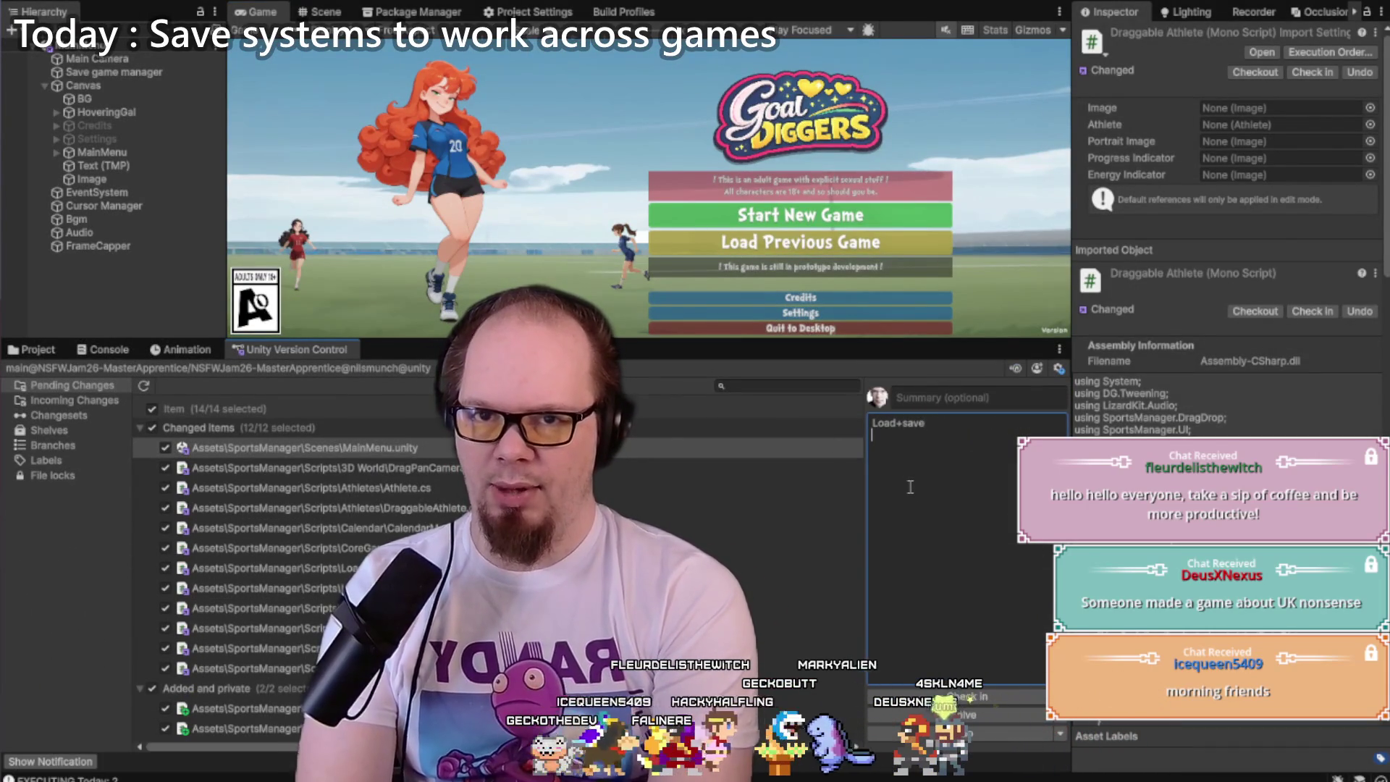
text(Starting building position fix)
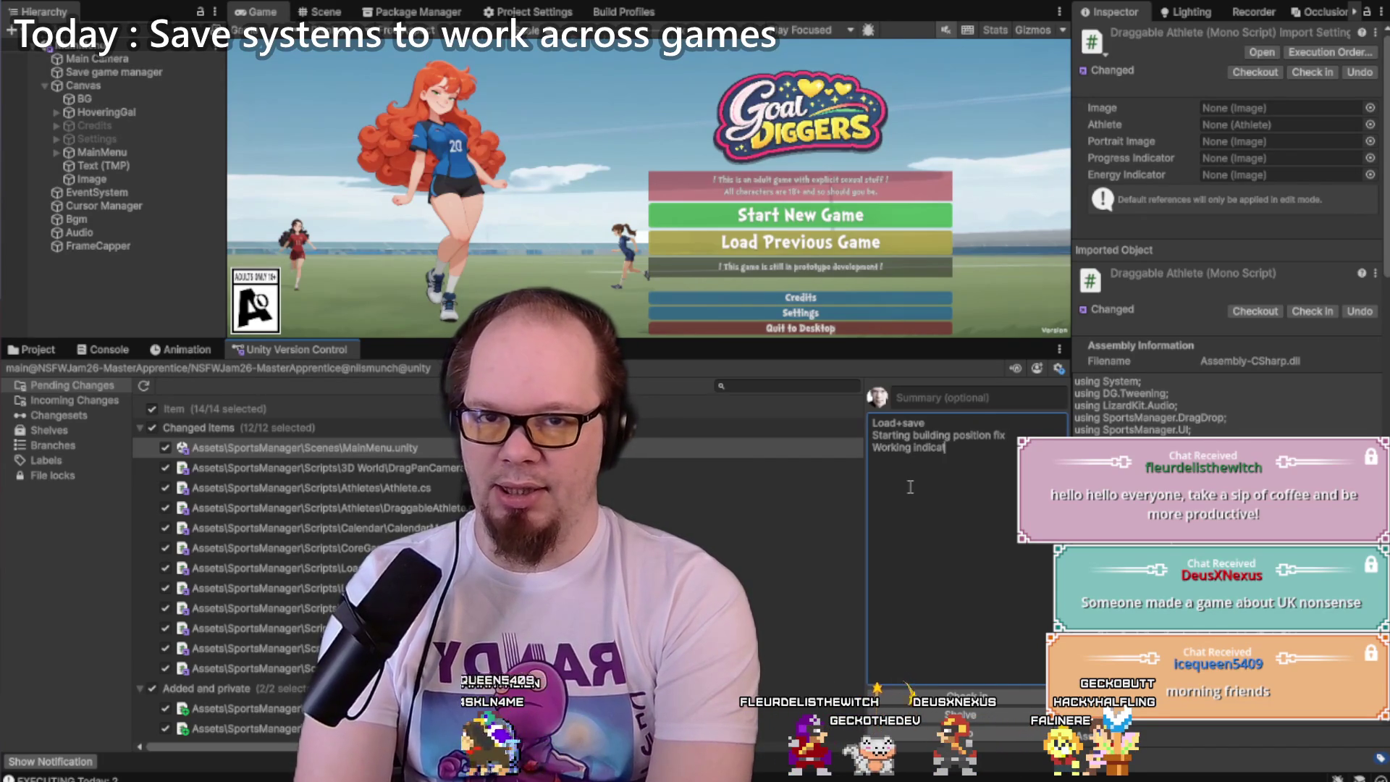
text(or at office)
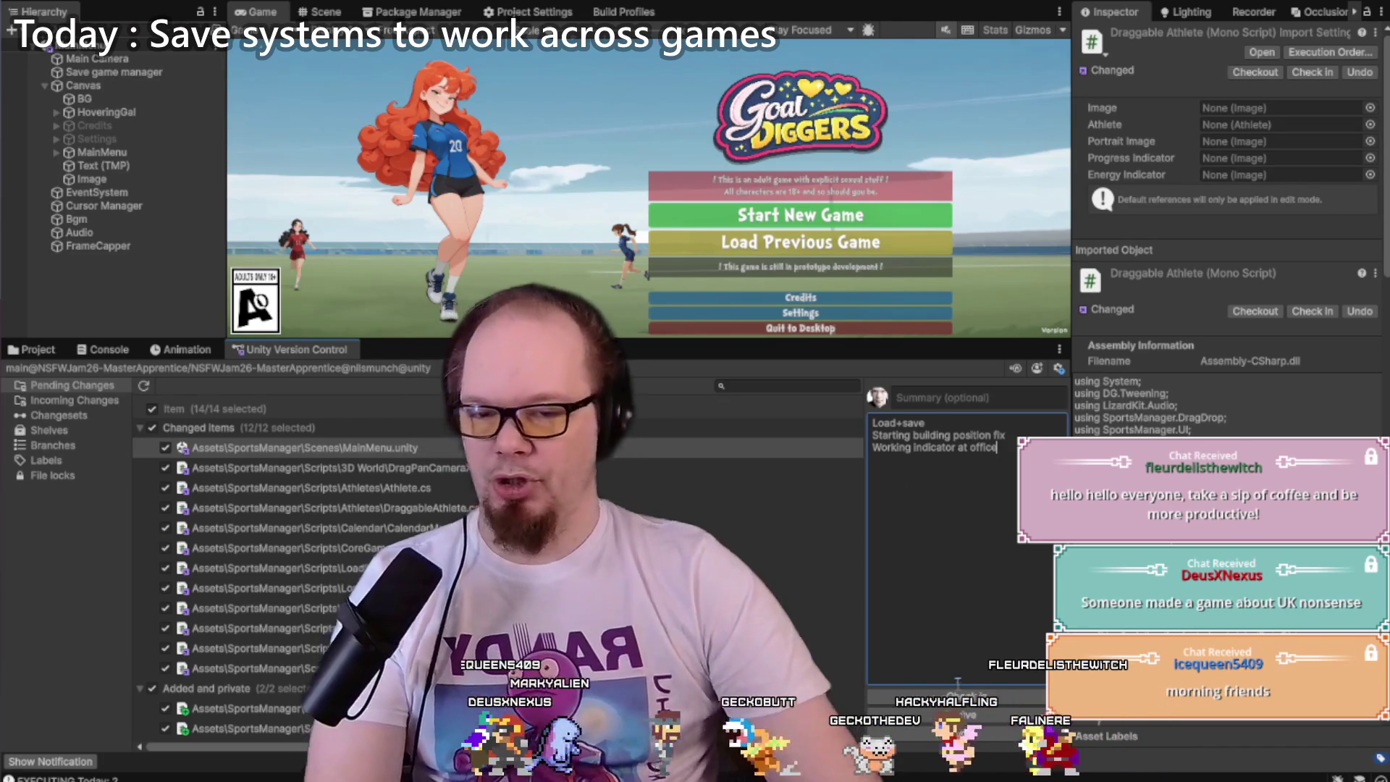
click(974, 698)
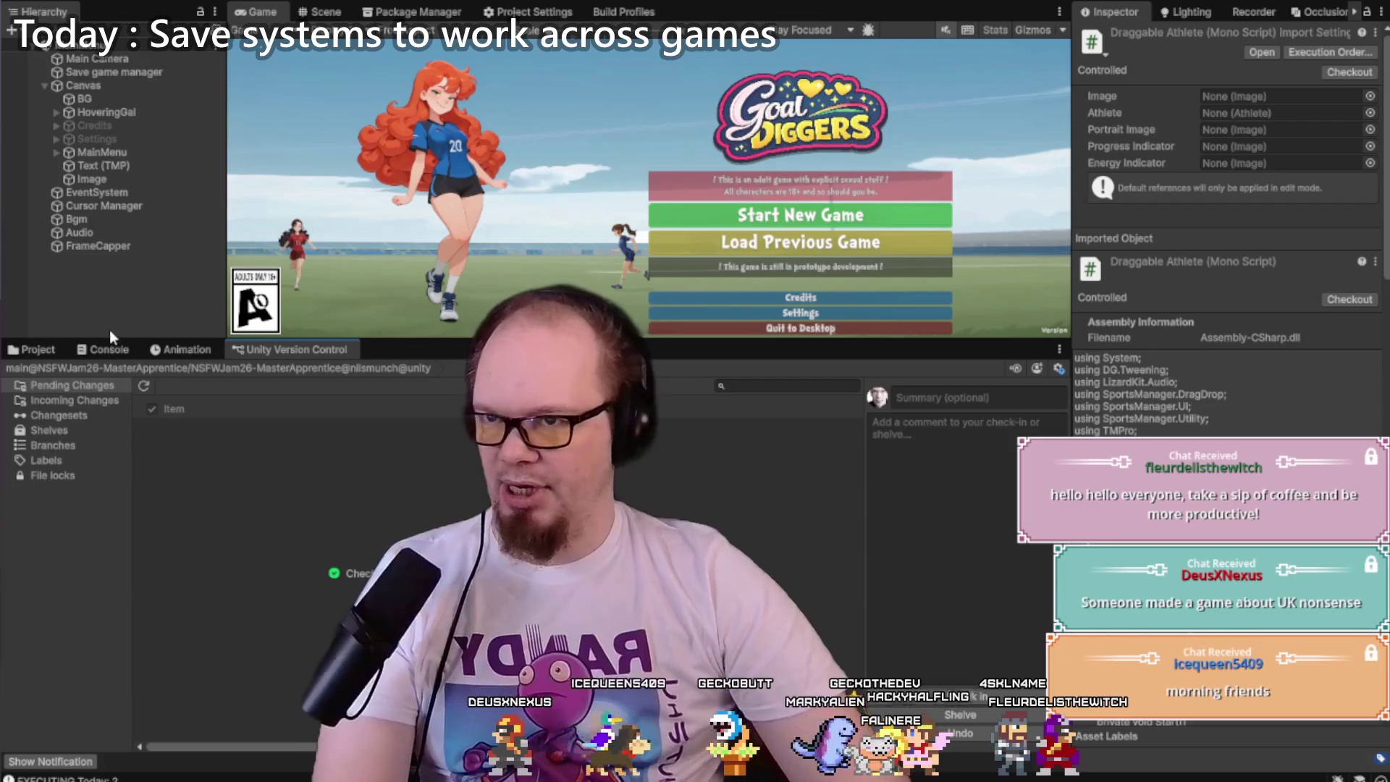
click(100, 351)
Step: Build the Windows version from Build Profiles into the Builds\GameData folder
click(29, 351)
click(93, 352)
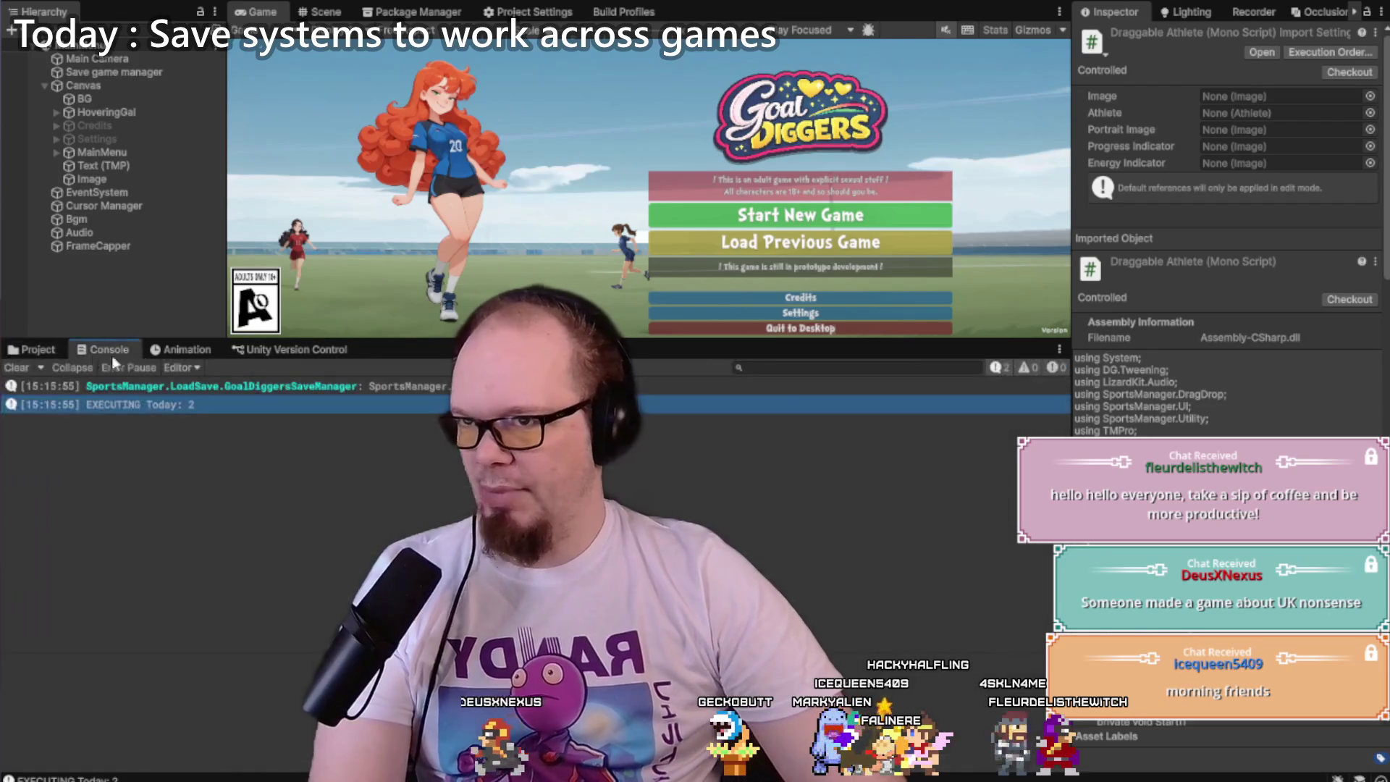
click(176, 350)
click(12, 0)
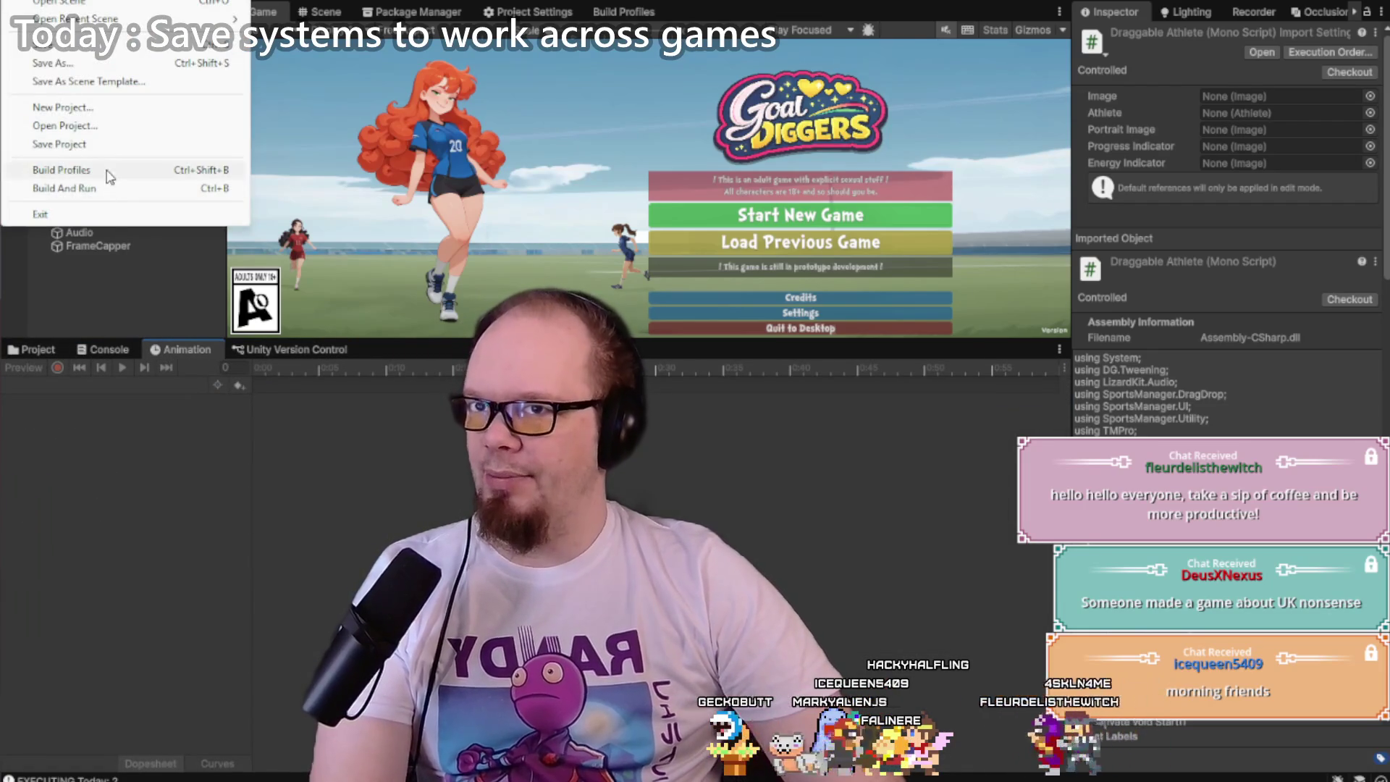
click(106, 170)
click(887, 320)
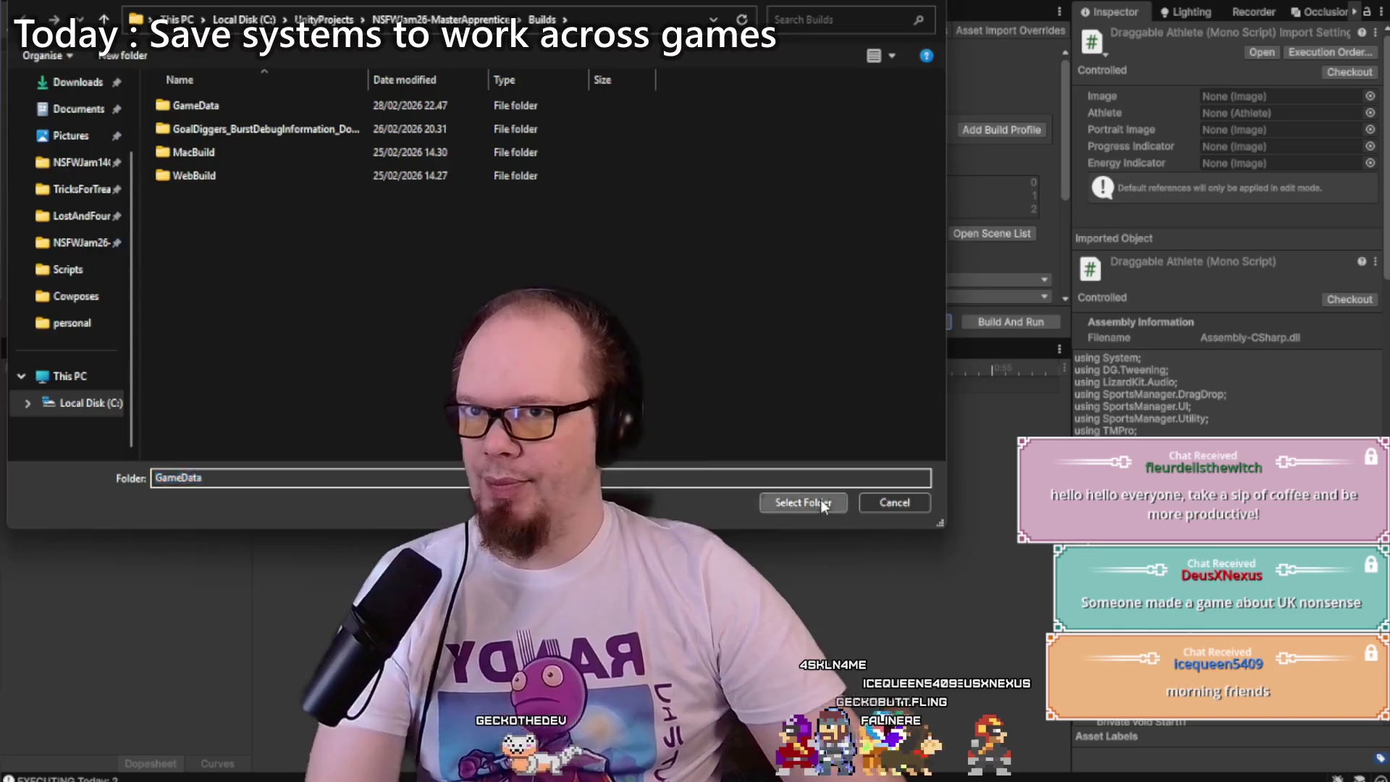
click(821, 503)
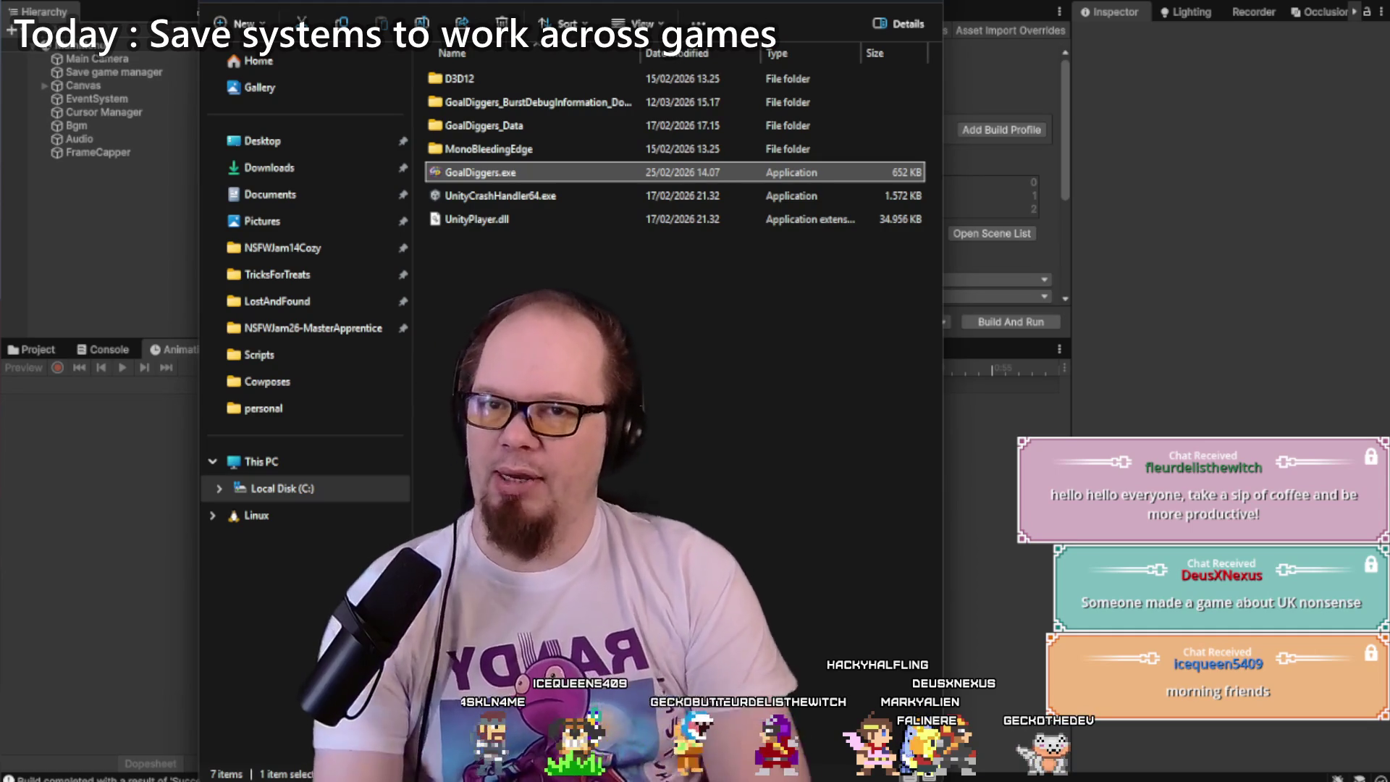
Step: Delete the BurstDebugInformation folder, run the Push to Itch.io shortcut in Builds, and close Explorer
click(580, 101)
key(Delete)
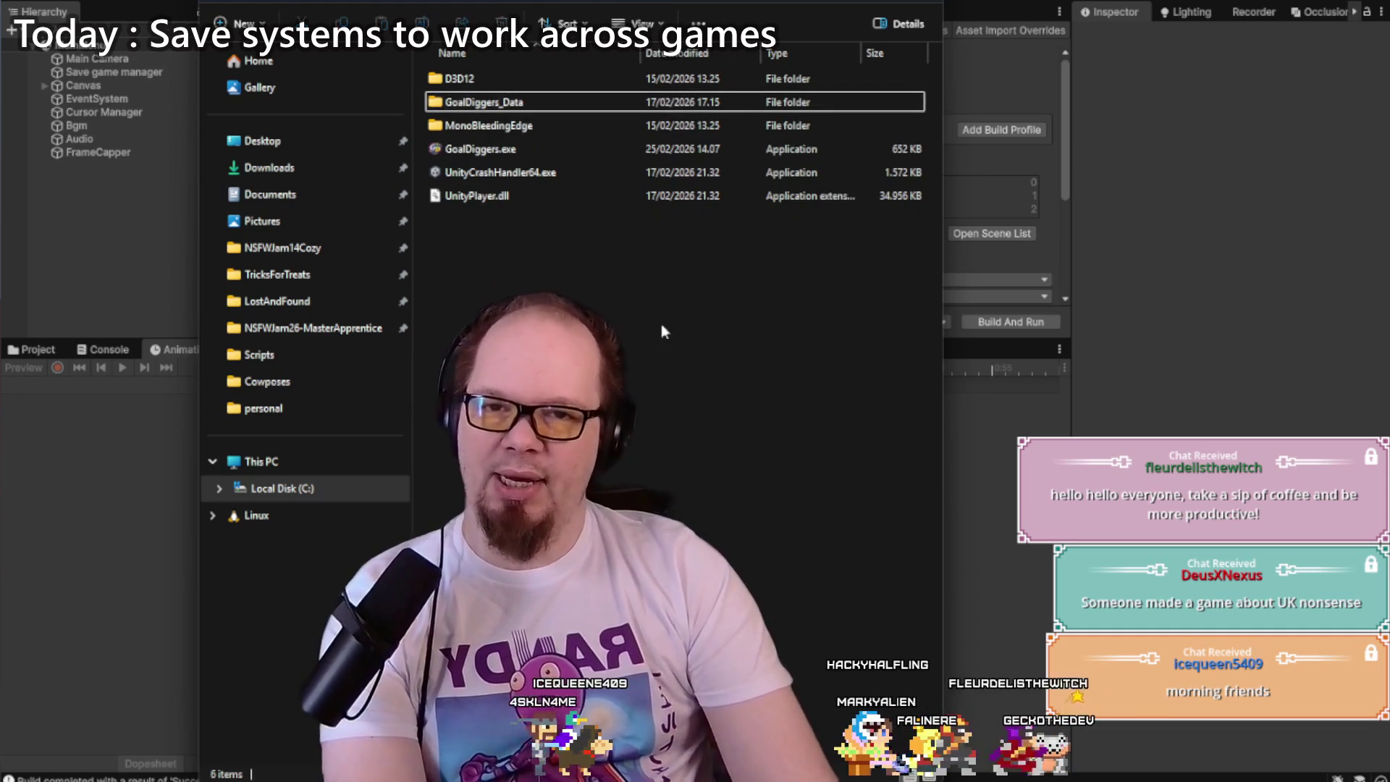
key(alt+Up)
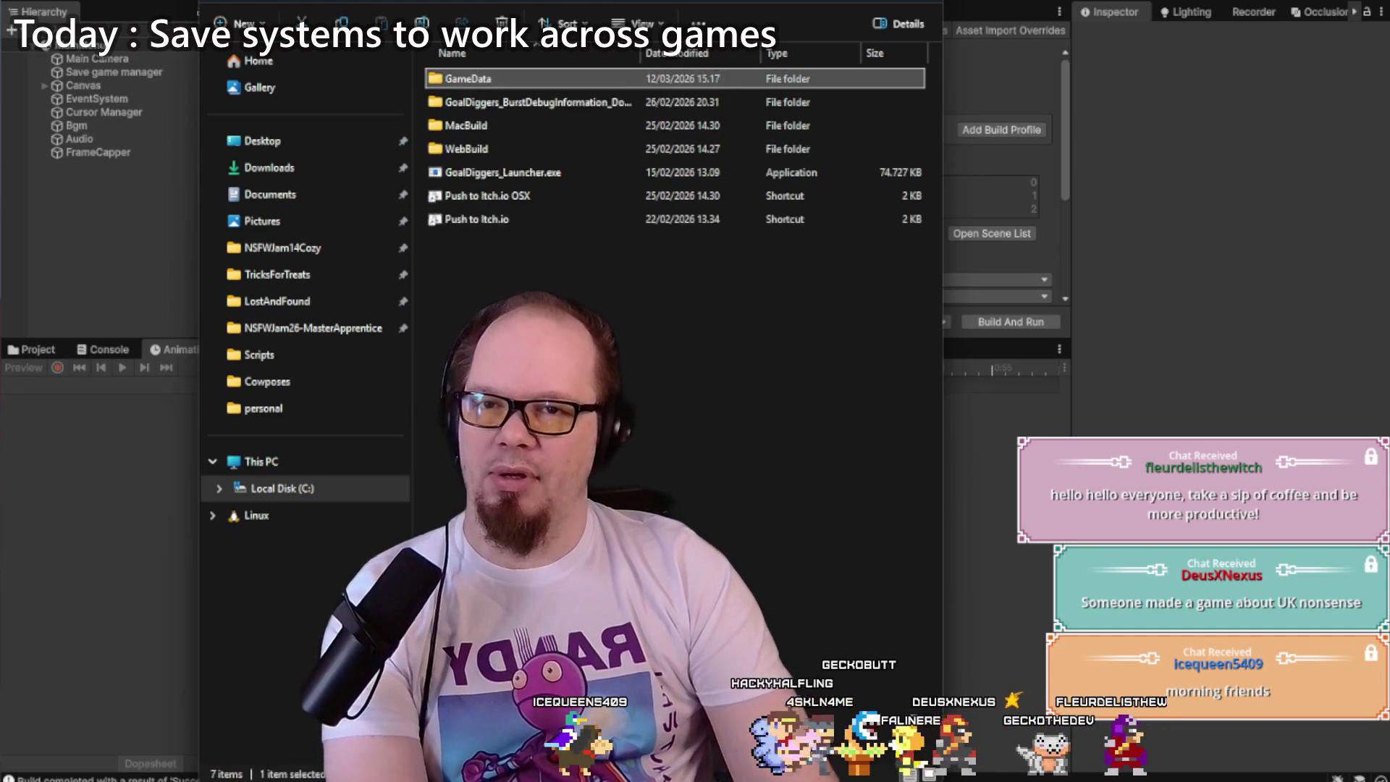
double_click(505, 217)
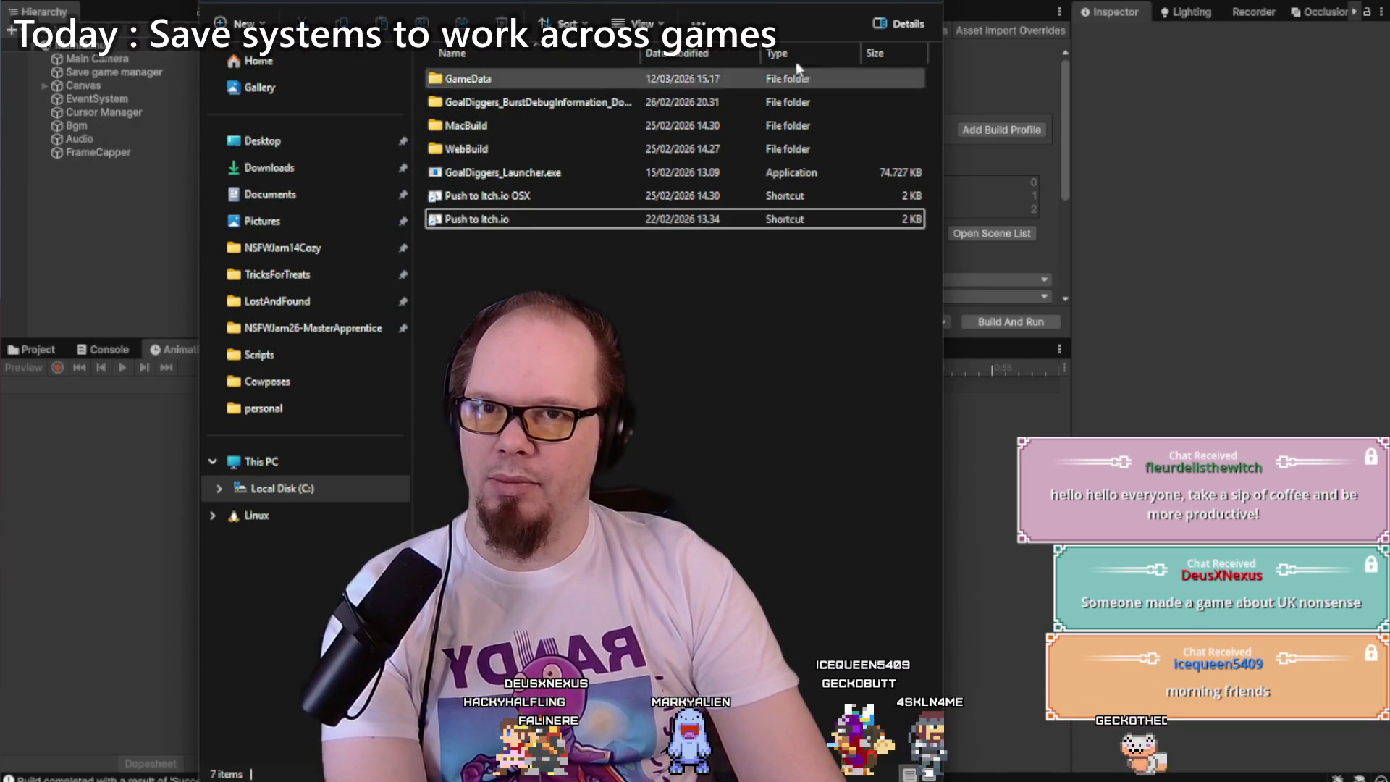
key(alt+Tab)
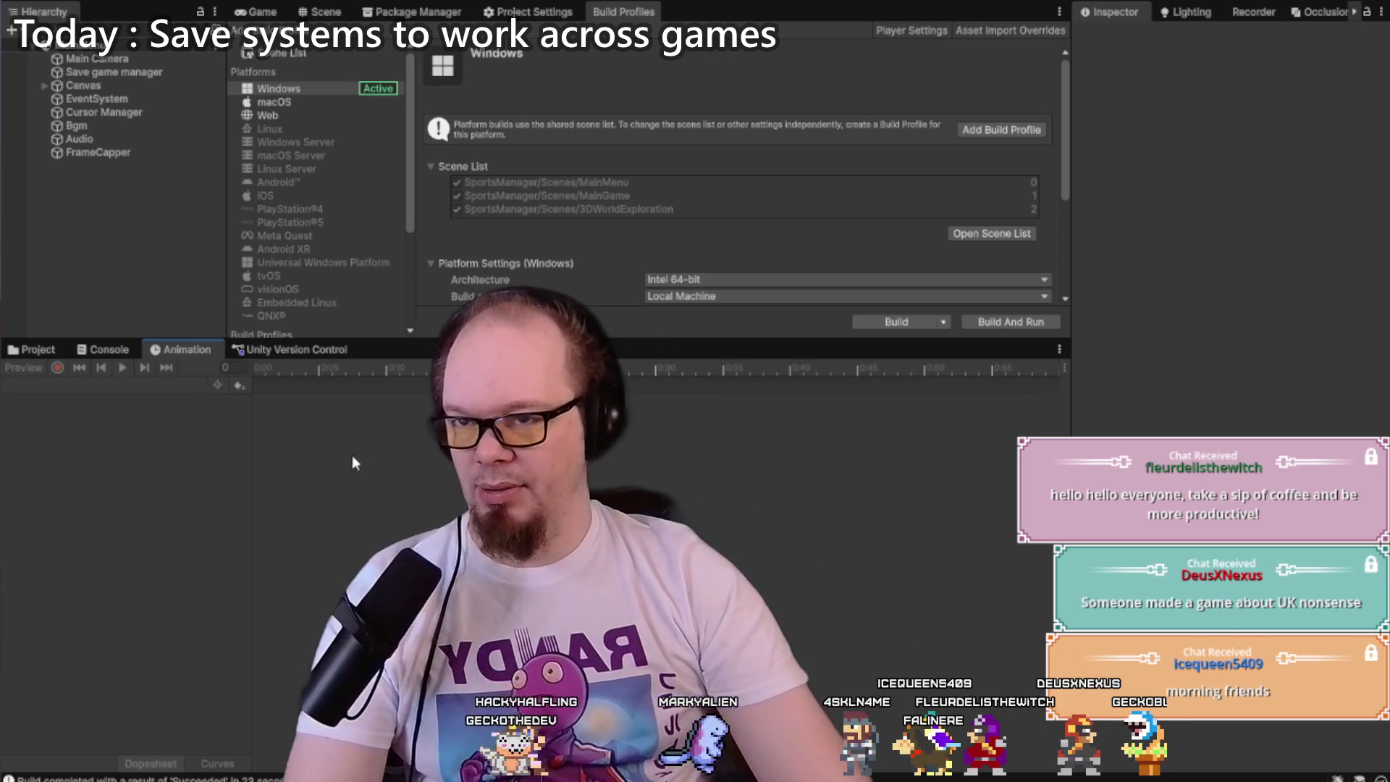
Step: Scroll through the NSFW MiniJam page, glance at the itch.io feed, and switch back to Unity
mouse_move(131, 774)
click(127, 702)
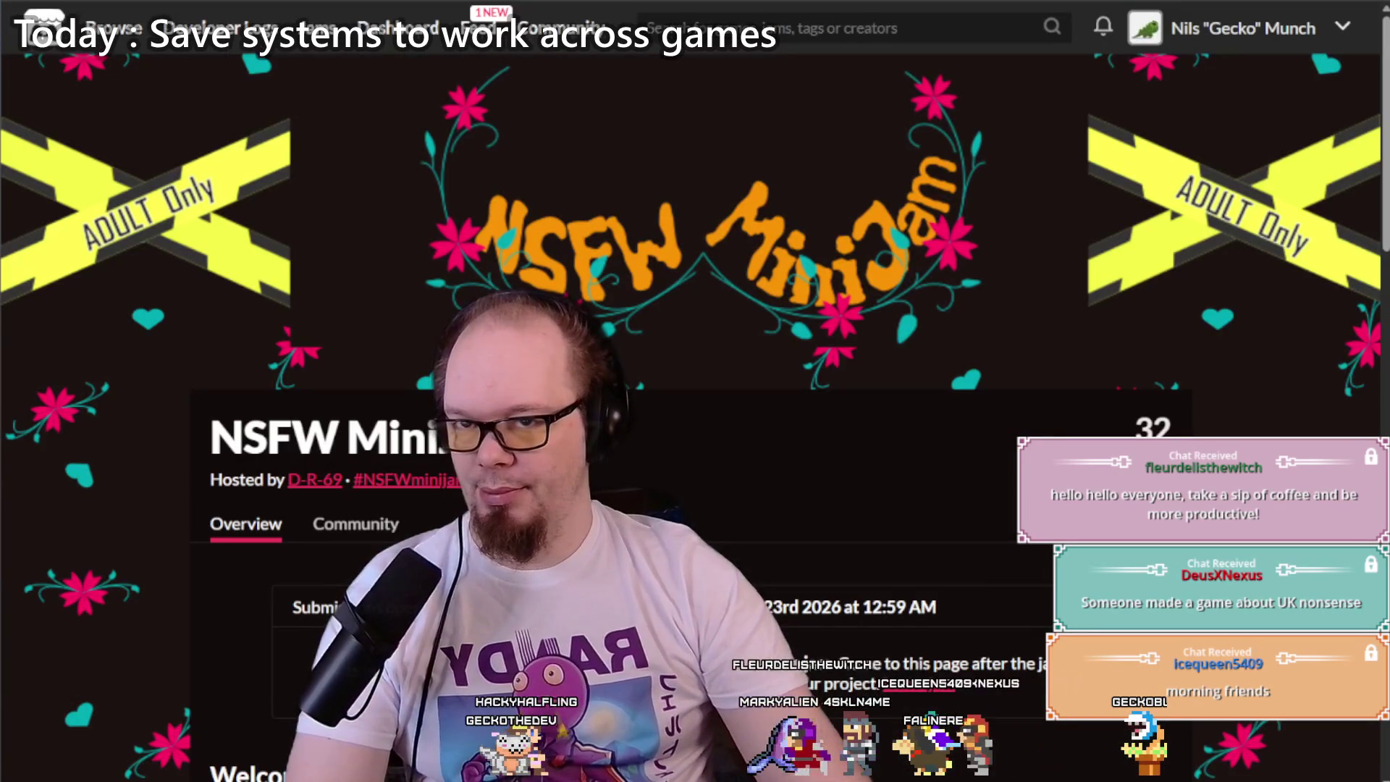
scroll(434, 87, down, 5)
scroll(434, 87, up, 5)
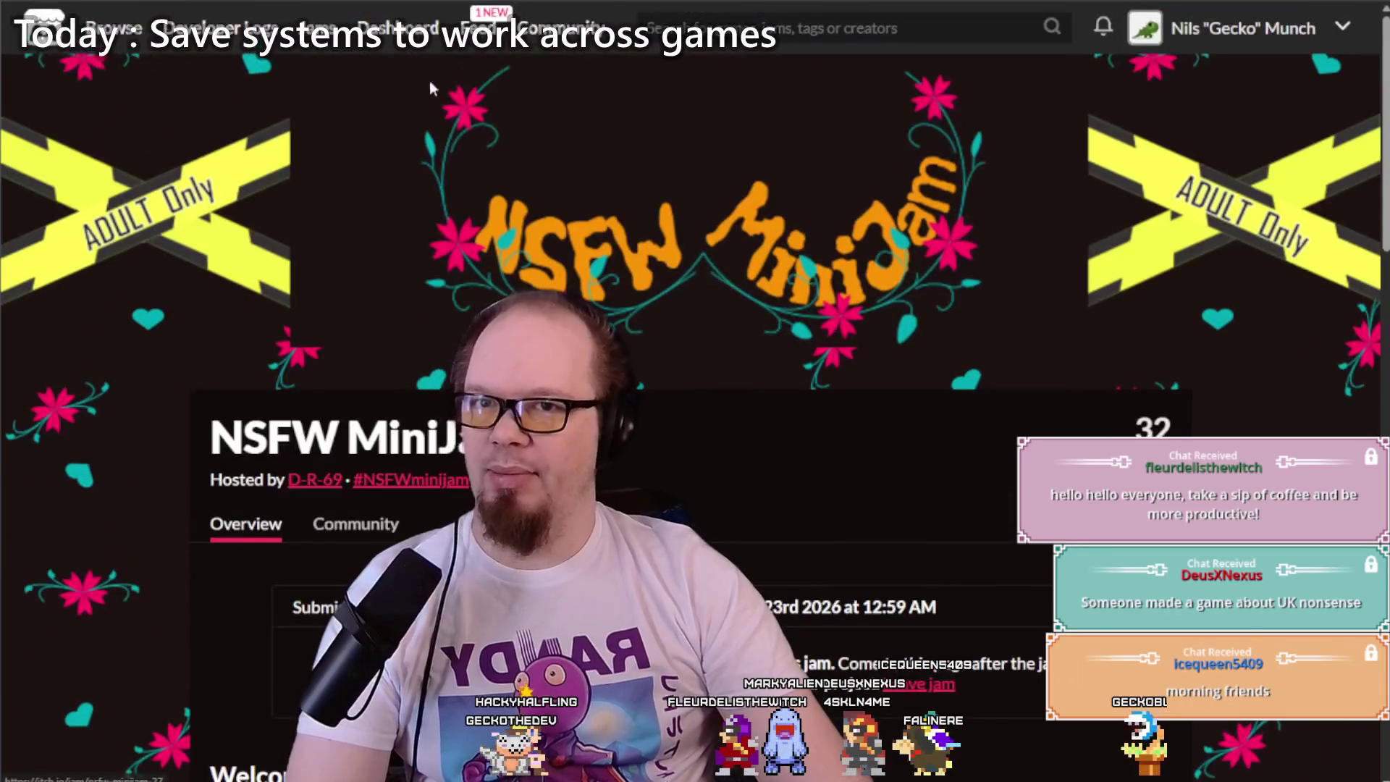
click(480, 29)
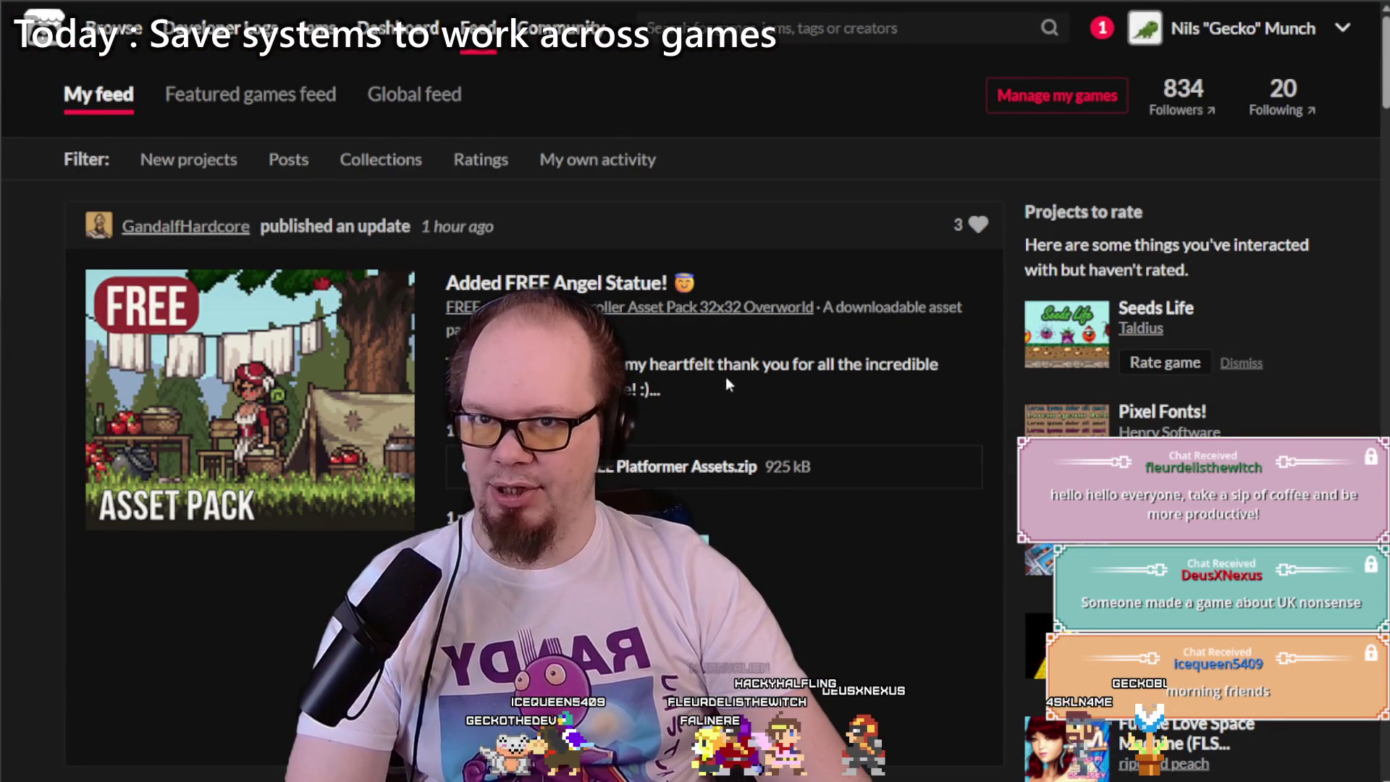
mouse_move(195, 499)
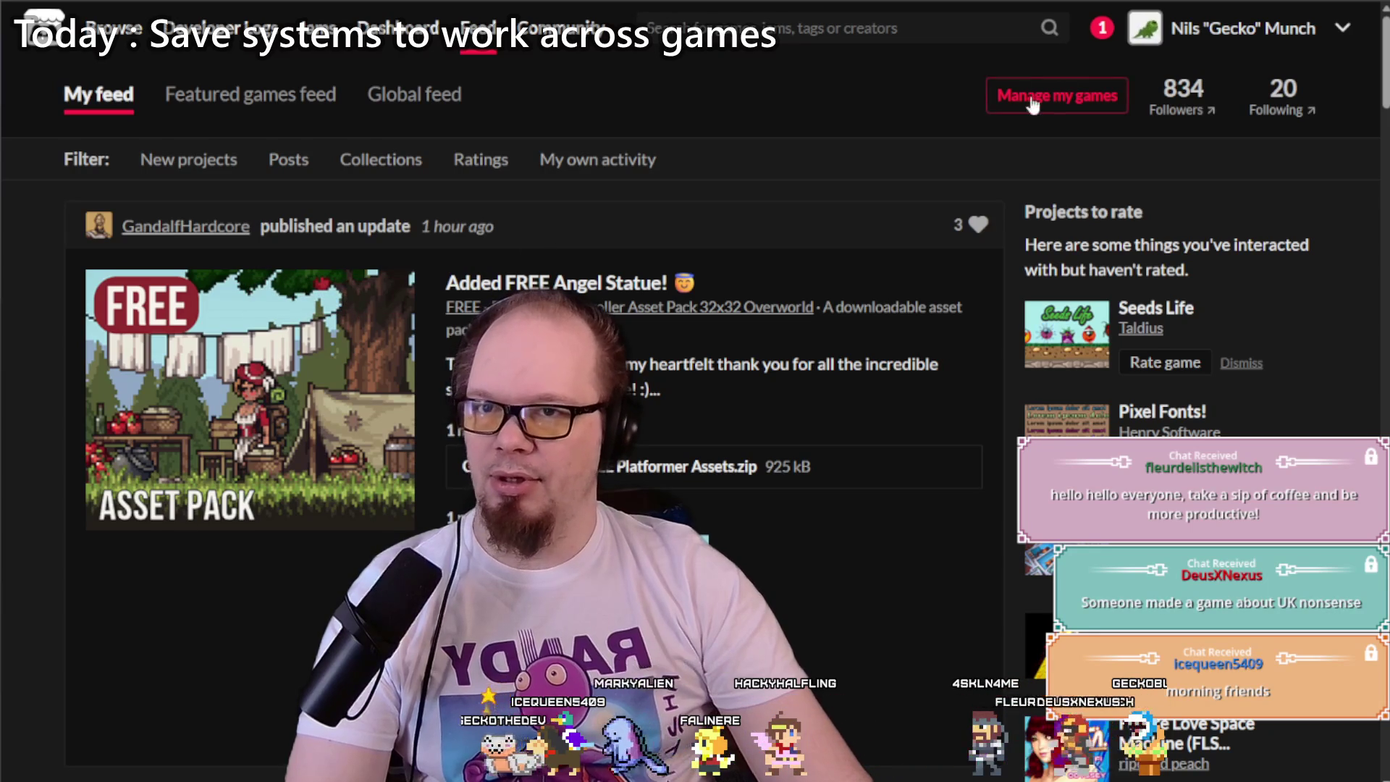
key(alt+Tab)
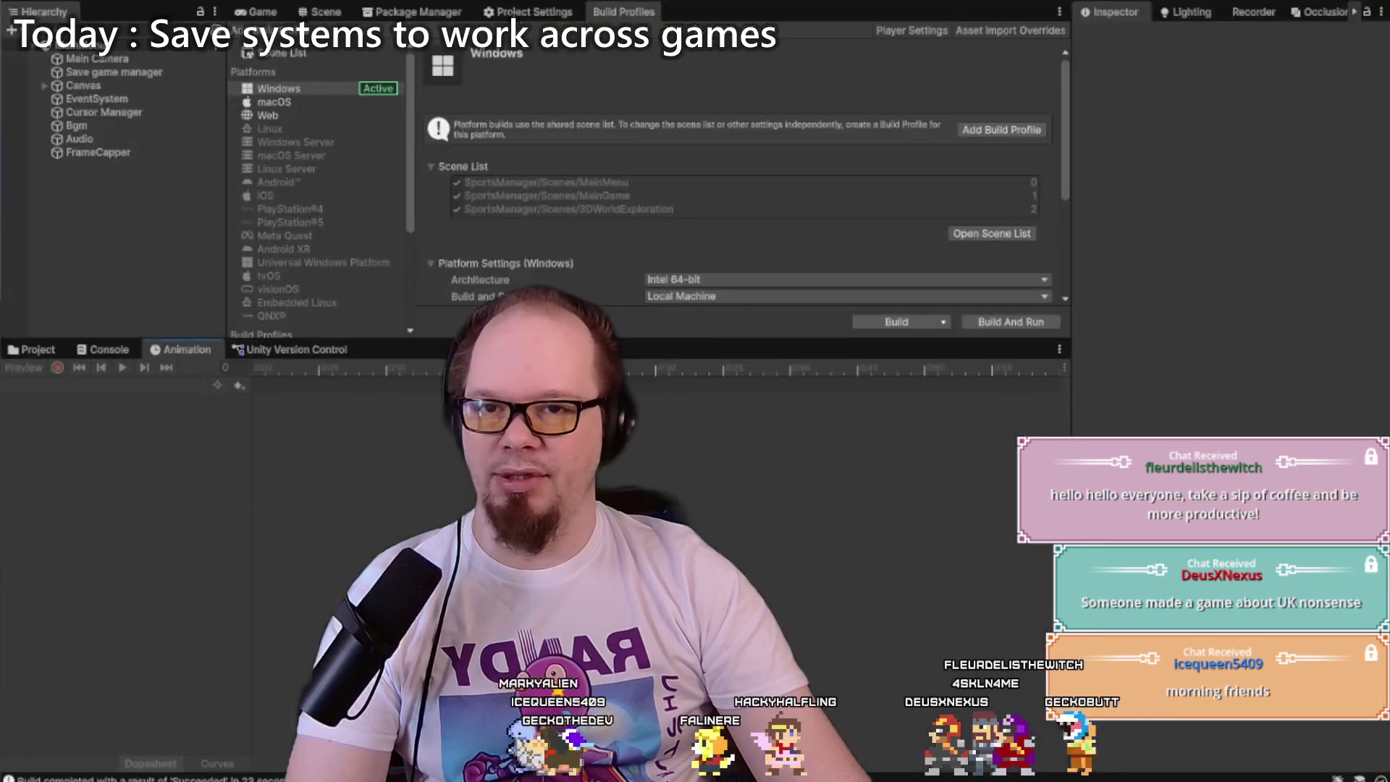
Step: Close the Build Profiles panel and start Goal Diggers in Play mode from the Game view
mouse_move(47, 339)
mouse_down()
mouse_move(47, 520)
mouse_move(47, 499)
mouse_up()
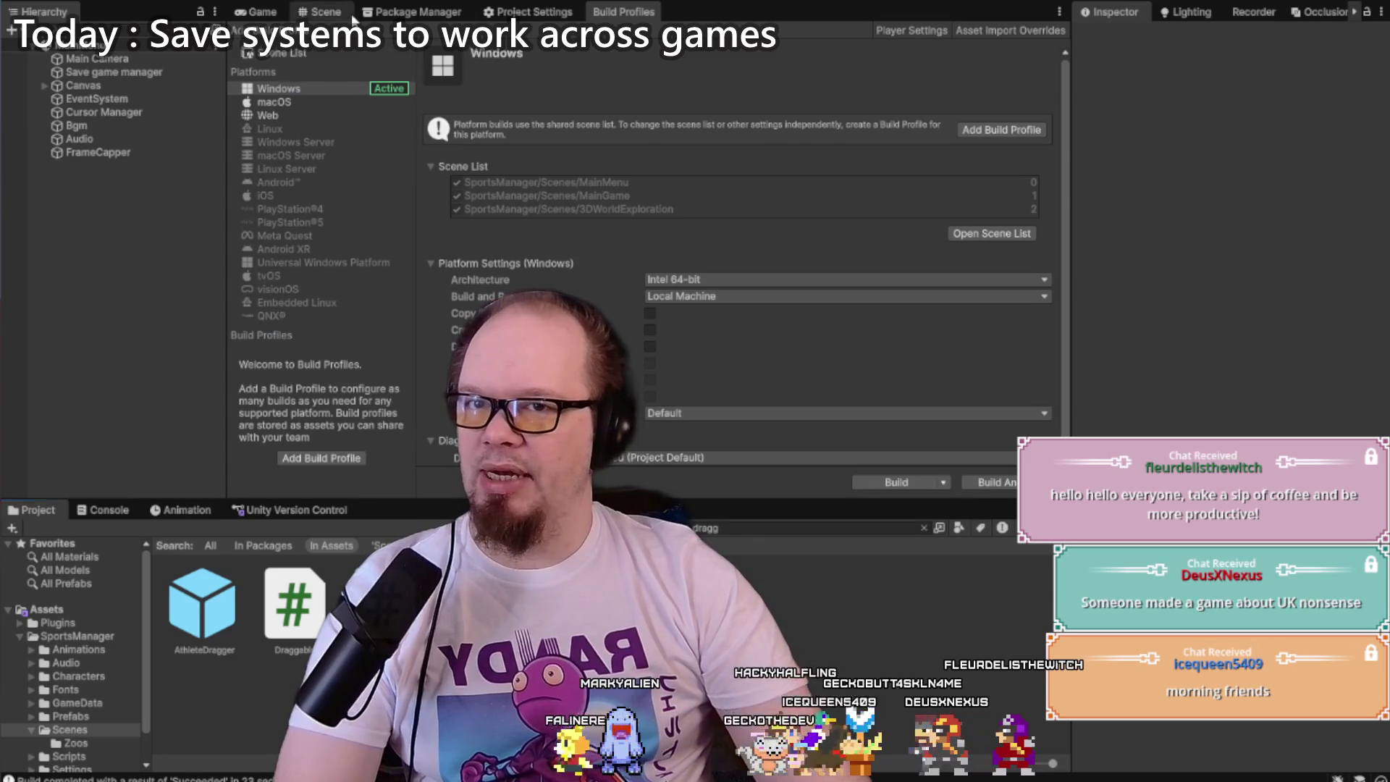
click(323, 11)
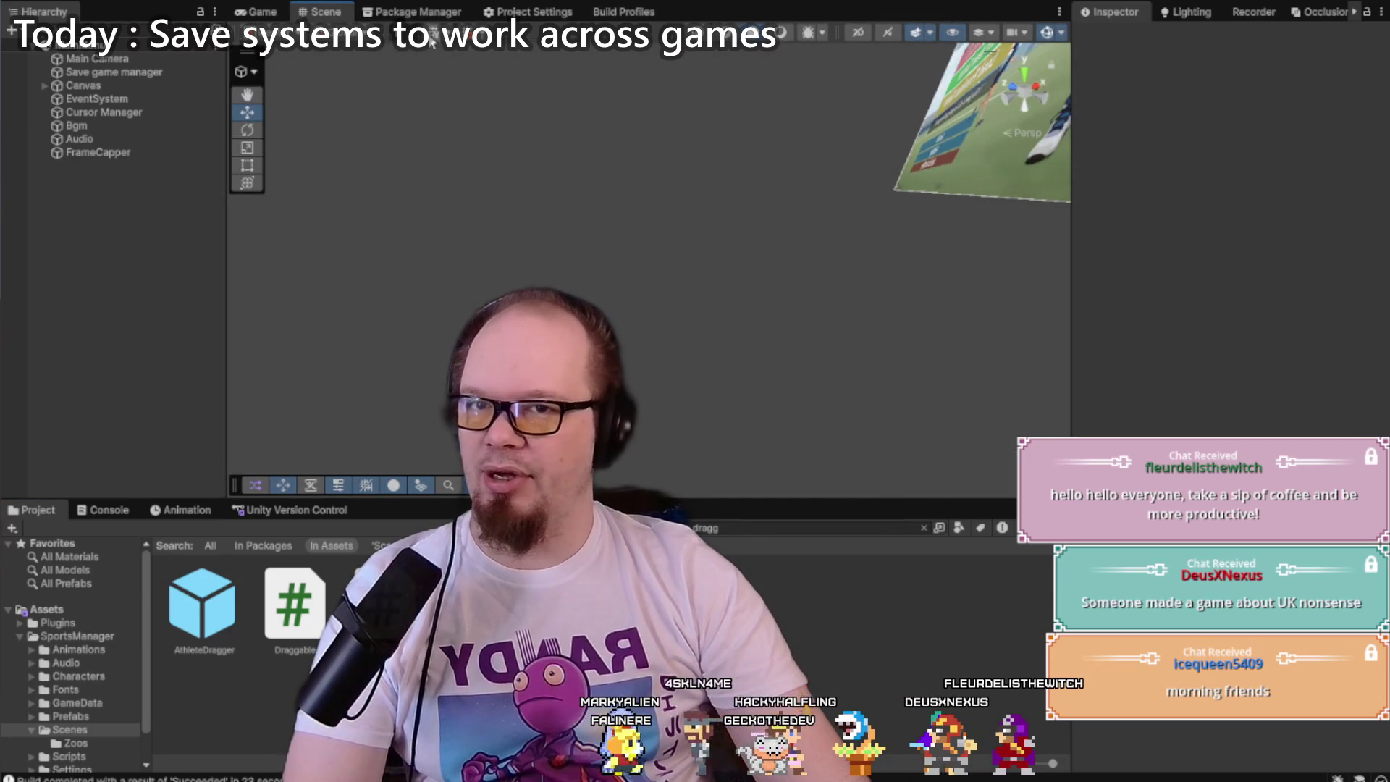
click(265, 12)
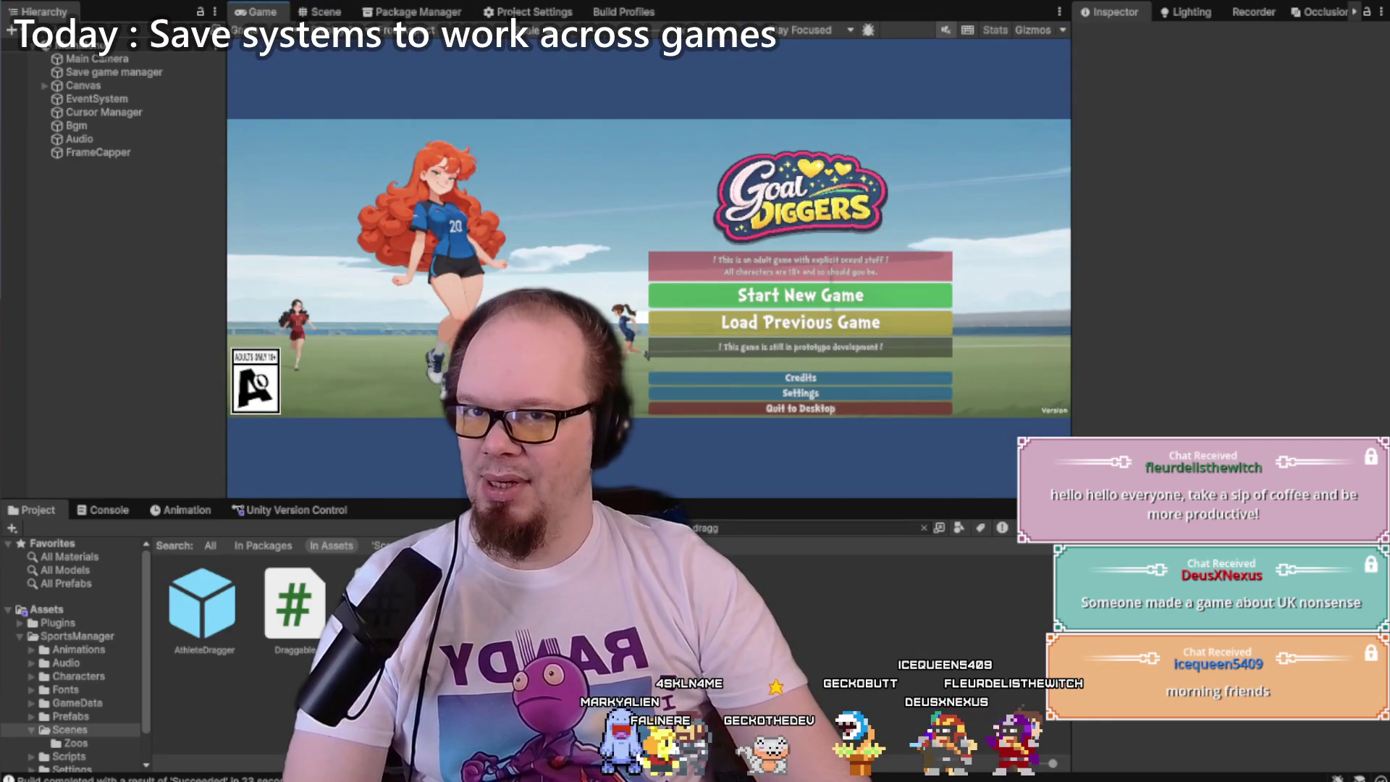
key(ctrl+p)
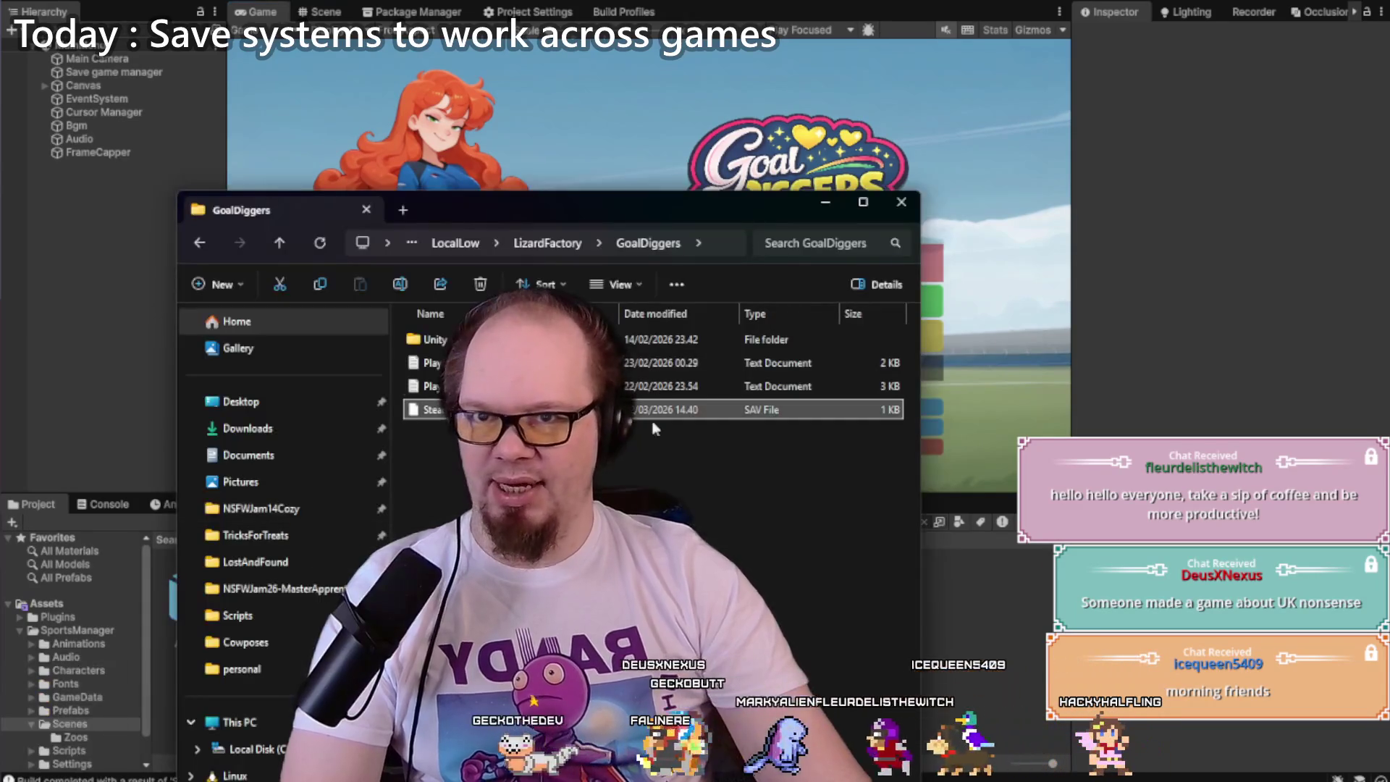
Step: Navigate File Explorer to the NSFWJam26-MasterApprentice Builds\GameData folder
click(656, 428)
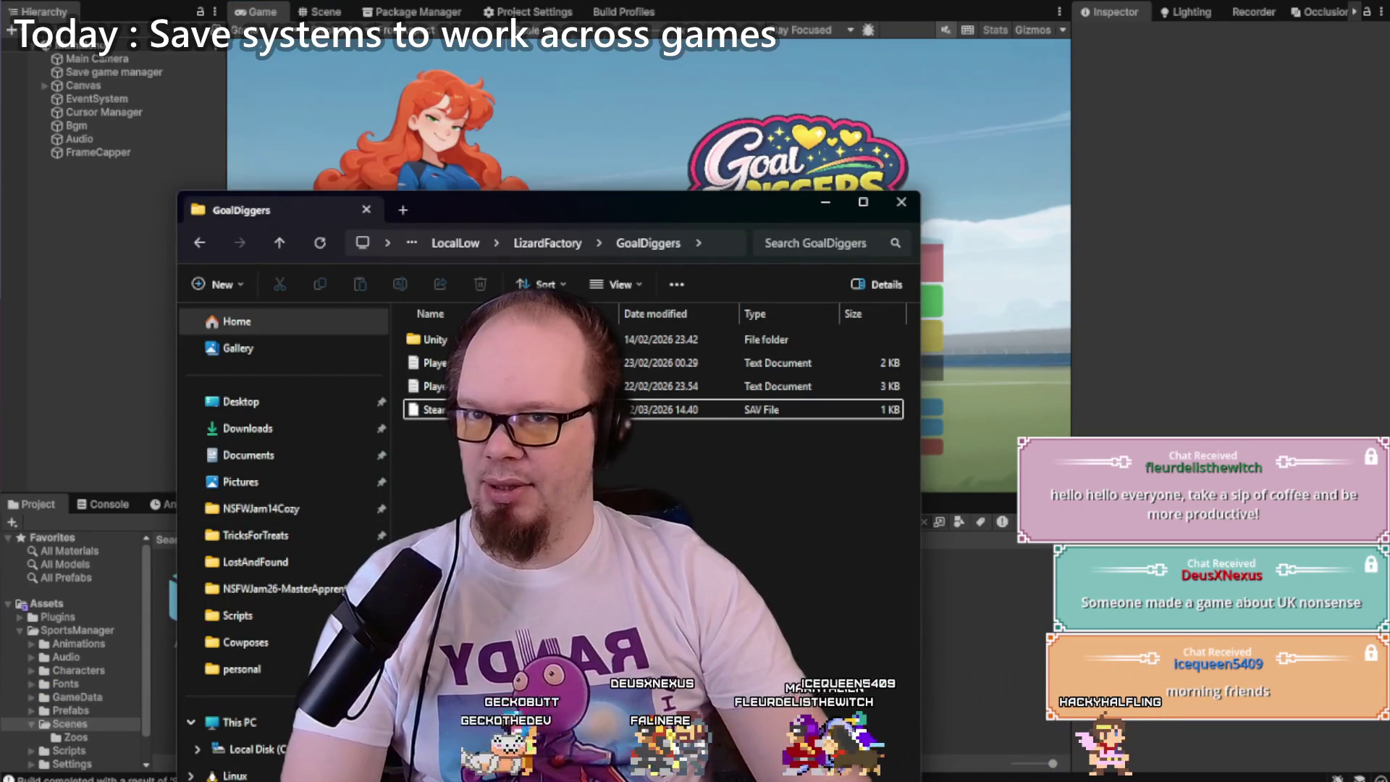
mouse_move(76, 779)
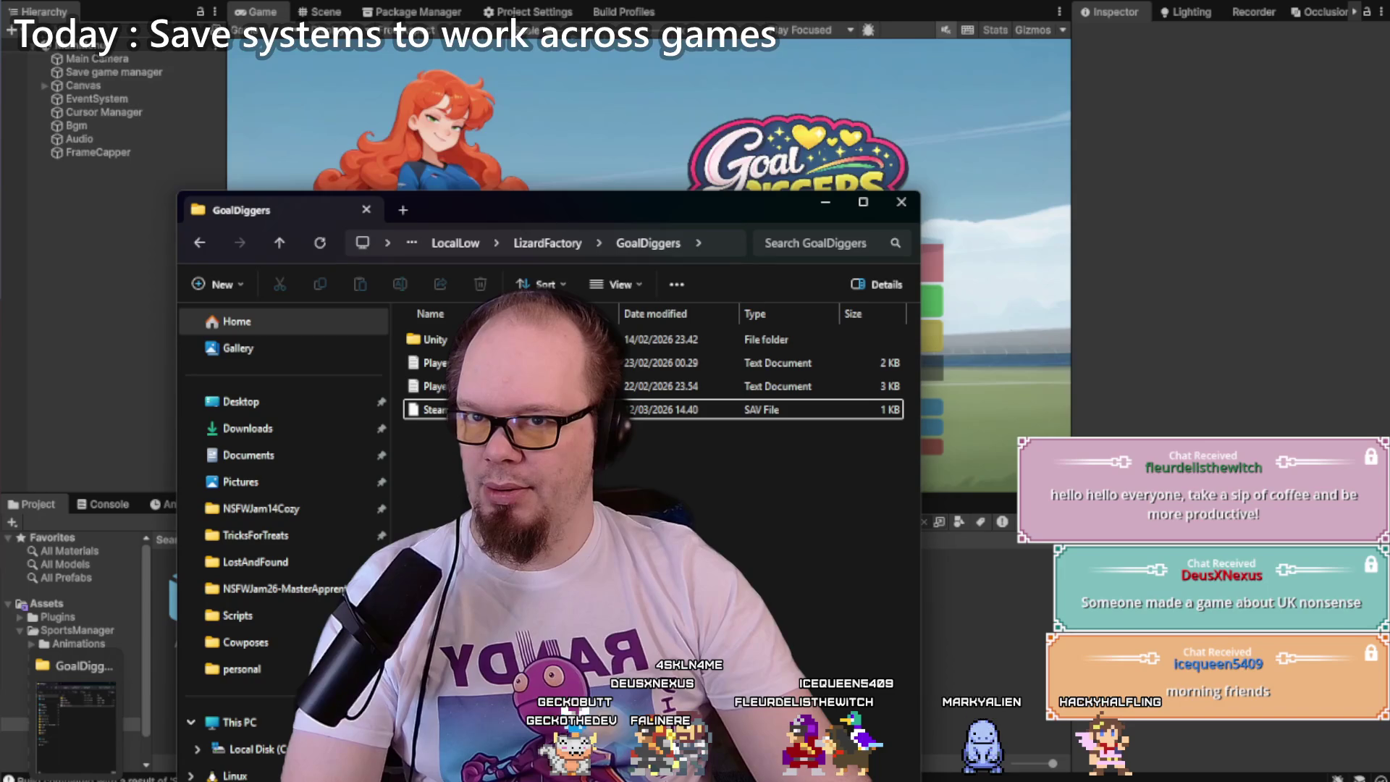
click(302, 590)
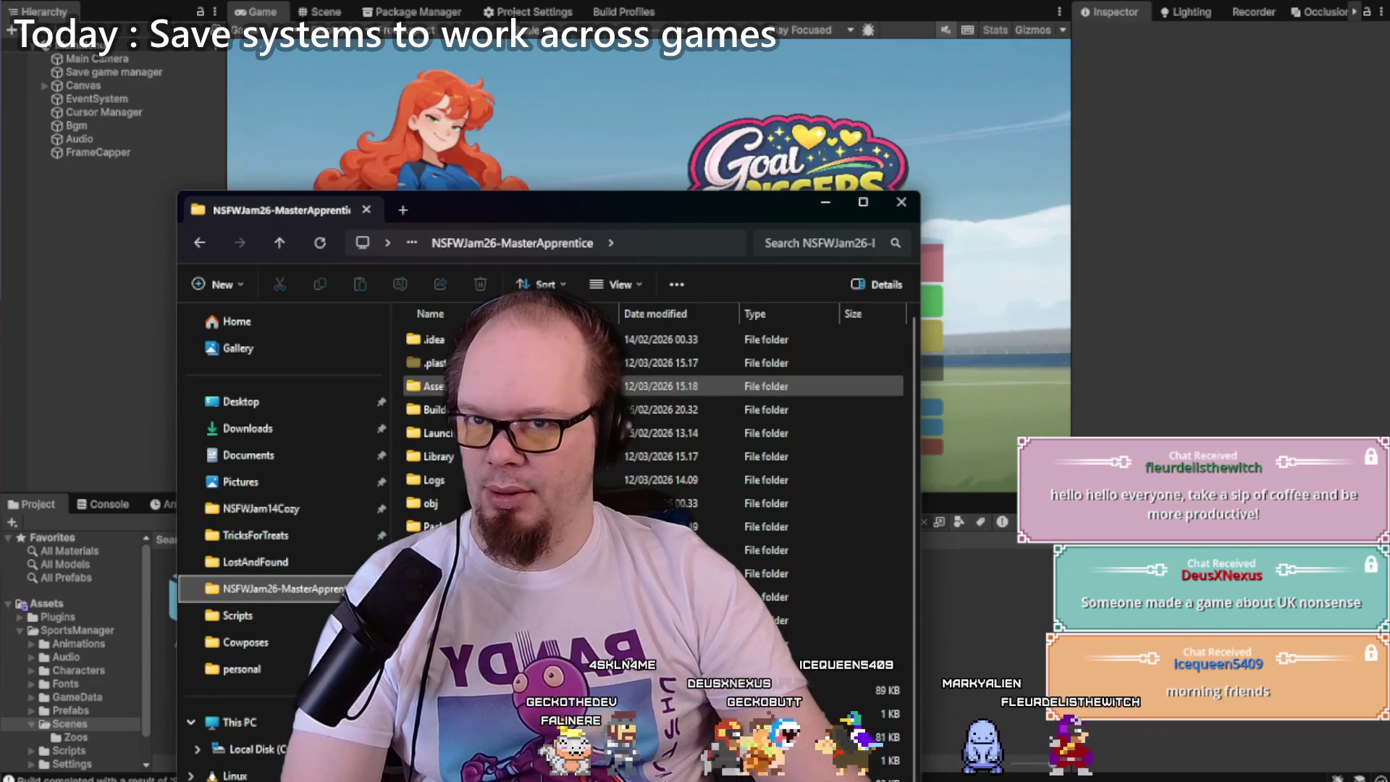
double_click(507, 409)
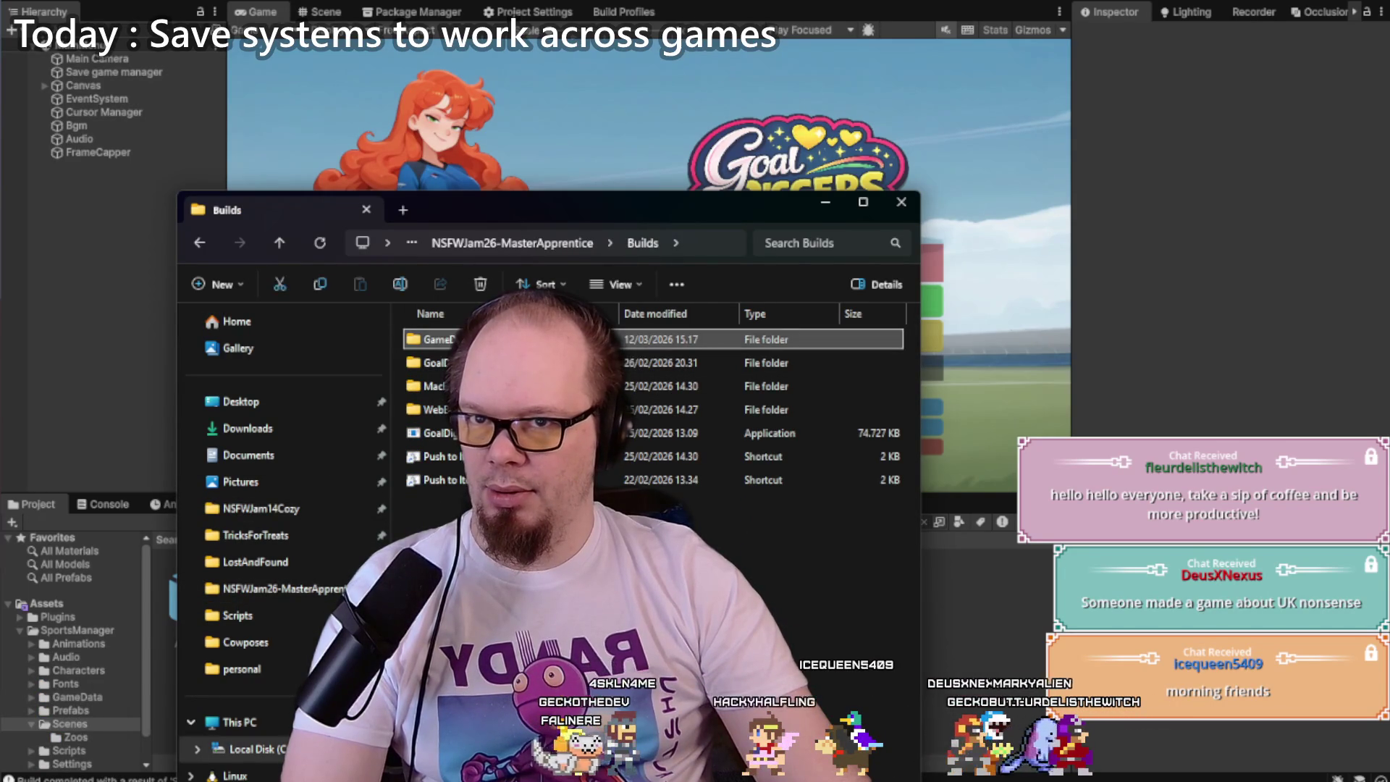
key(F2)
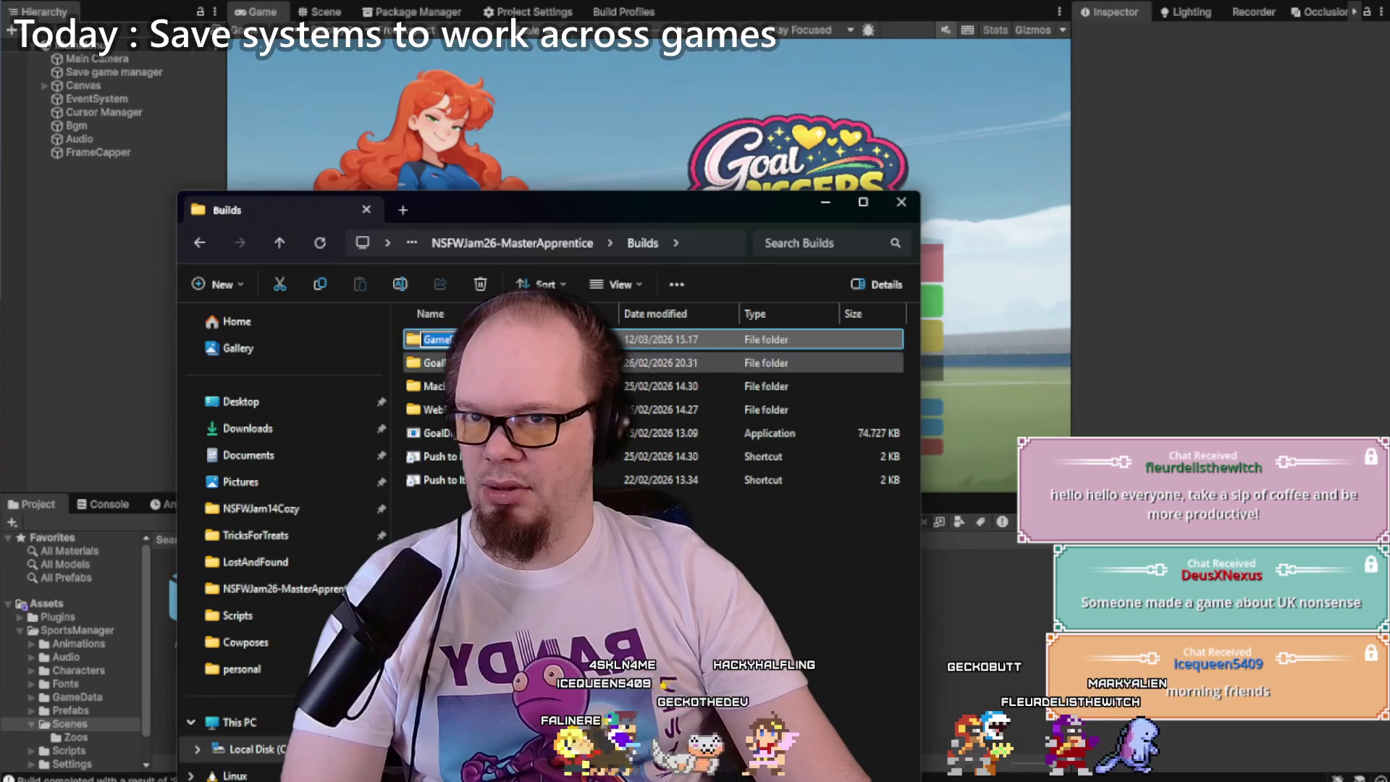
key(Return)
key(Return)
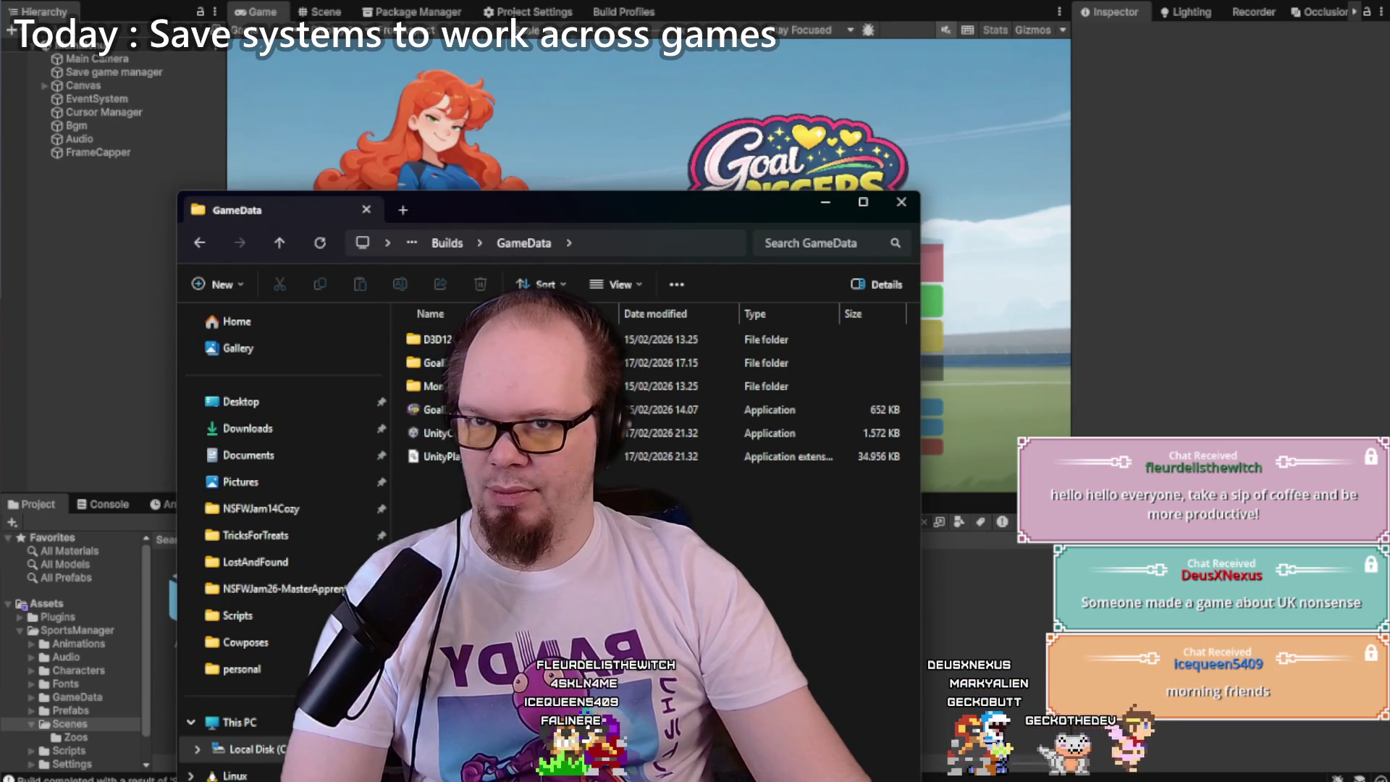
Step: Delete all the old build files in GameData and close Explorer
key(ctrl+a)
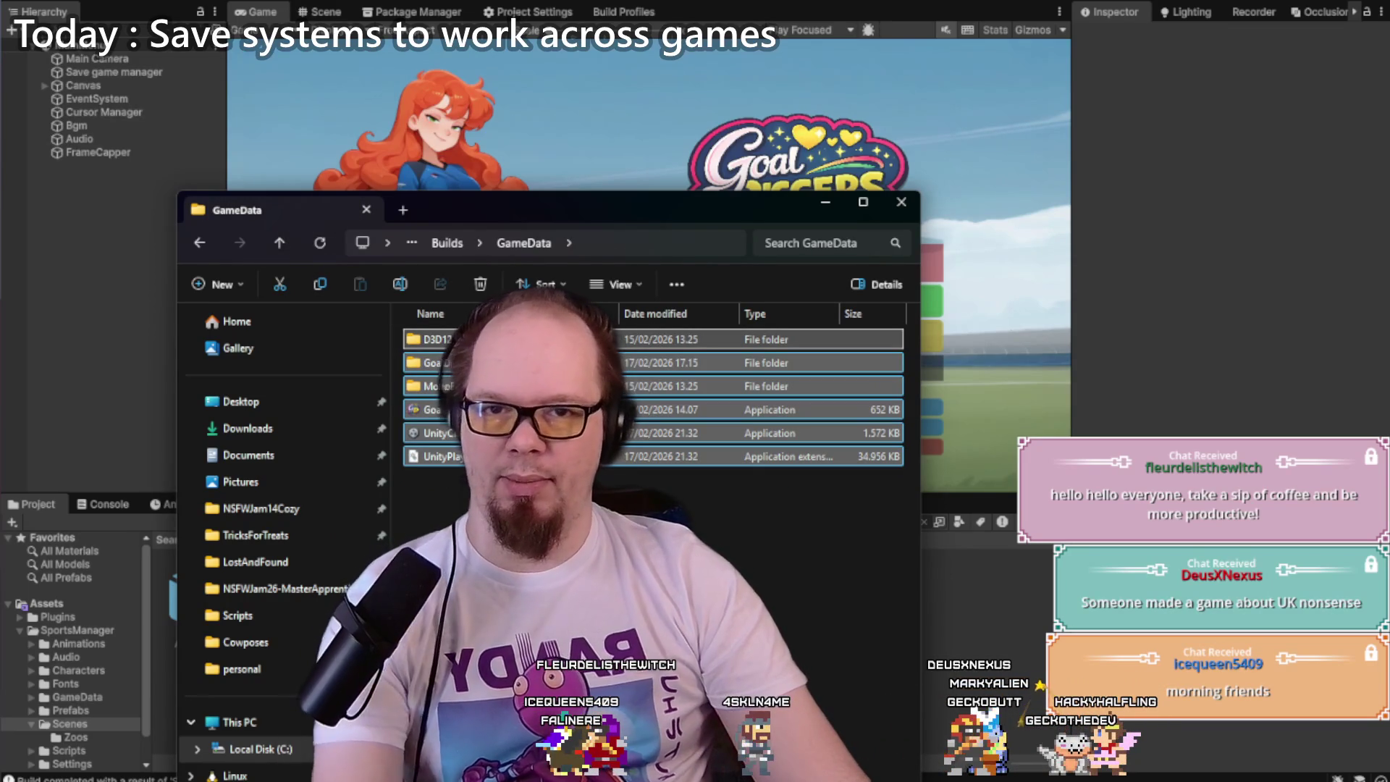
key(Delete)
click(1021, 626)
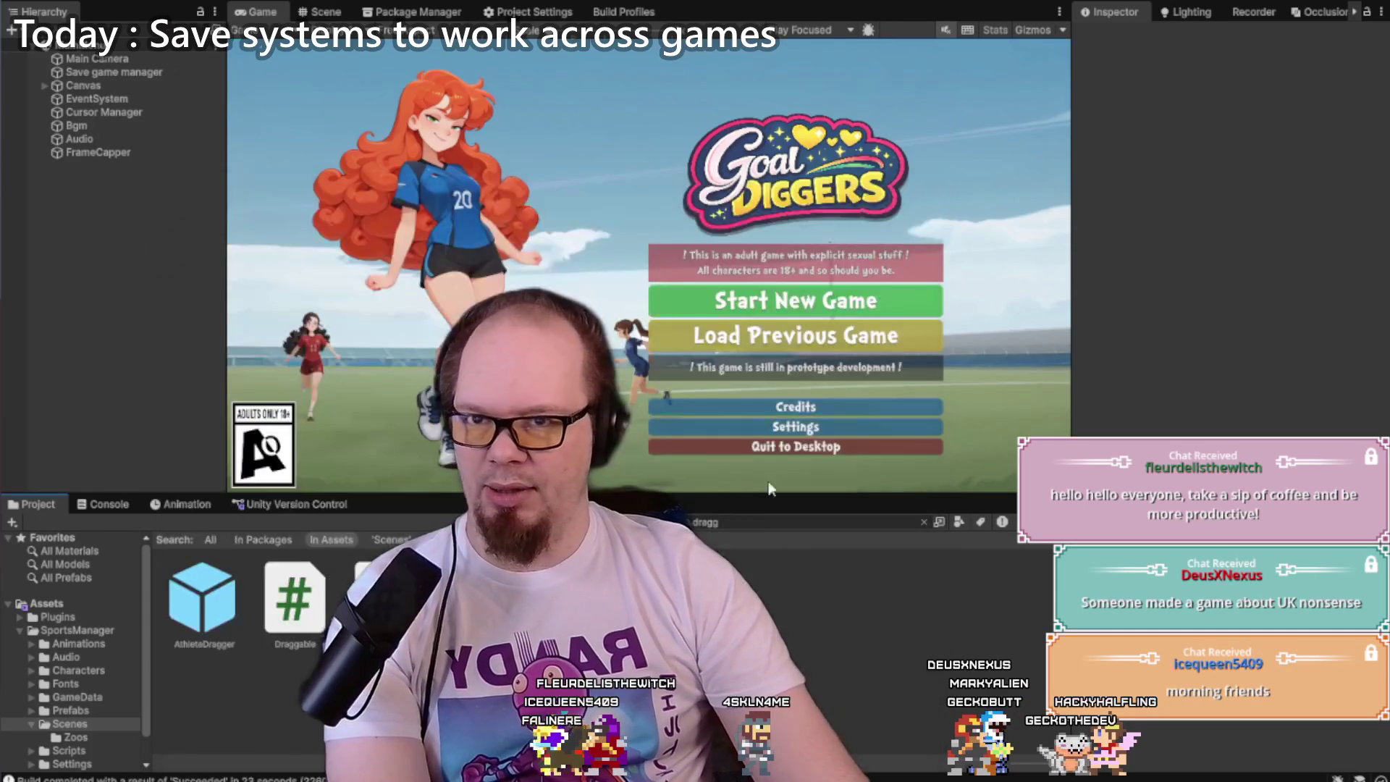
Step: Build the Windows profile from File > Build Profiles into the empty GameData folder
click(62, 13)
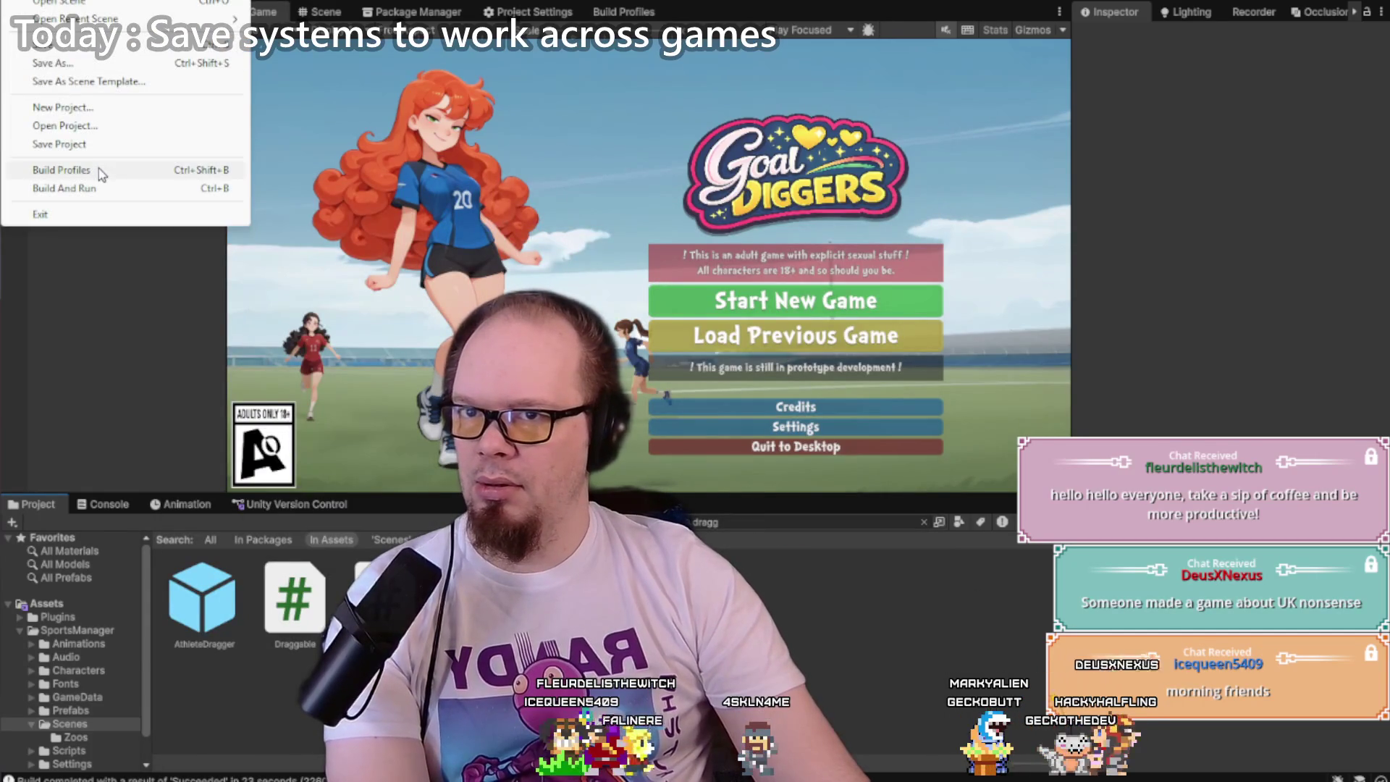
click(98, 168)
click(895, 475)
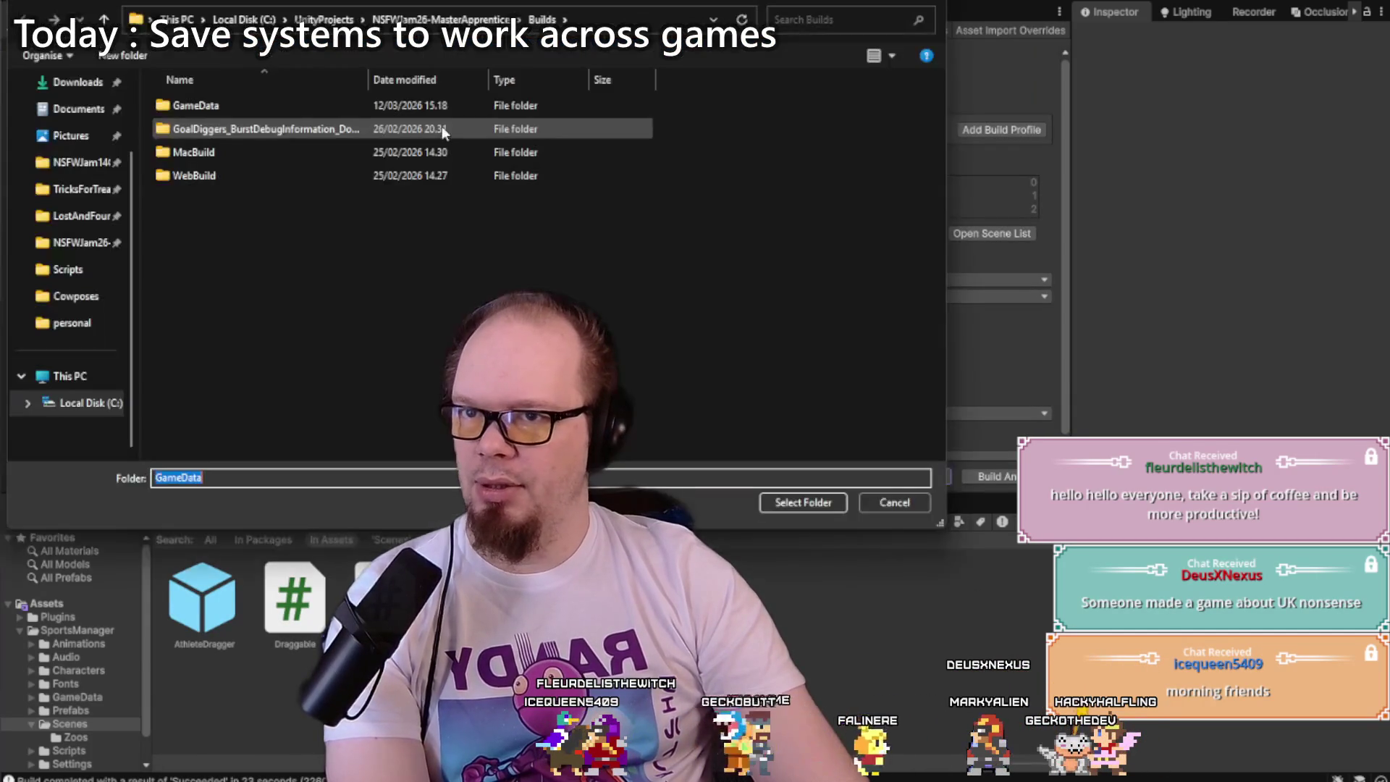
double_click(232, 106)
click(781, 502)
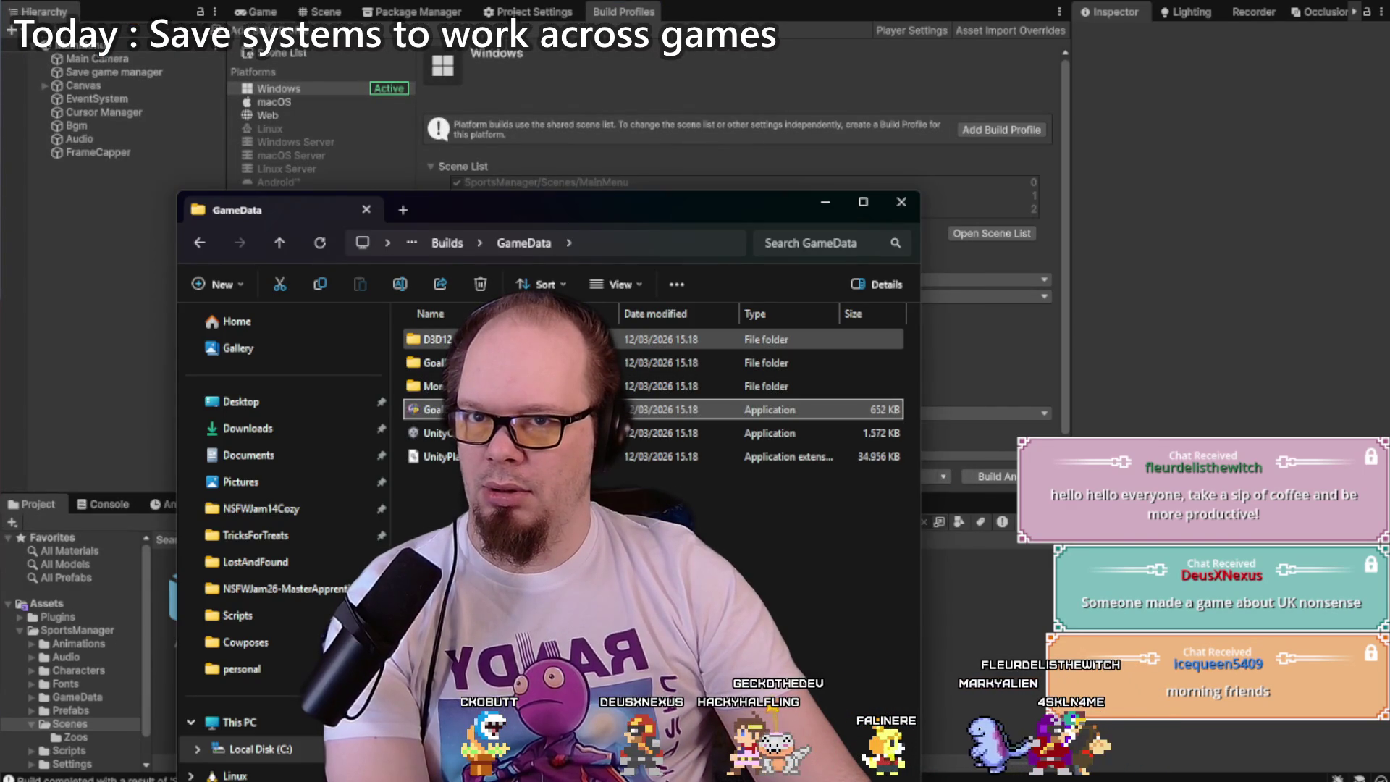
Step: Delete the burst debug folder, push the build to the goaldiggers_postjan_win itch.io channel, and return to Unity
click(278, 242)
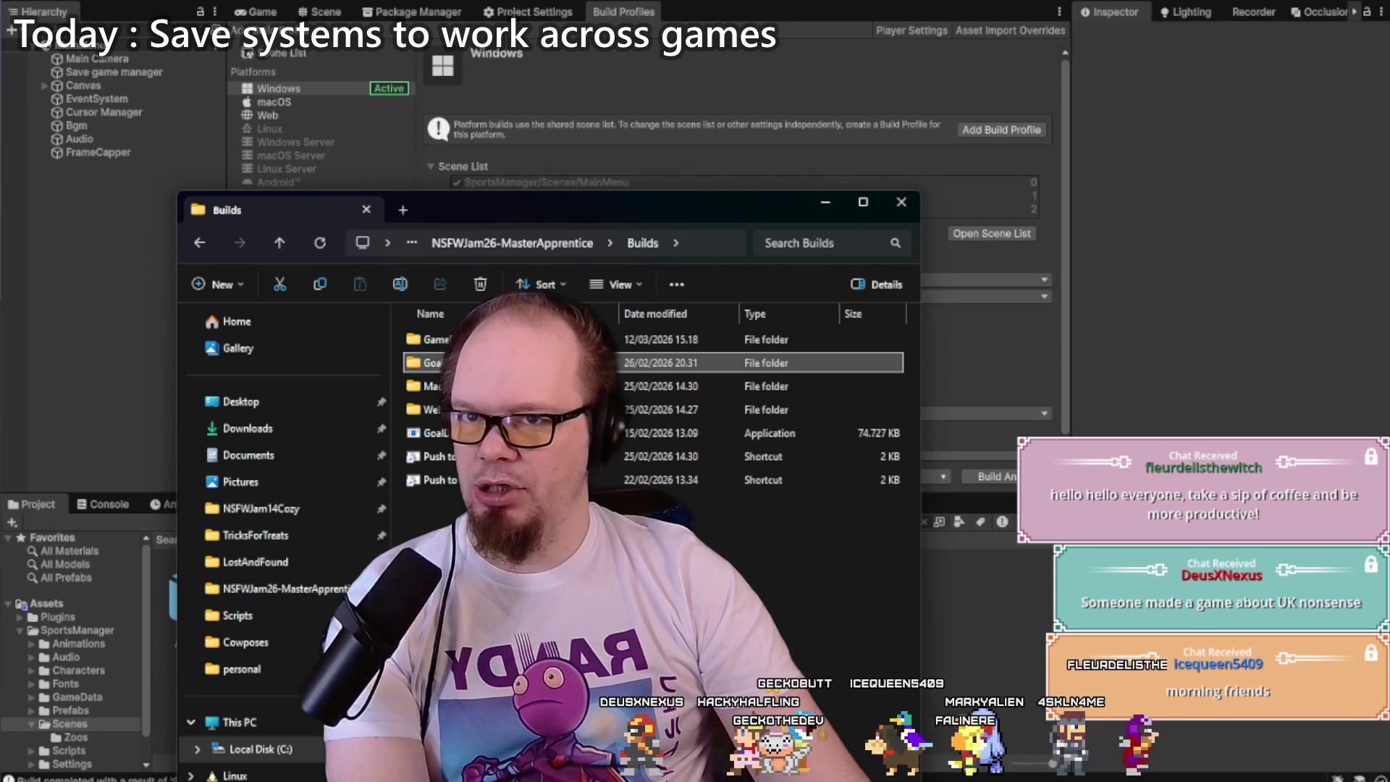
key(Delete)
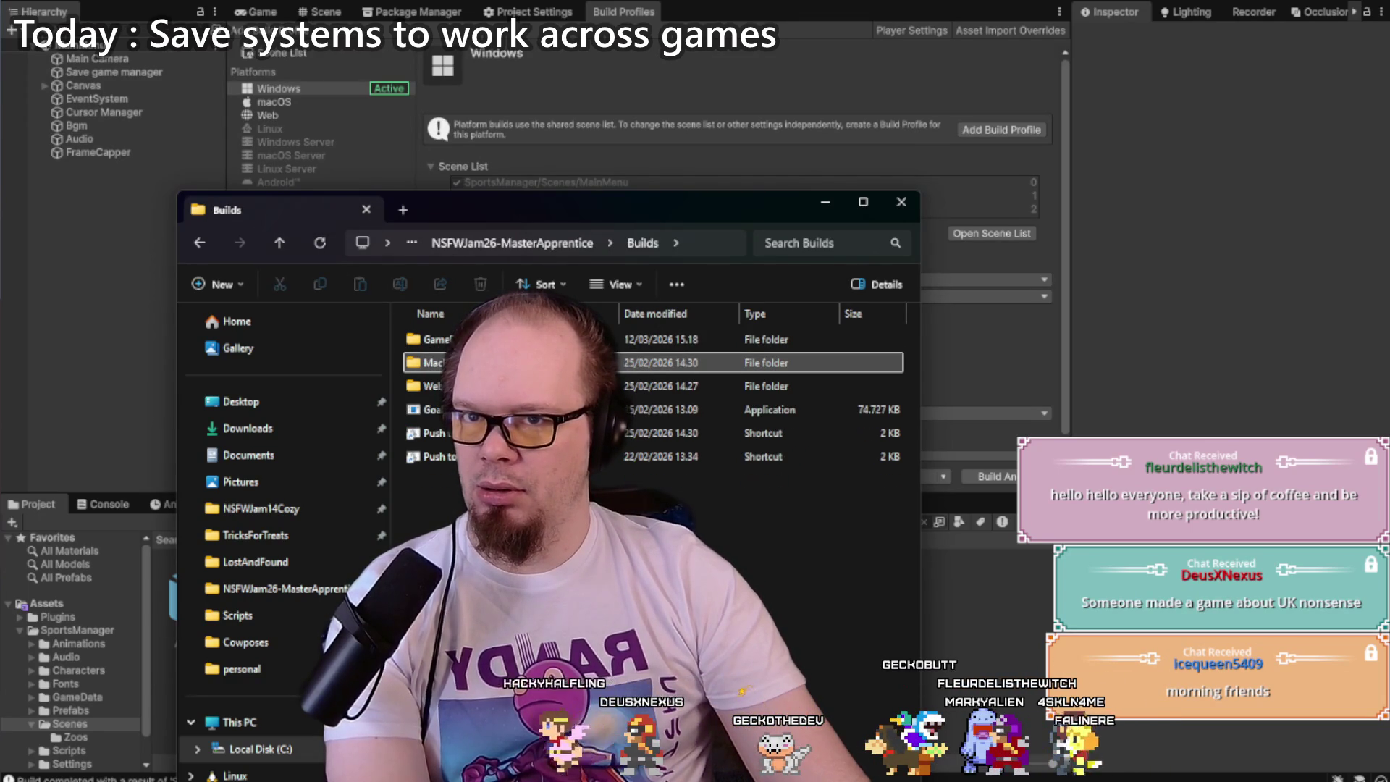
double_click(507, 456)
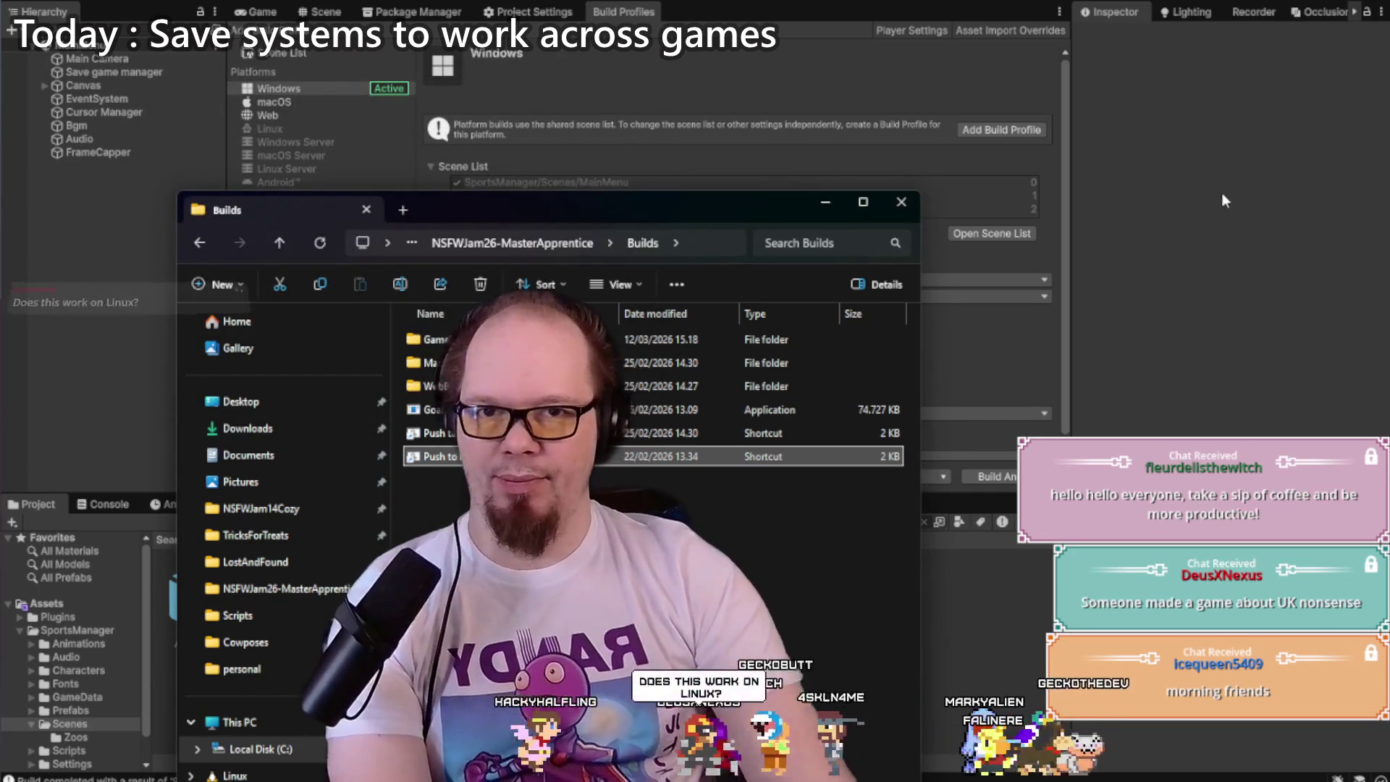
click(1150, 188)
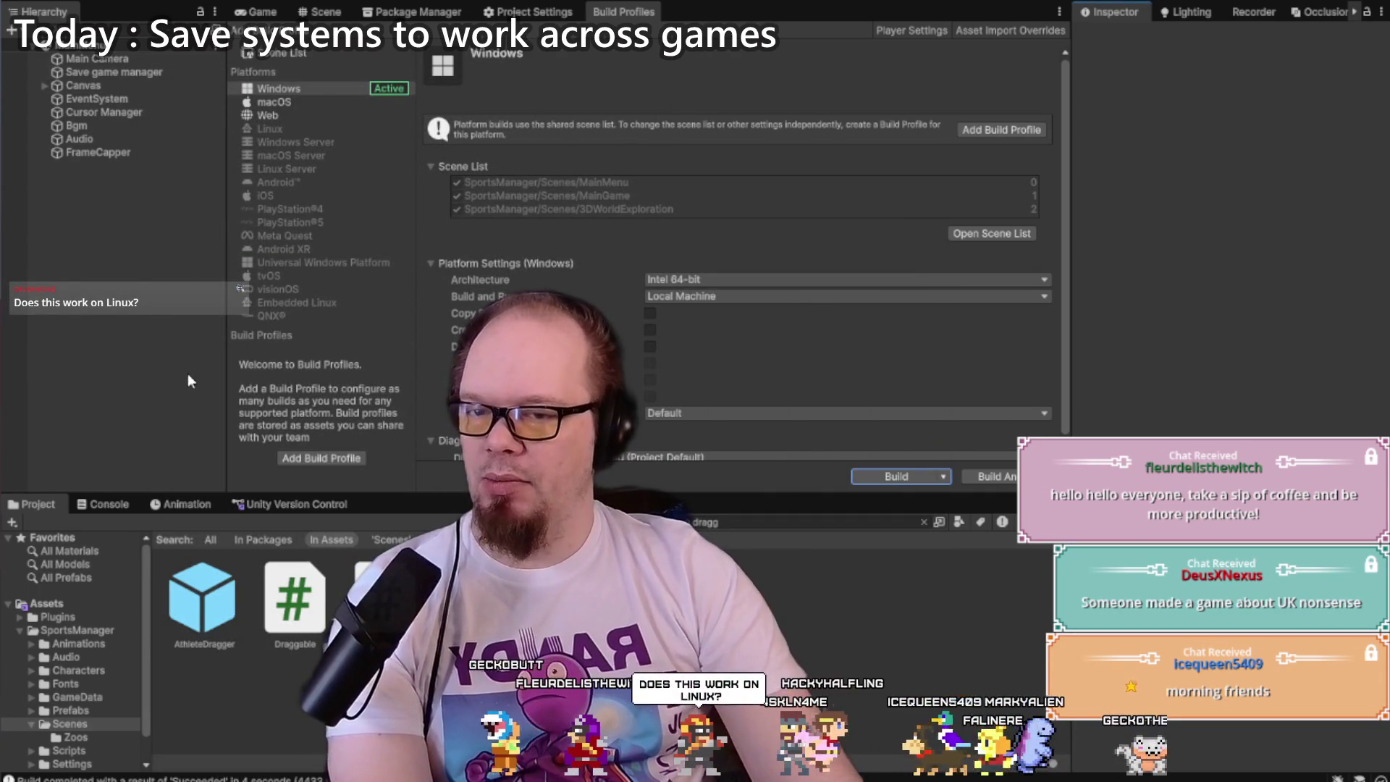
Step: Enlarge the Project panel, collapse the SportsManager folder, and switch to Rider
mouse_move(376, 491)
mouse_down()
mouse_move(382, 289)
mouse_move(389, 470)
mouse_move(389, 452)
mouse_up()
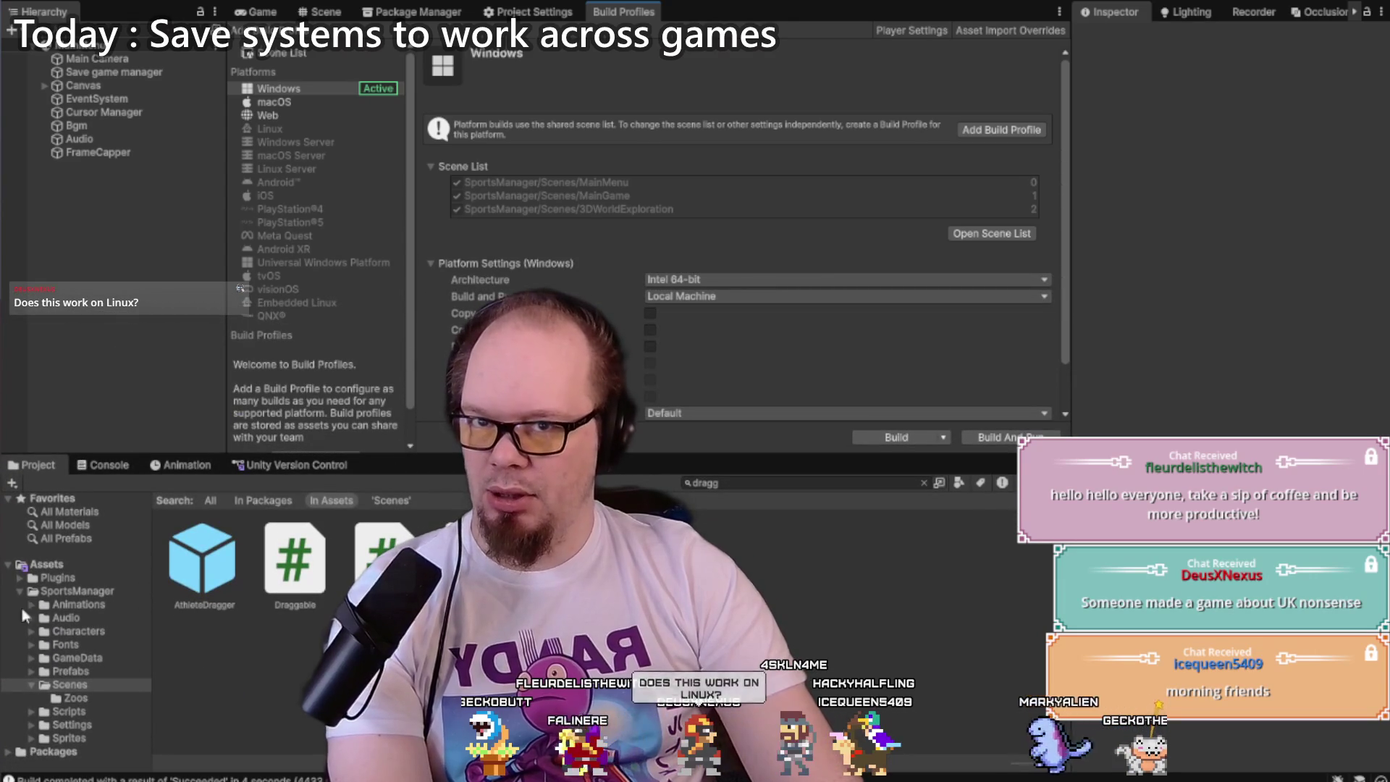
click(20, 590)
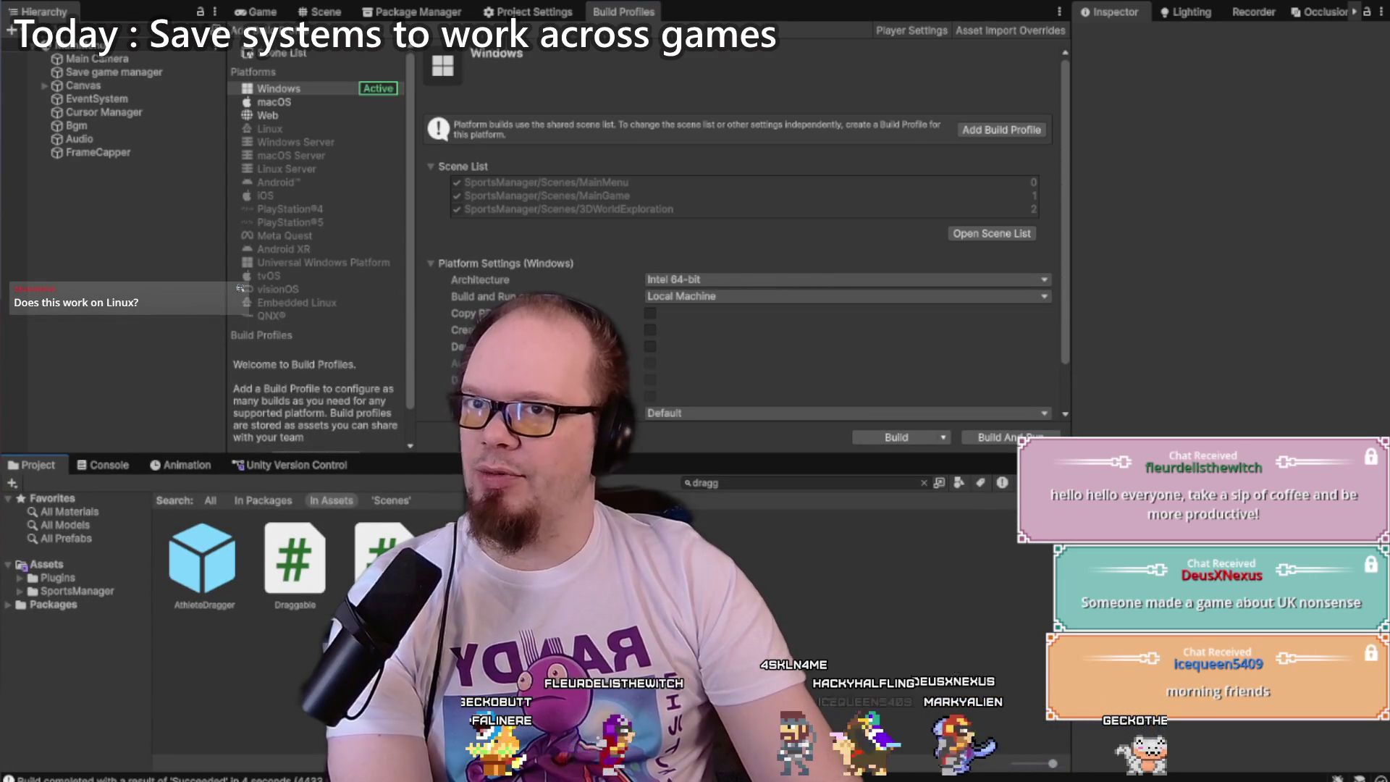
key(alt+Tab)
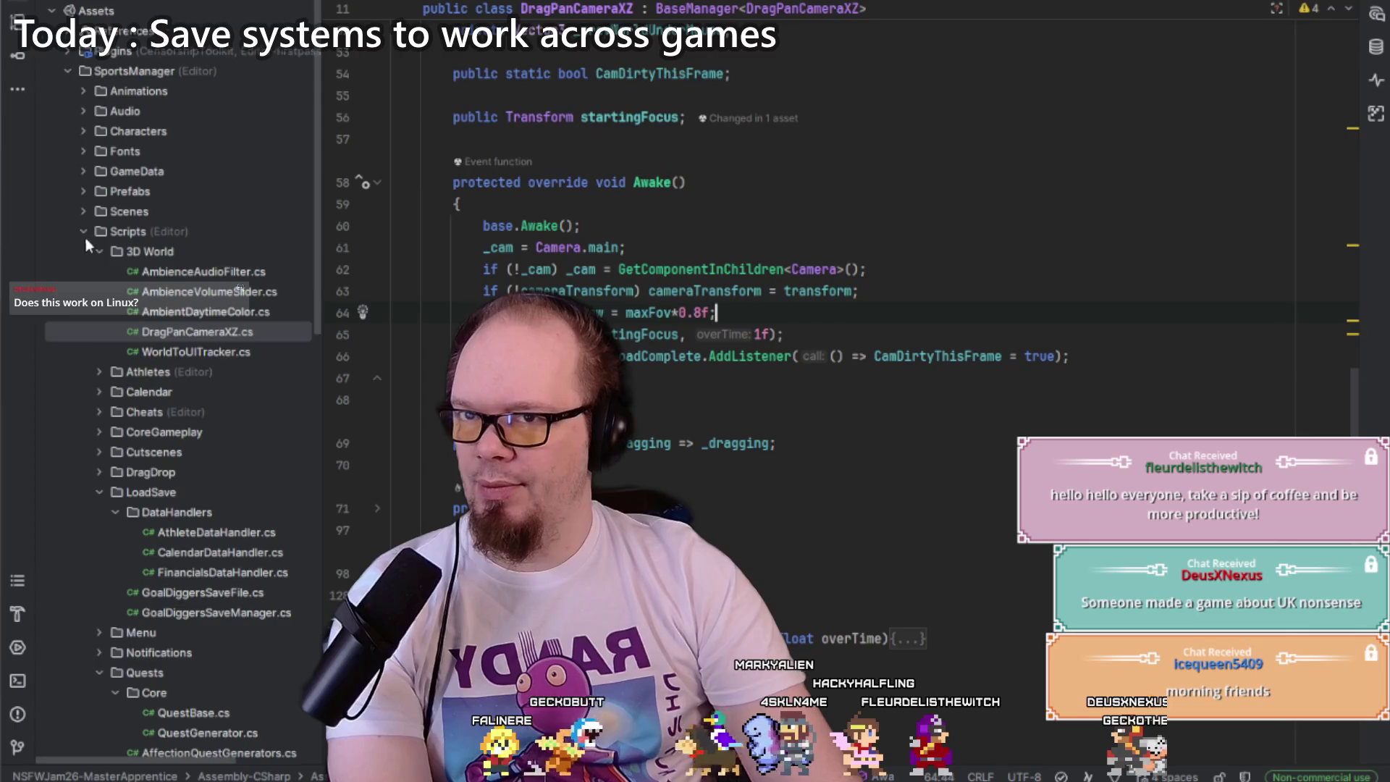
Step: Open AthleteDataHandler.cs, CalendarDataHandler.cs and FinancialsDataHandler.cs, expand SaveToFile, then return to Unity
click(99, 251)
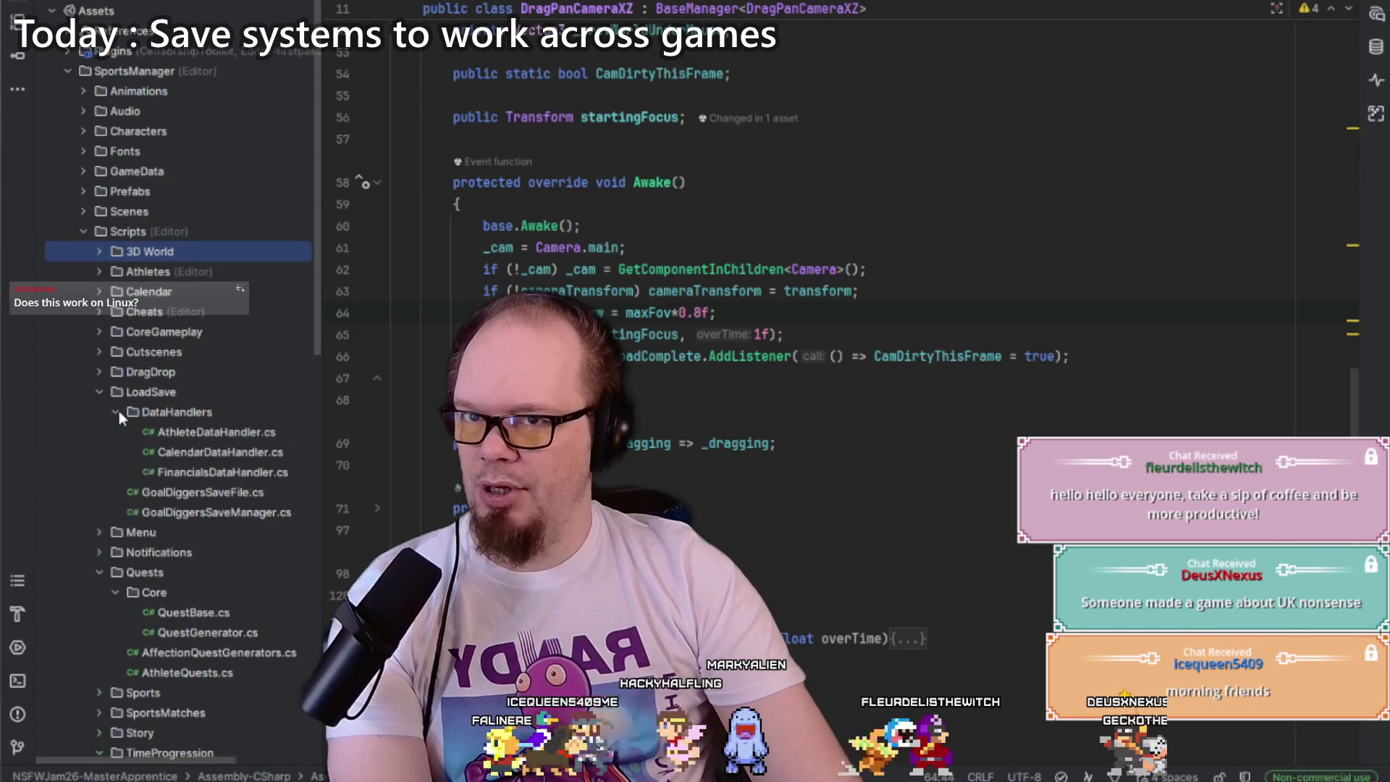
double_click(213, 434)
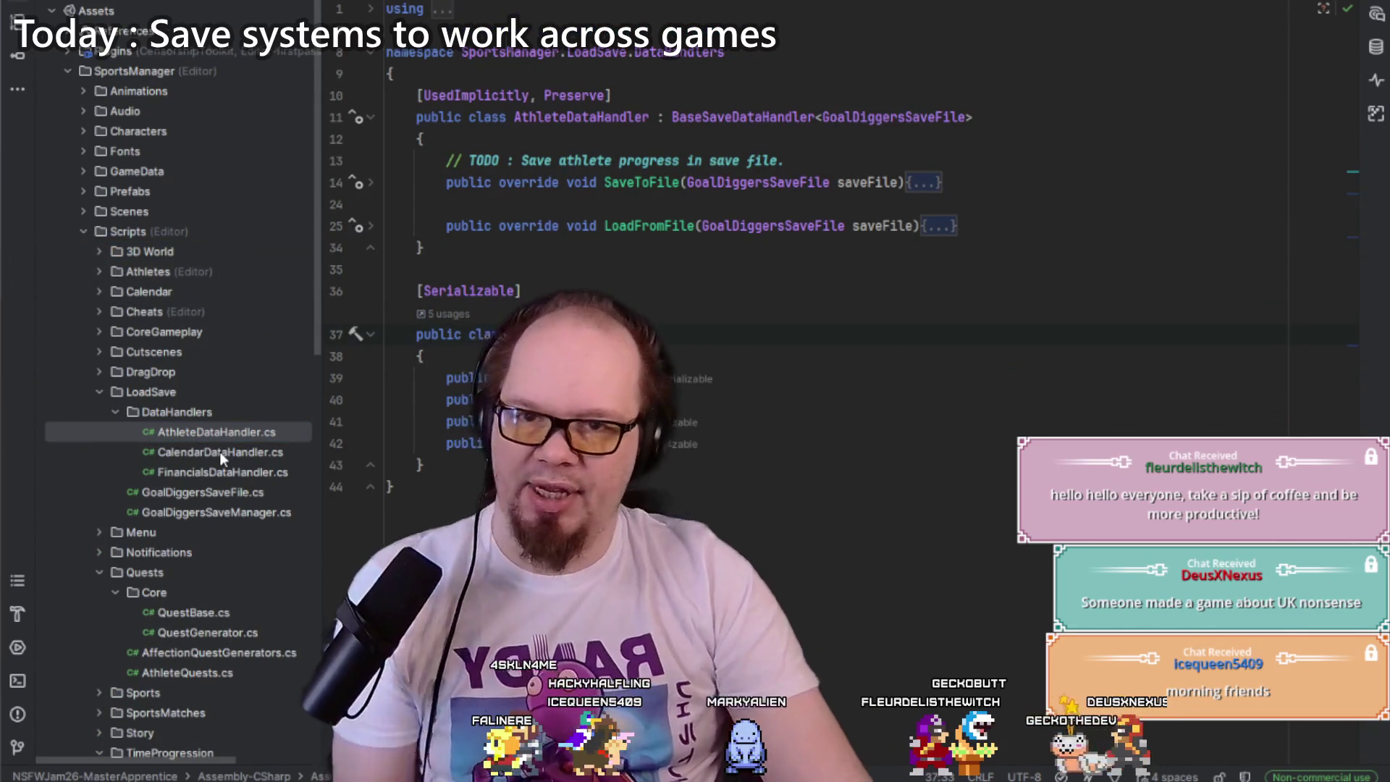
double_click(219, 450)
double_click(225, 472)
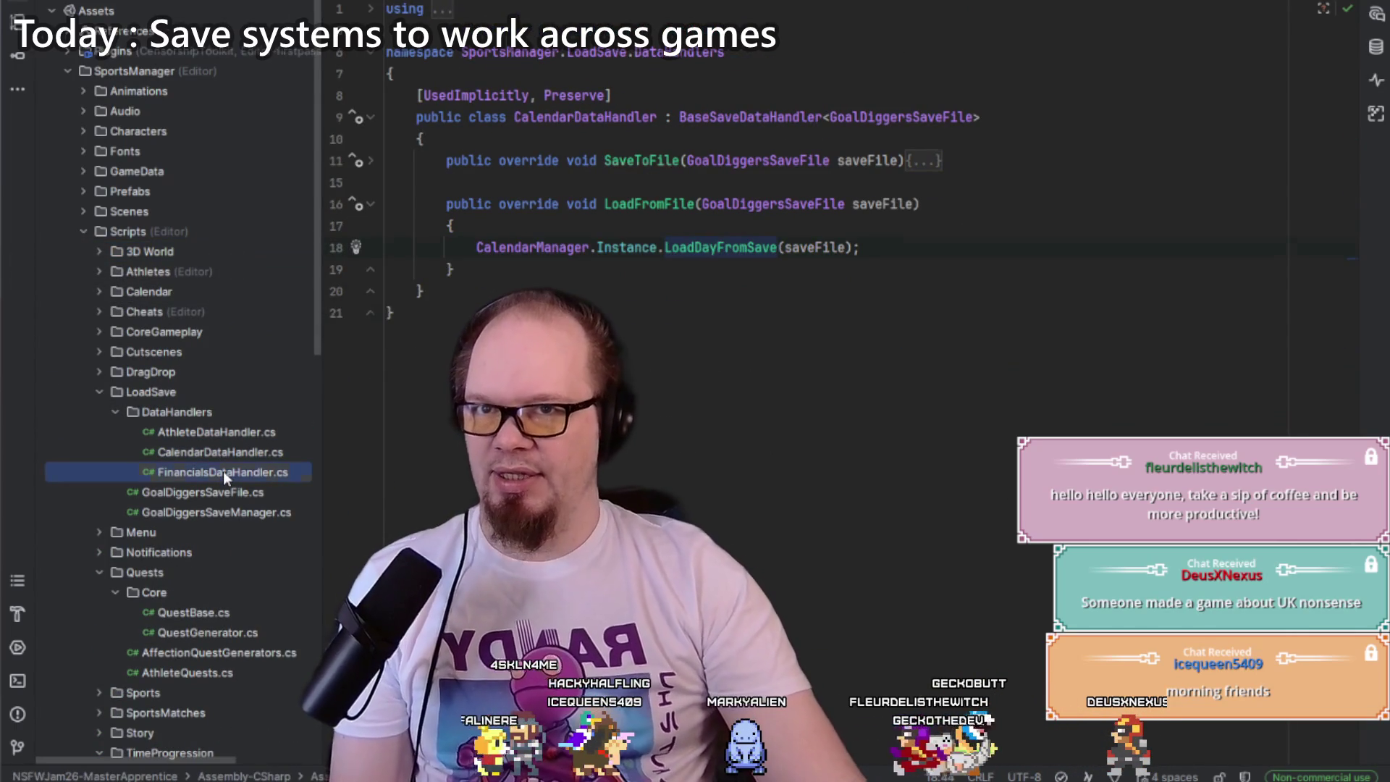
click(921, 160)
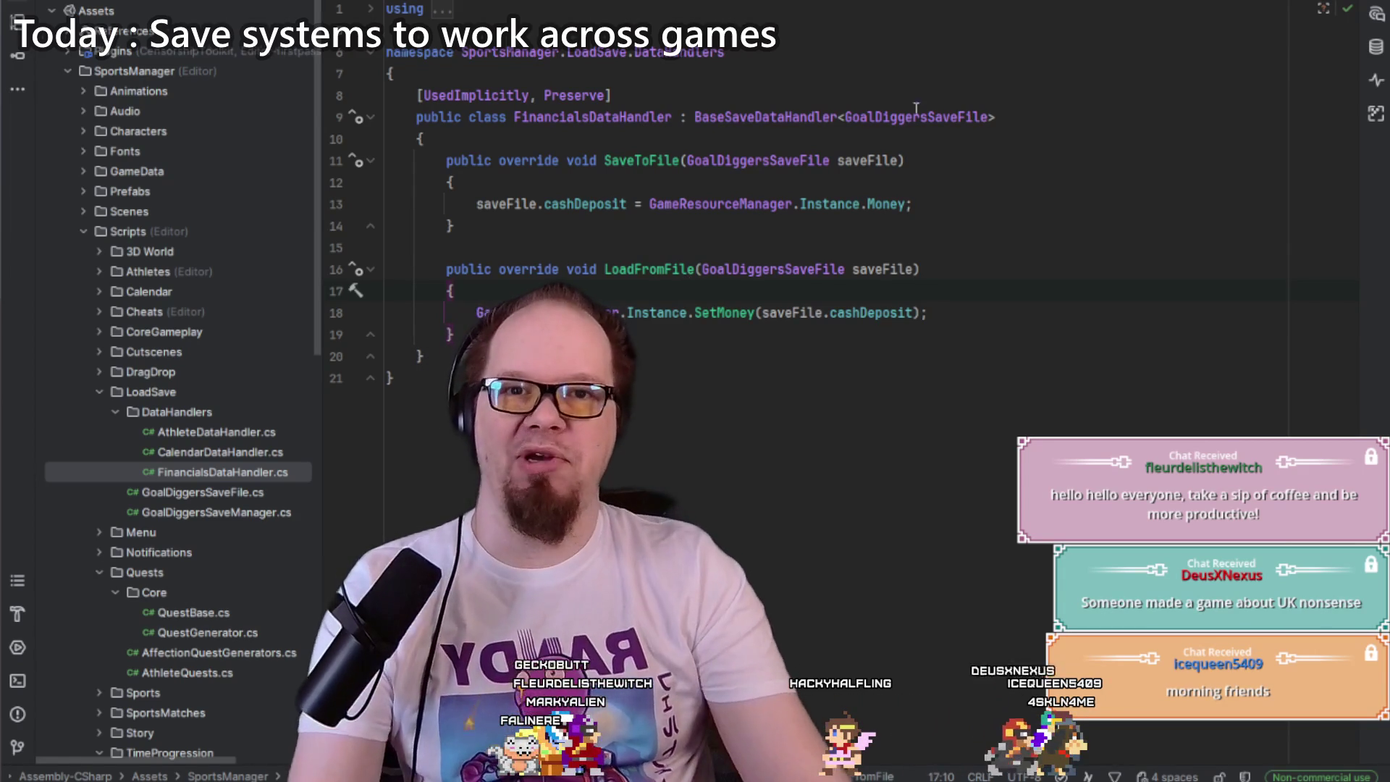
click(941, 160)
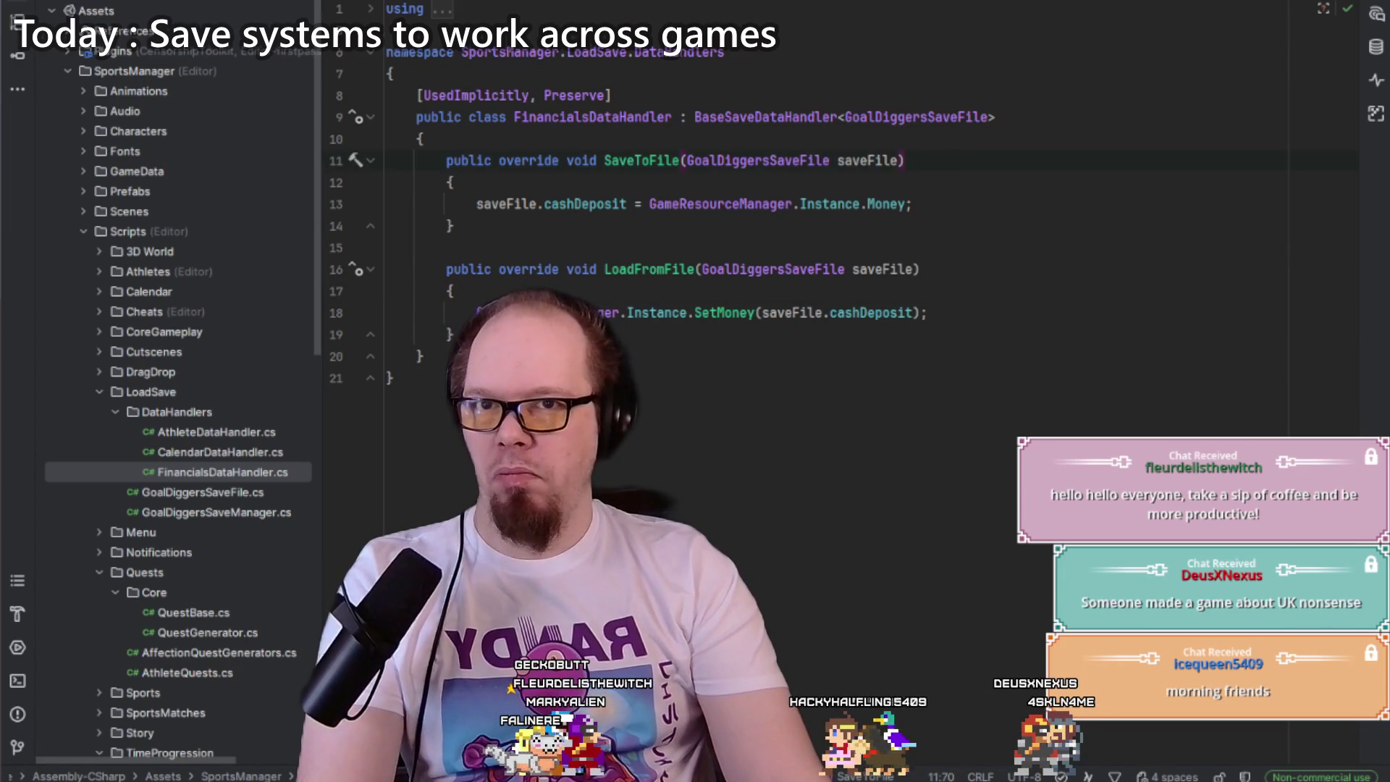
key(alt+Tab)
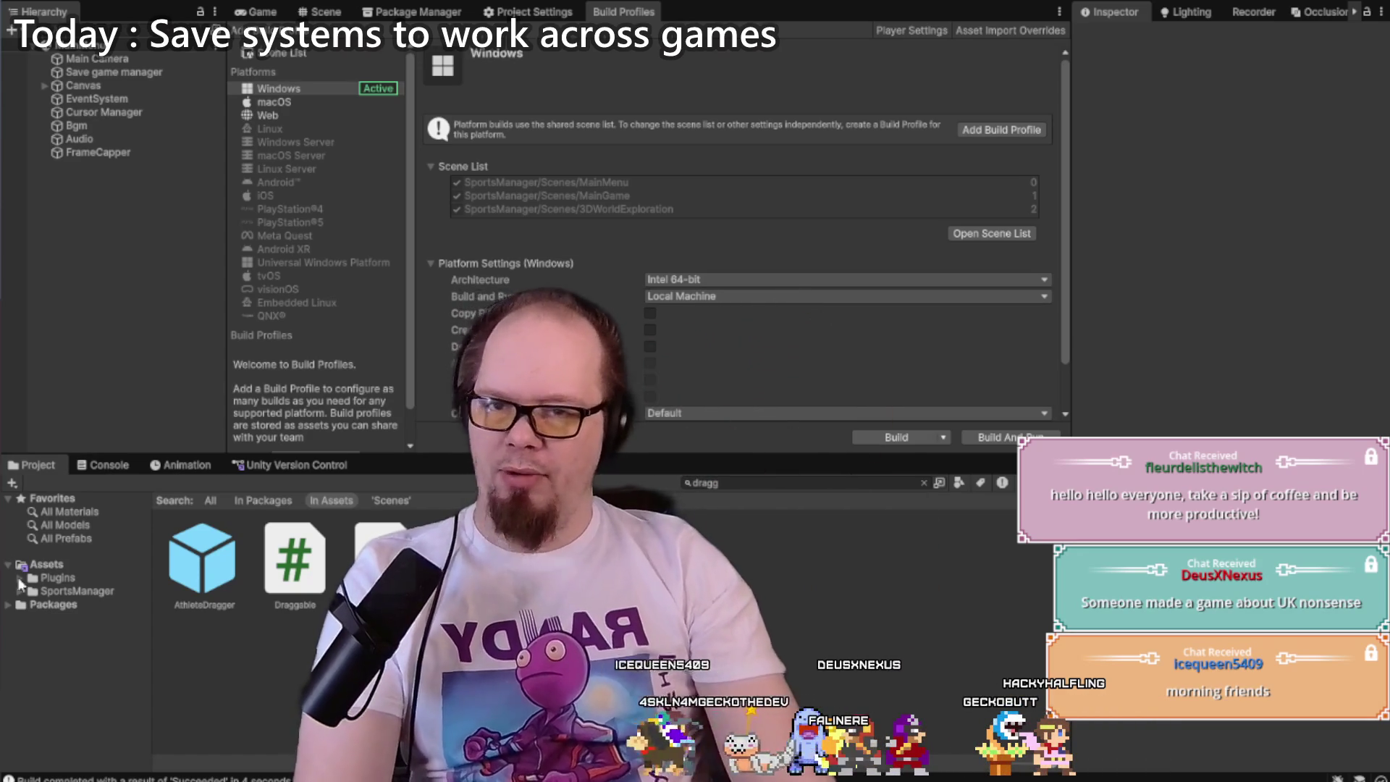
Step: Browse the Assets Plugins folder in the Project tree, fold it back up, and launch Chrome
mouse_move(103, 781)
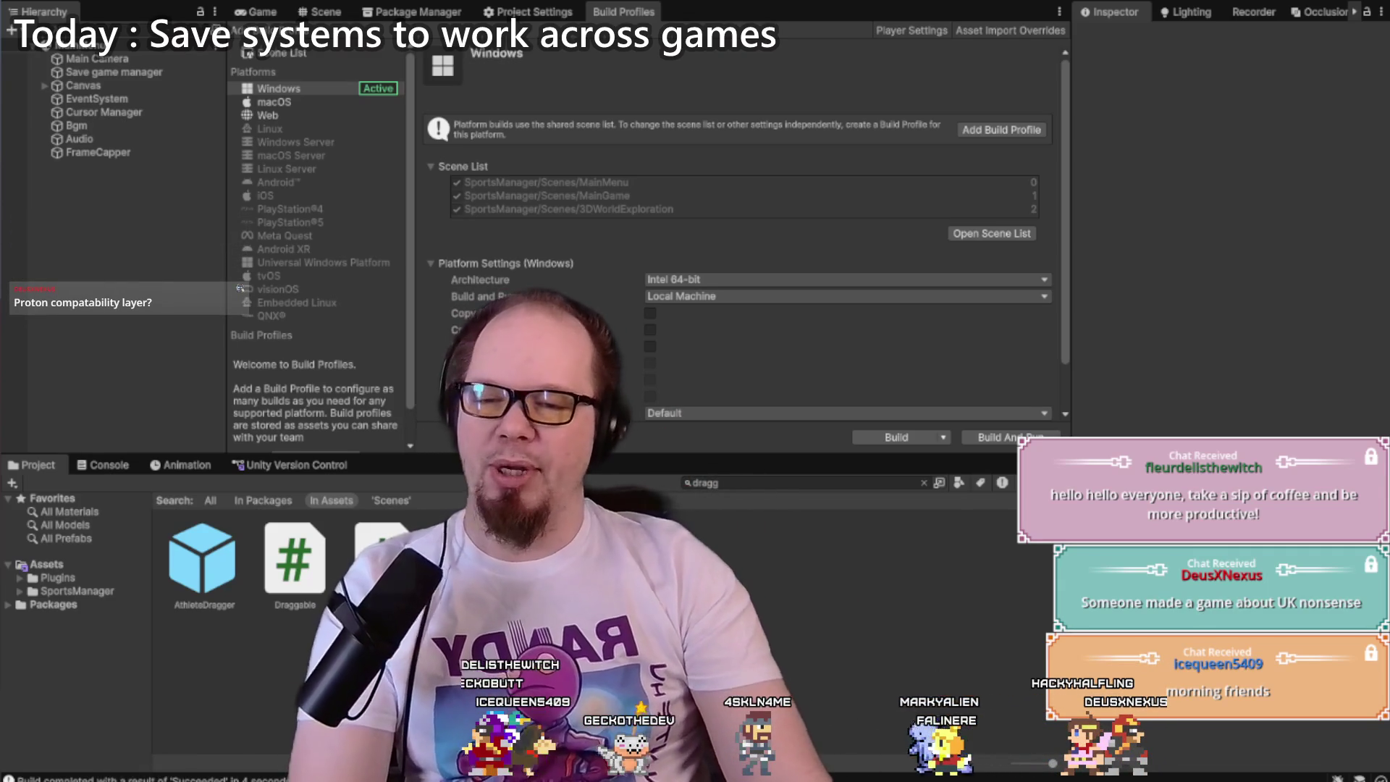
click(73, 579)
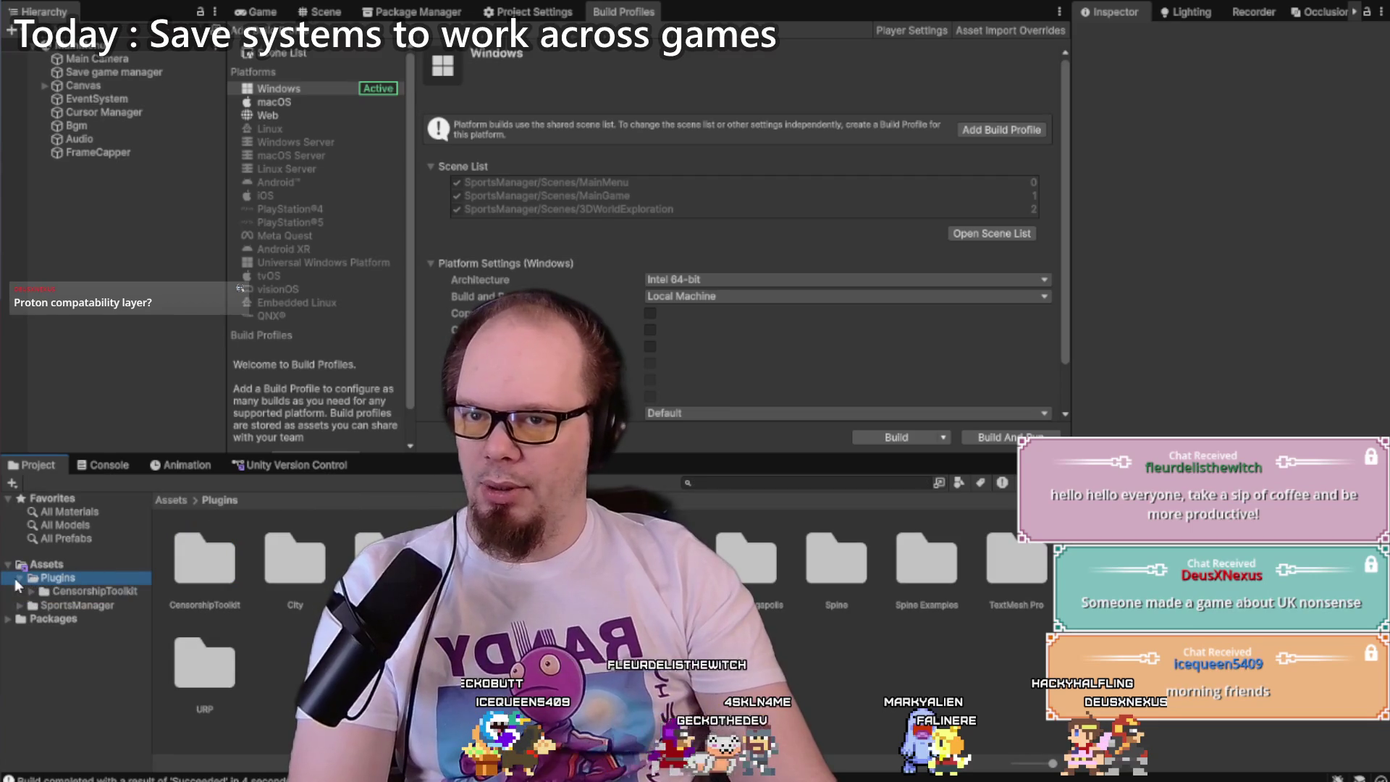
click(19, 579)
click(20, 592)
click(20, 591)
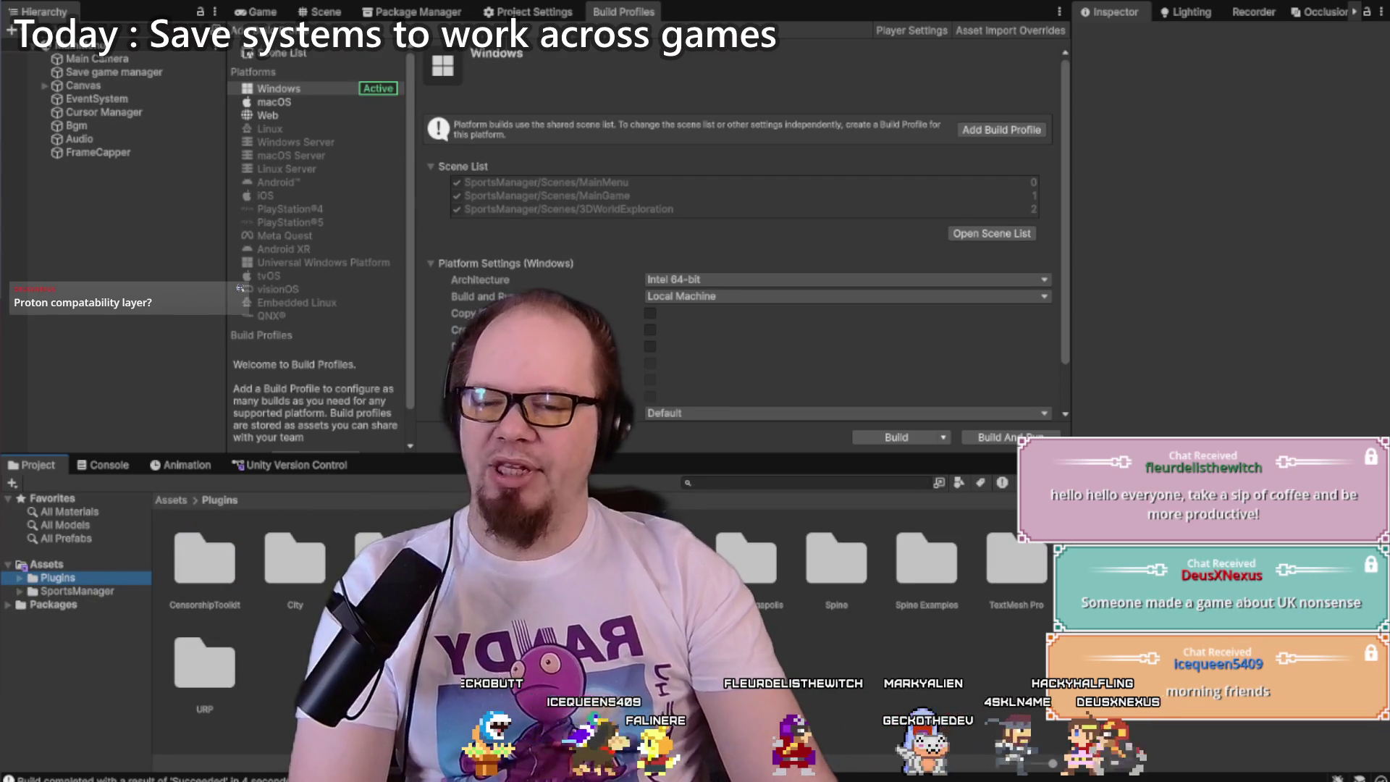
click(125, 777)
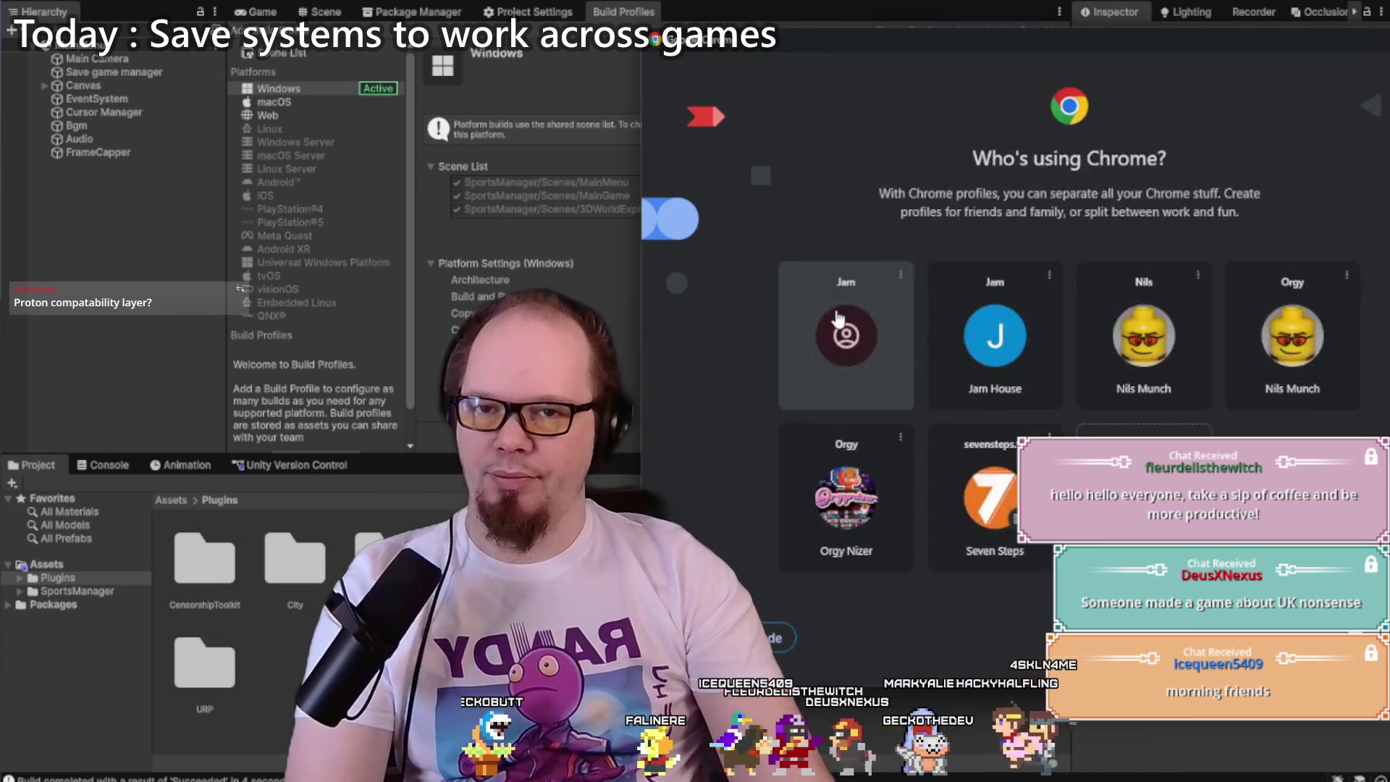
Step: Open itch.io in a Chrome profile and view notifications showing goaldiggers_postjam_win builds 6 and 7 live
click(1144, 333)
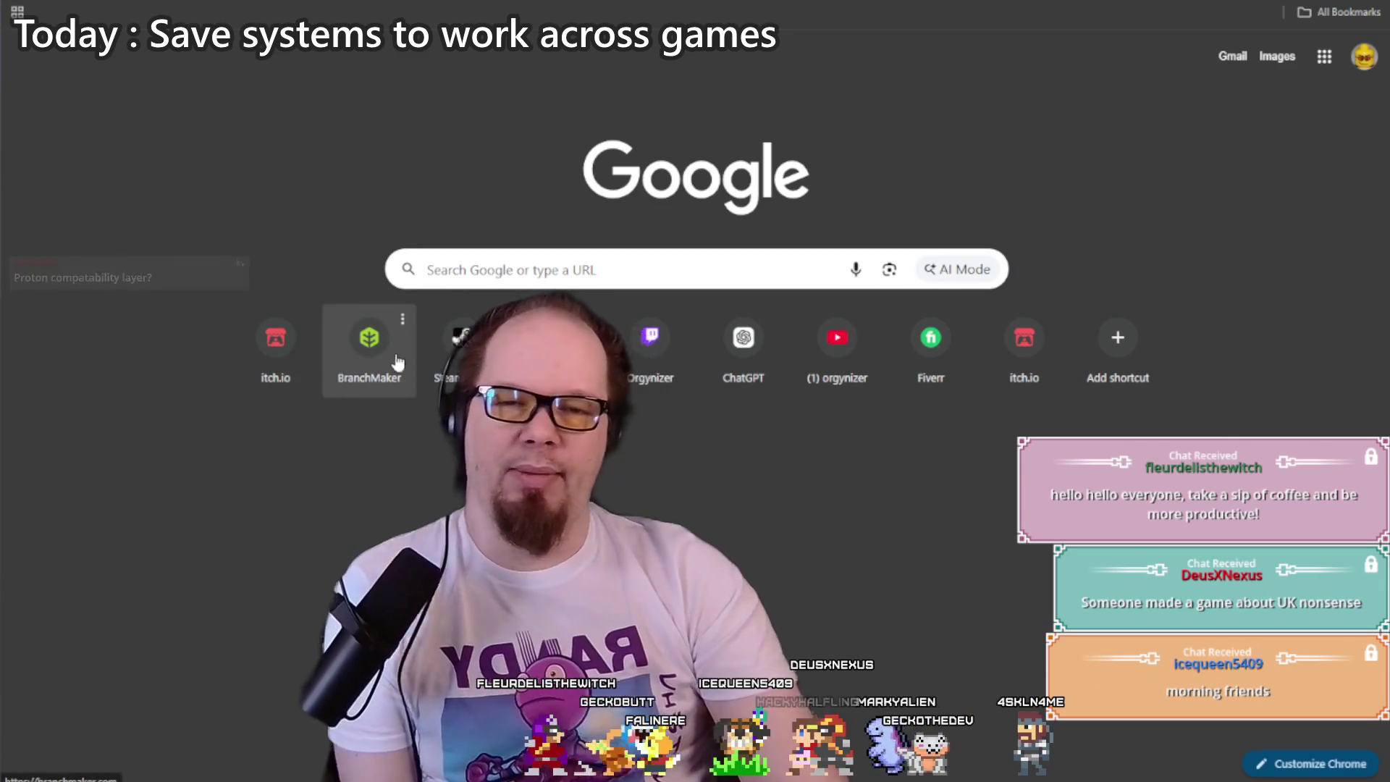
click(275, 339)
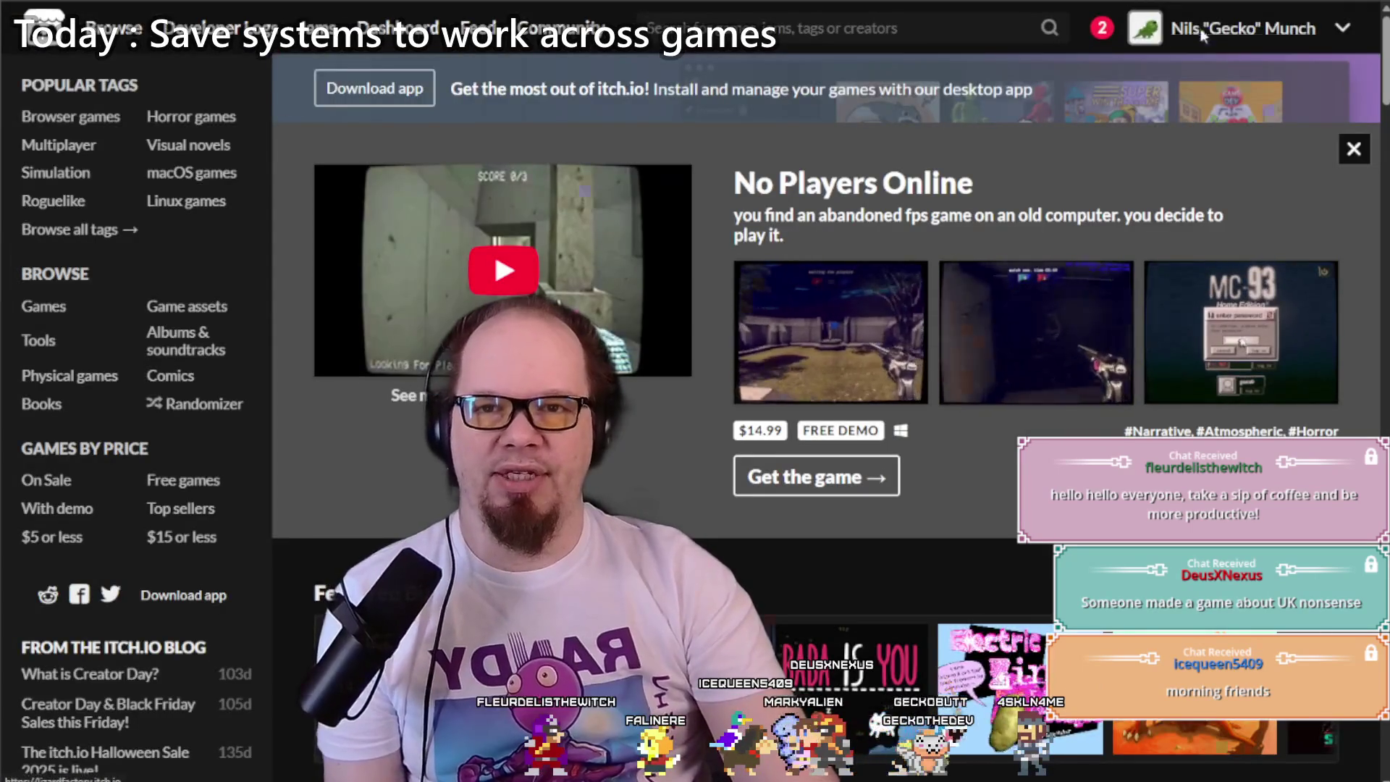
click(1202, 36)
click(1103, 29)
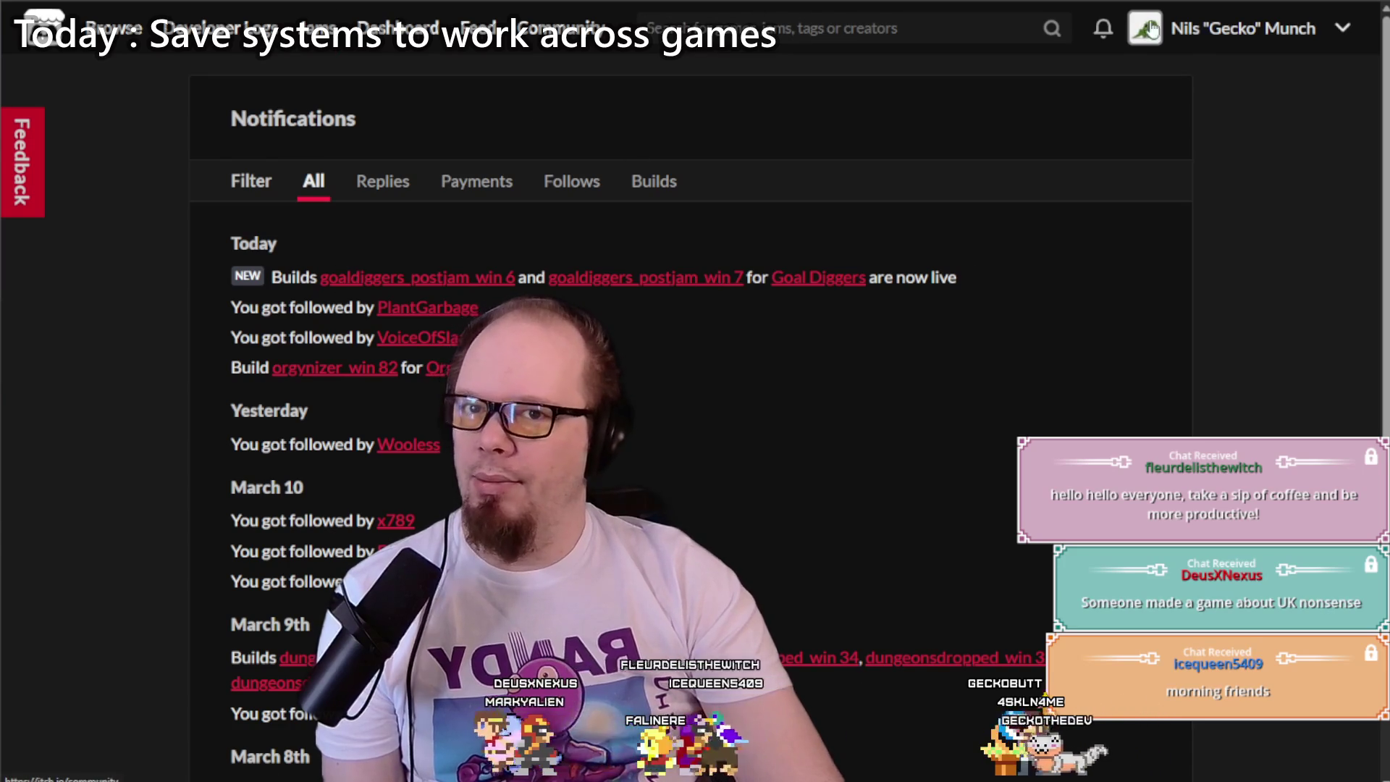
click(1359, 29)
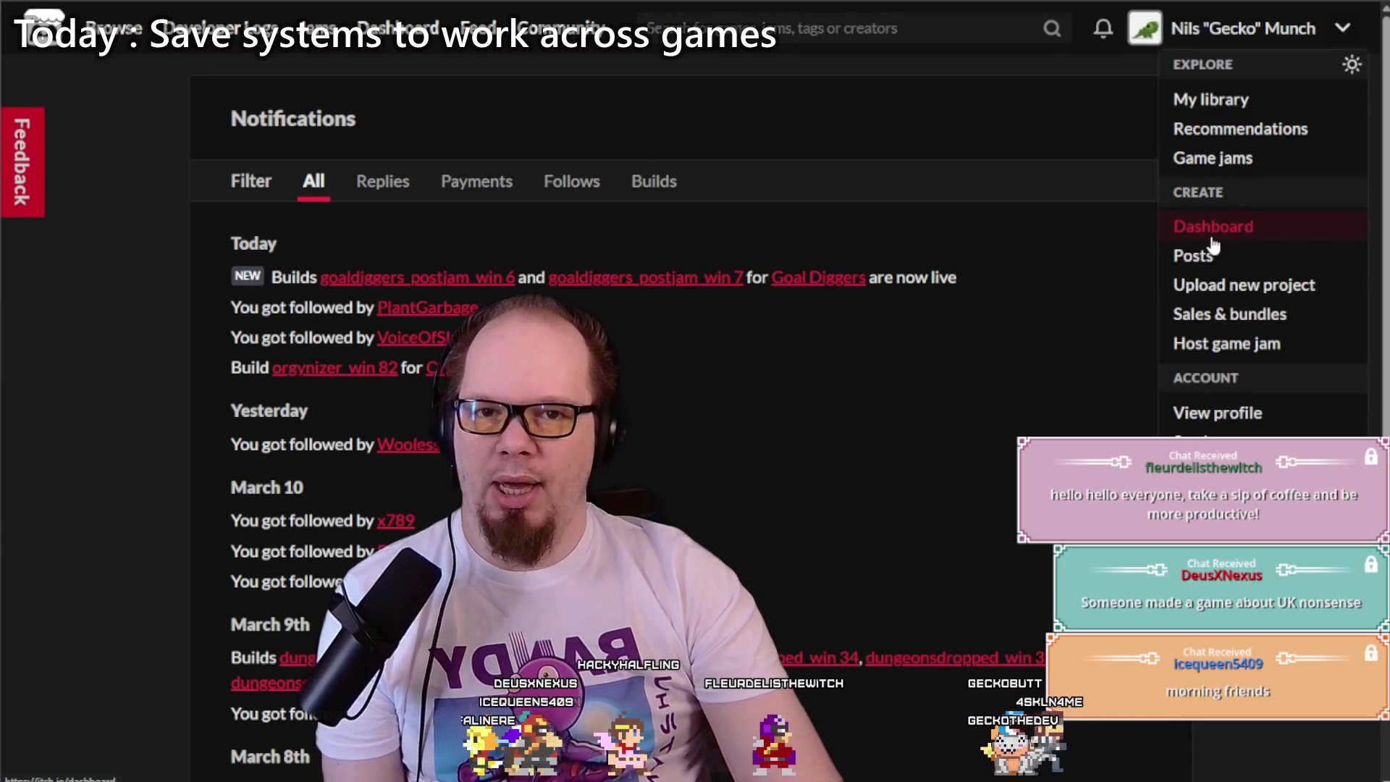
Step: Open the itch.io Creator Dashboard and its analytics for all projects
click(1213, 239)
scroll(627, 269, down, 10)
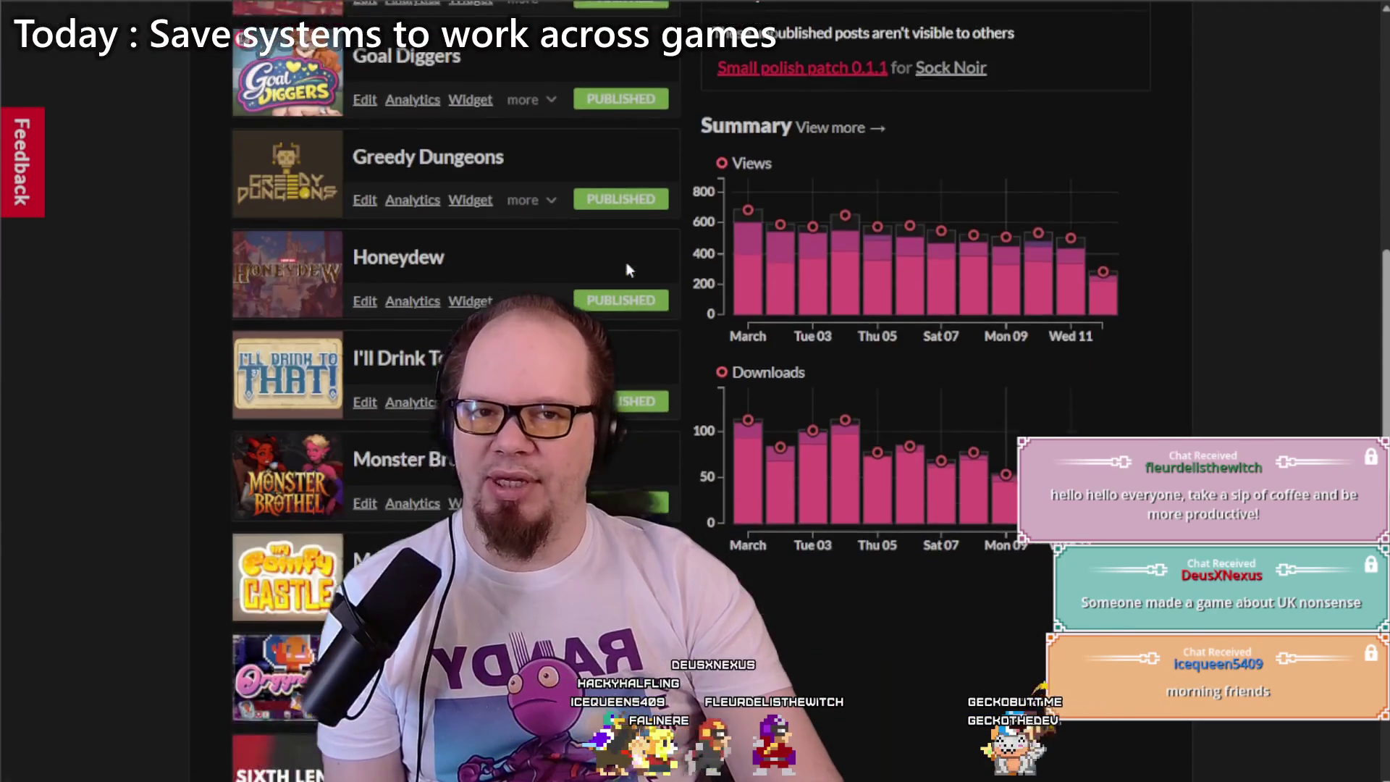
scroll(885, 231, down, 3)
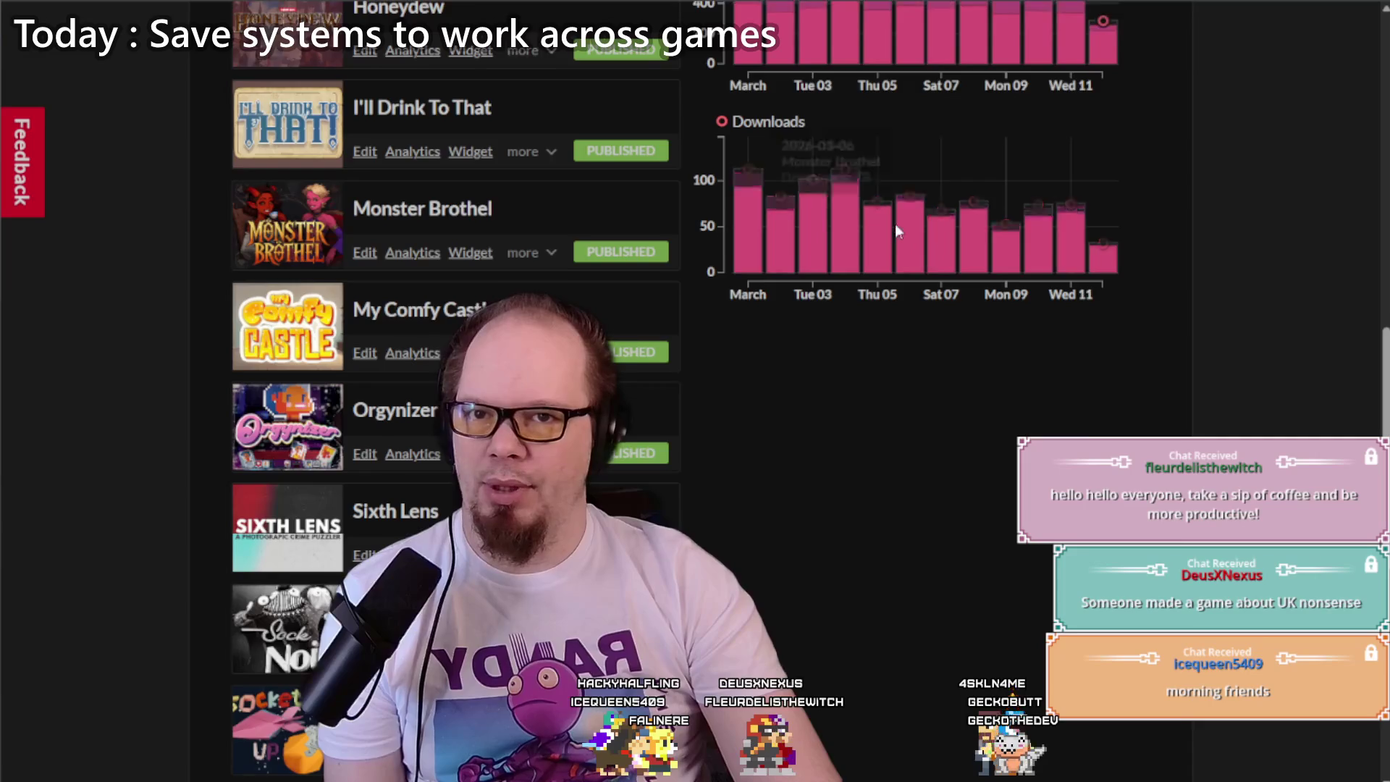
scroll(900, 234, up, 5)
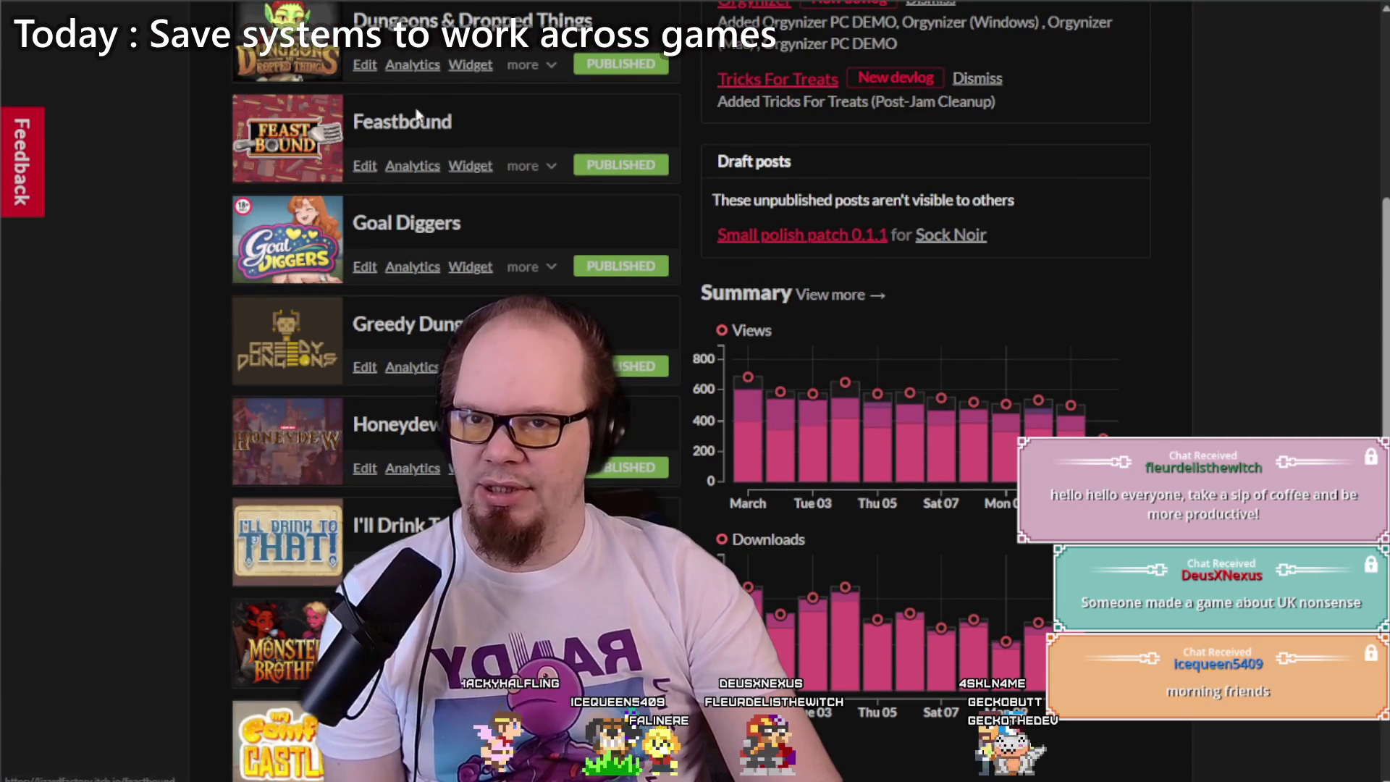
key(alt+Left)
scroll(479, 137, down, 5)
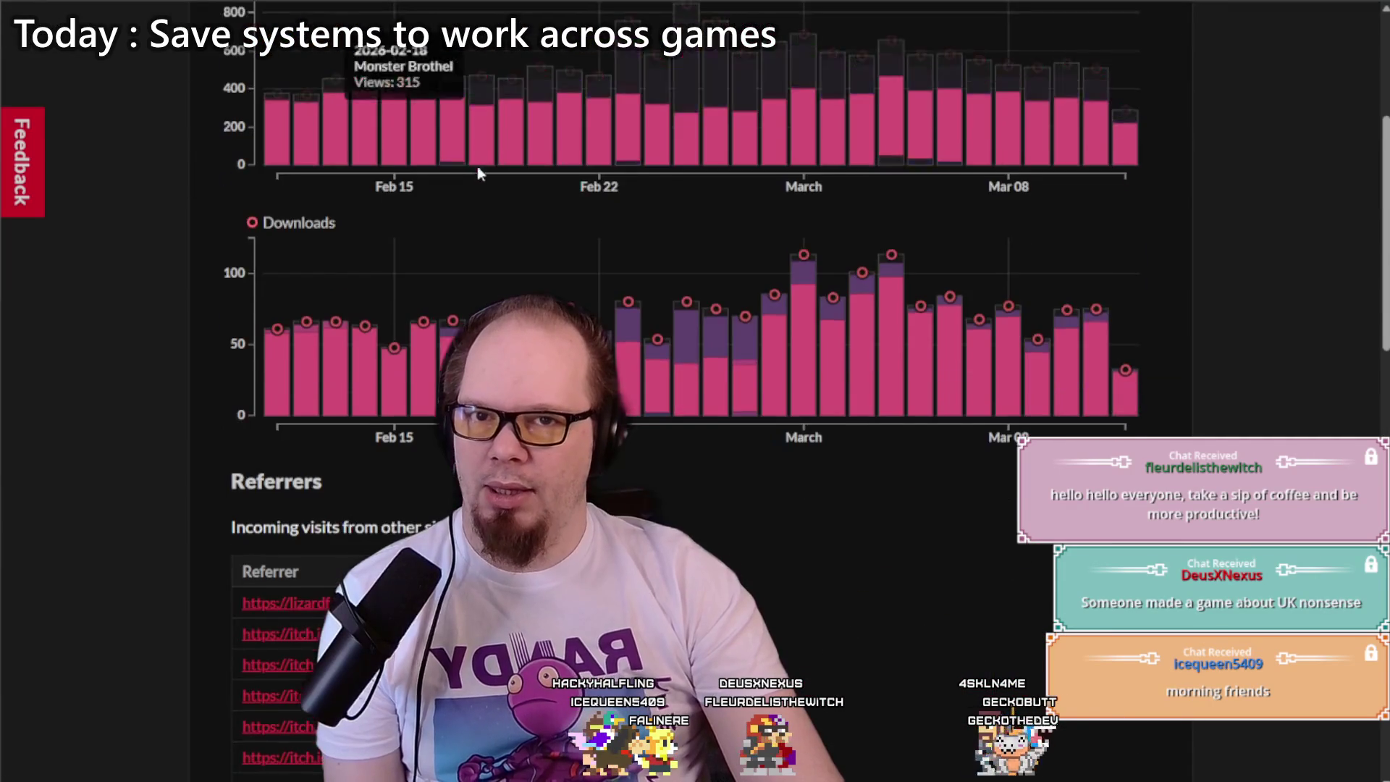
scroll(510, 105, up, 1)
scroll(546, 106, up, 1)
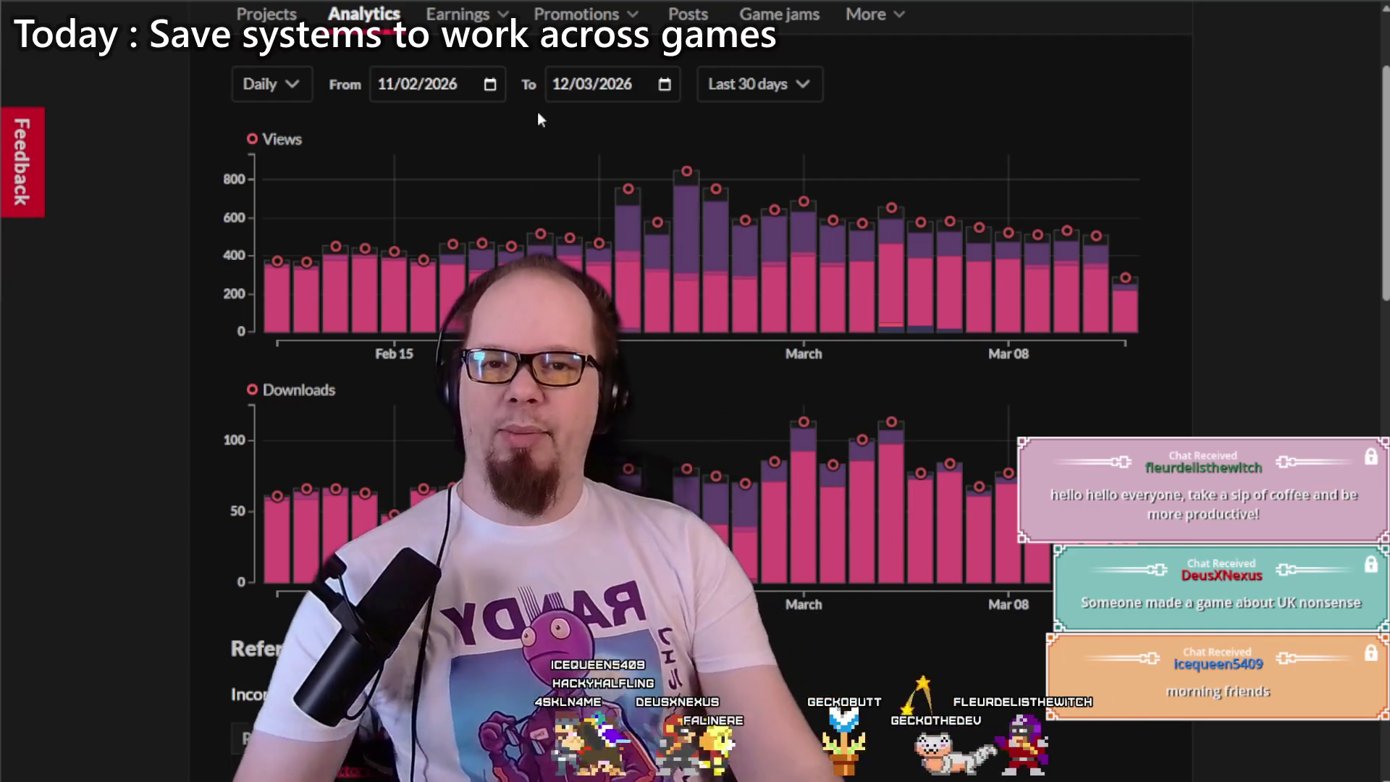
Step: Inspect the 30-day views and downloads chart, the referrers list and per-project totals
mouse_move(695, 201)
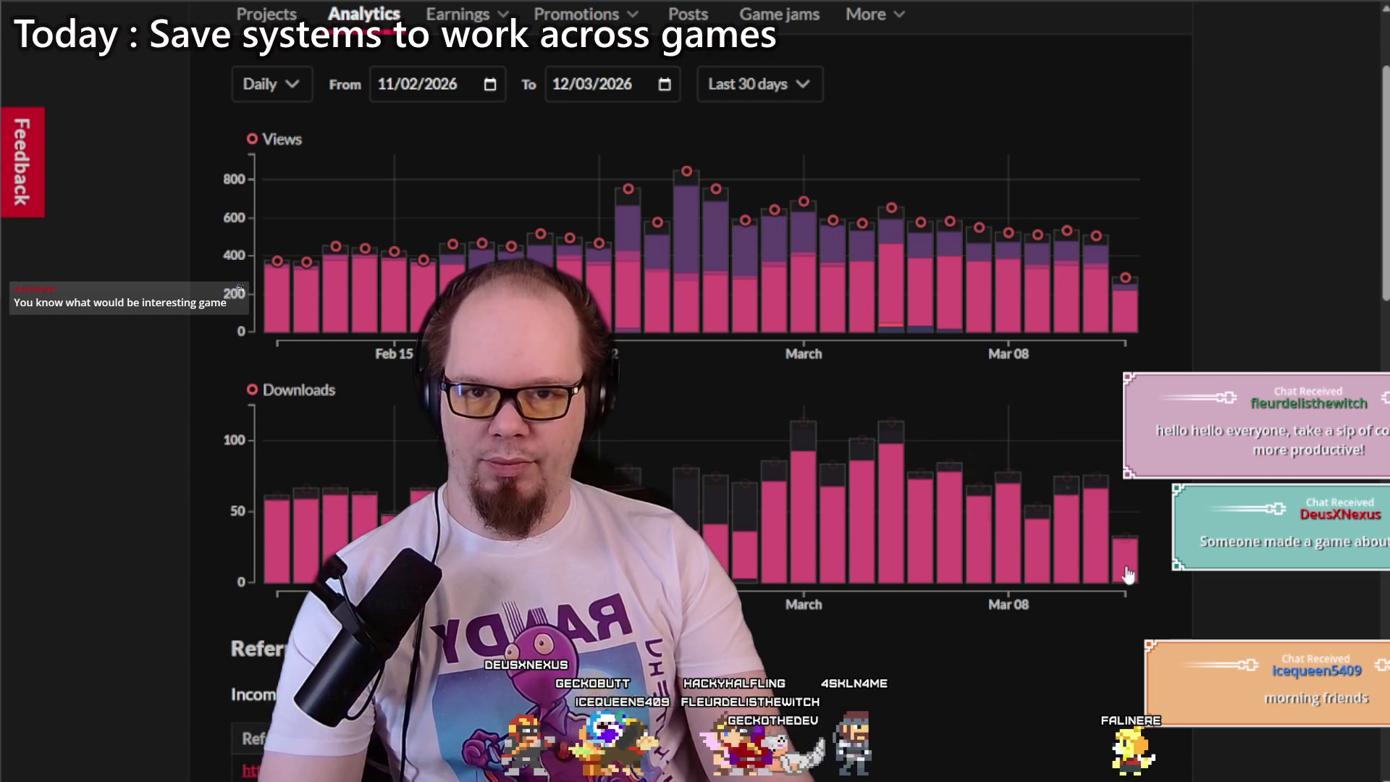
mouse_move(1128, 573)
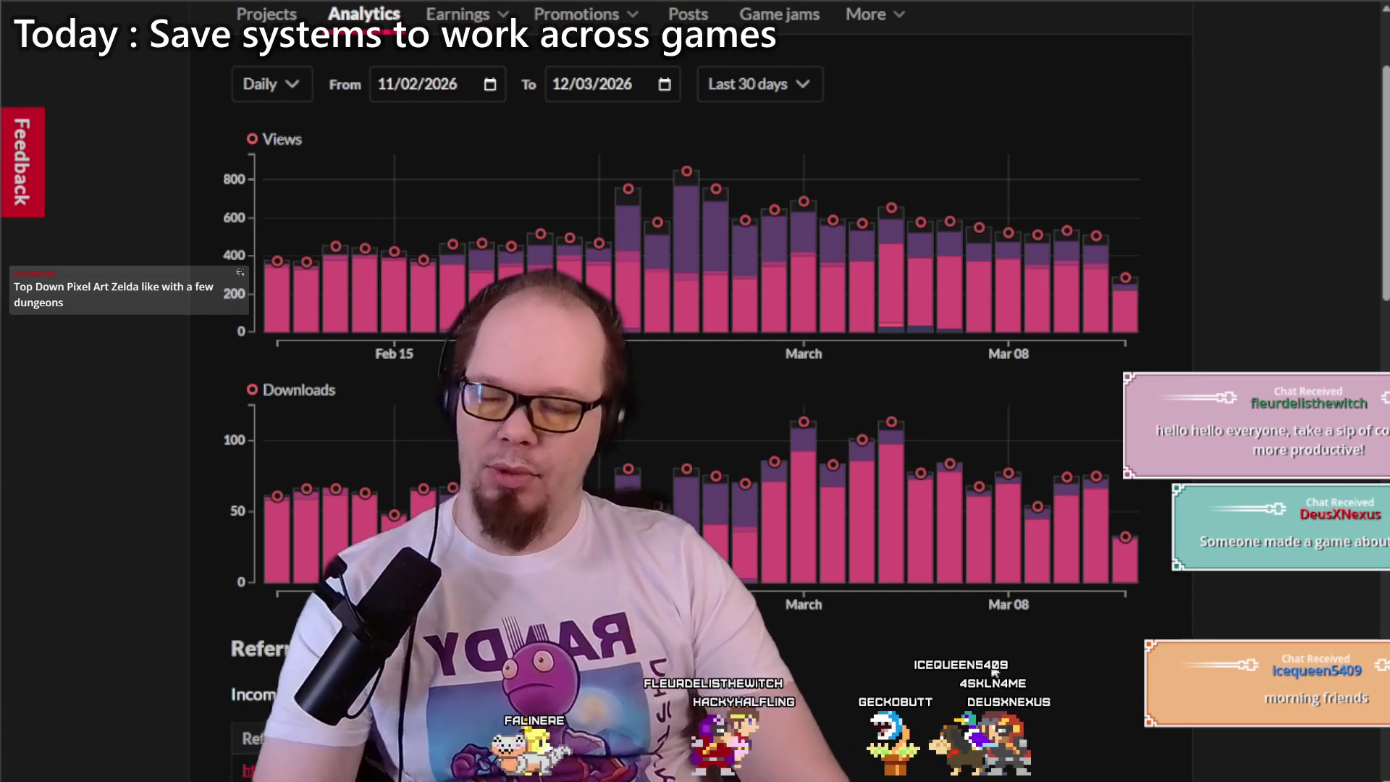
scroll(116, 512, down, 8)
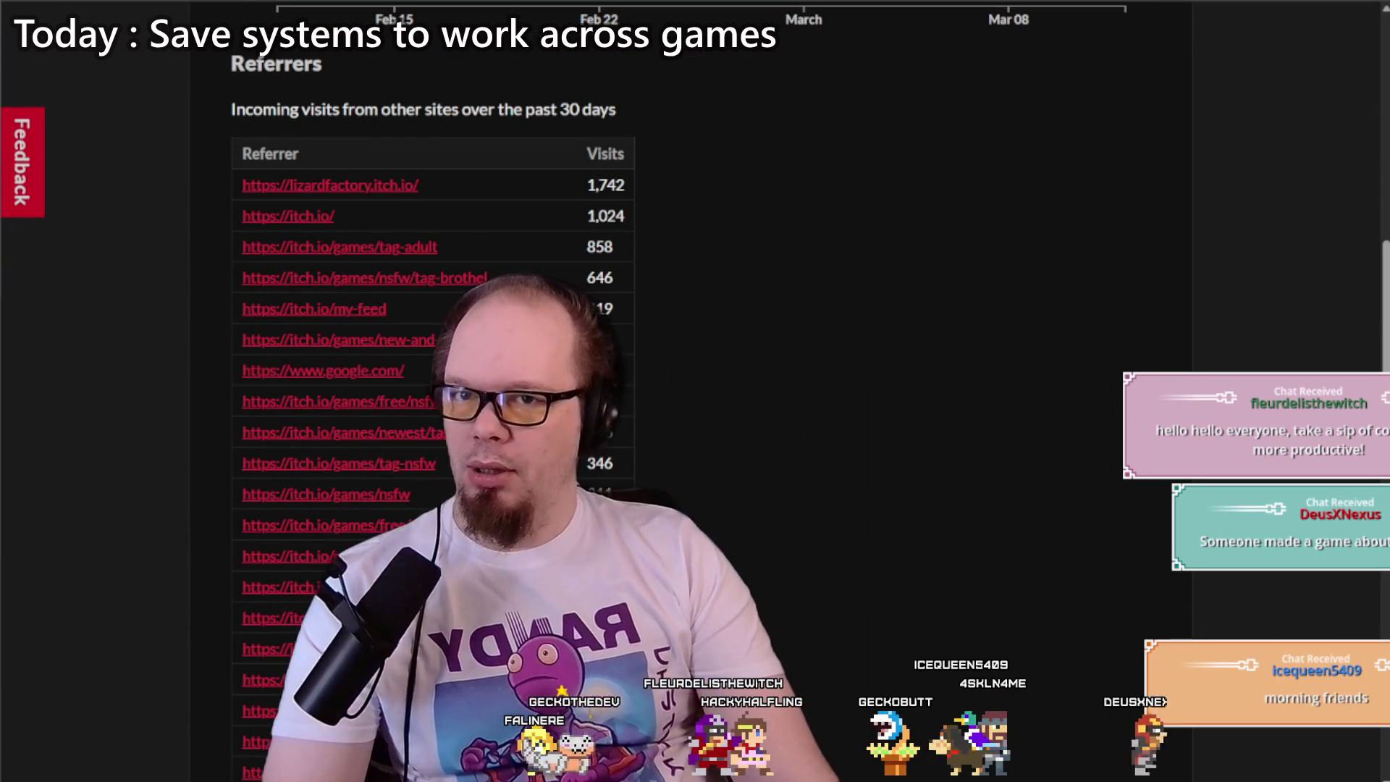
scroll(586, 483, up, 10)
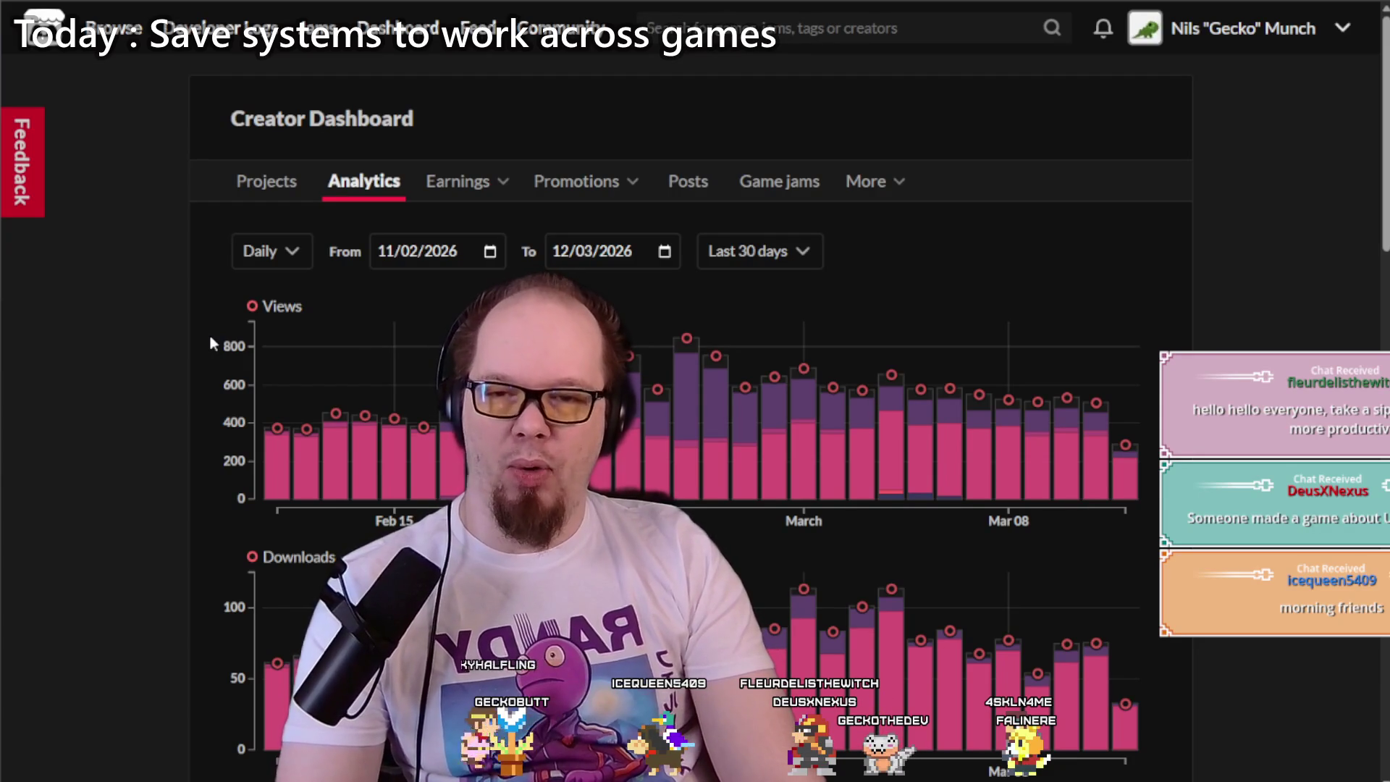
scroll(210, 338, down, 10)
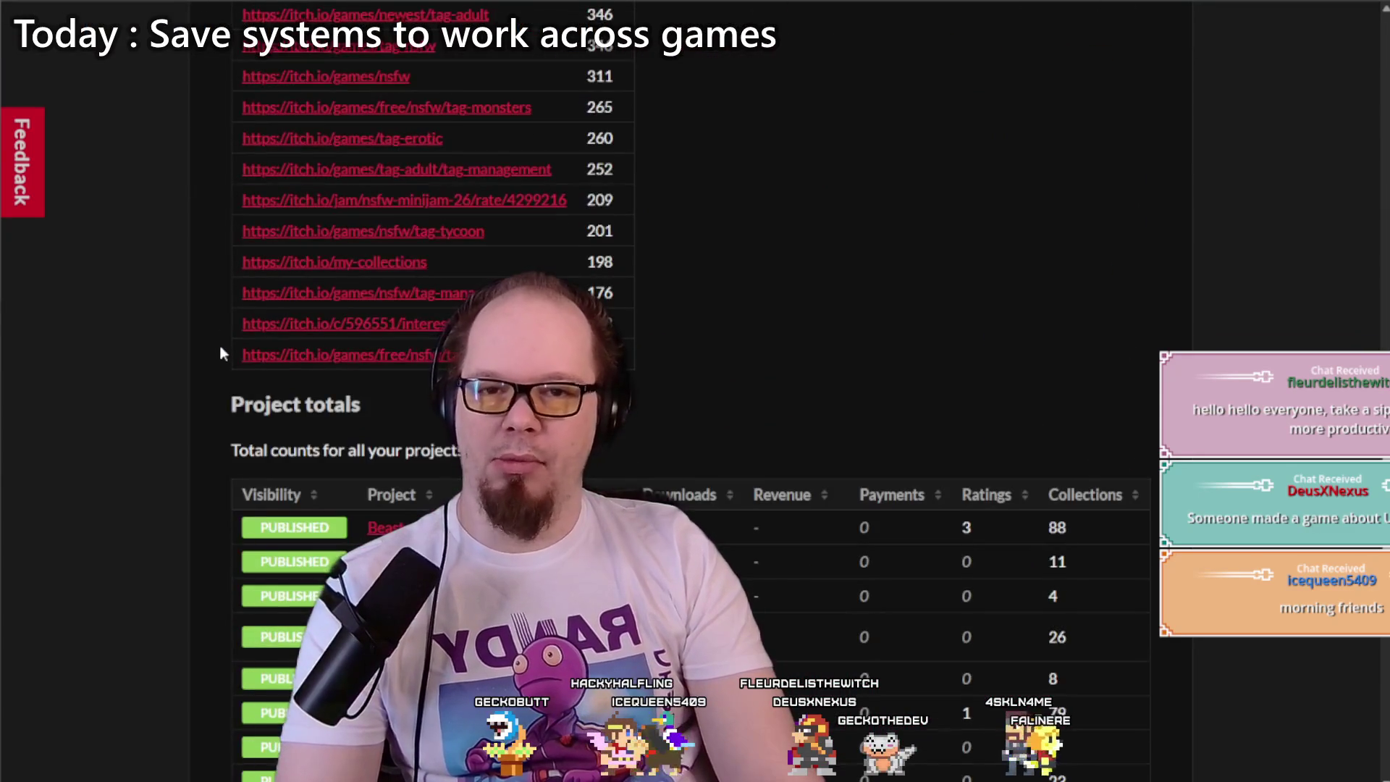
scroll(221, 353, up, 10)
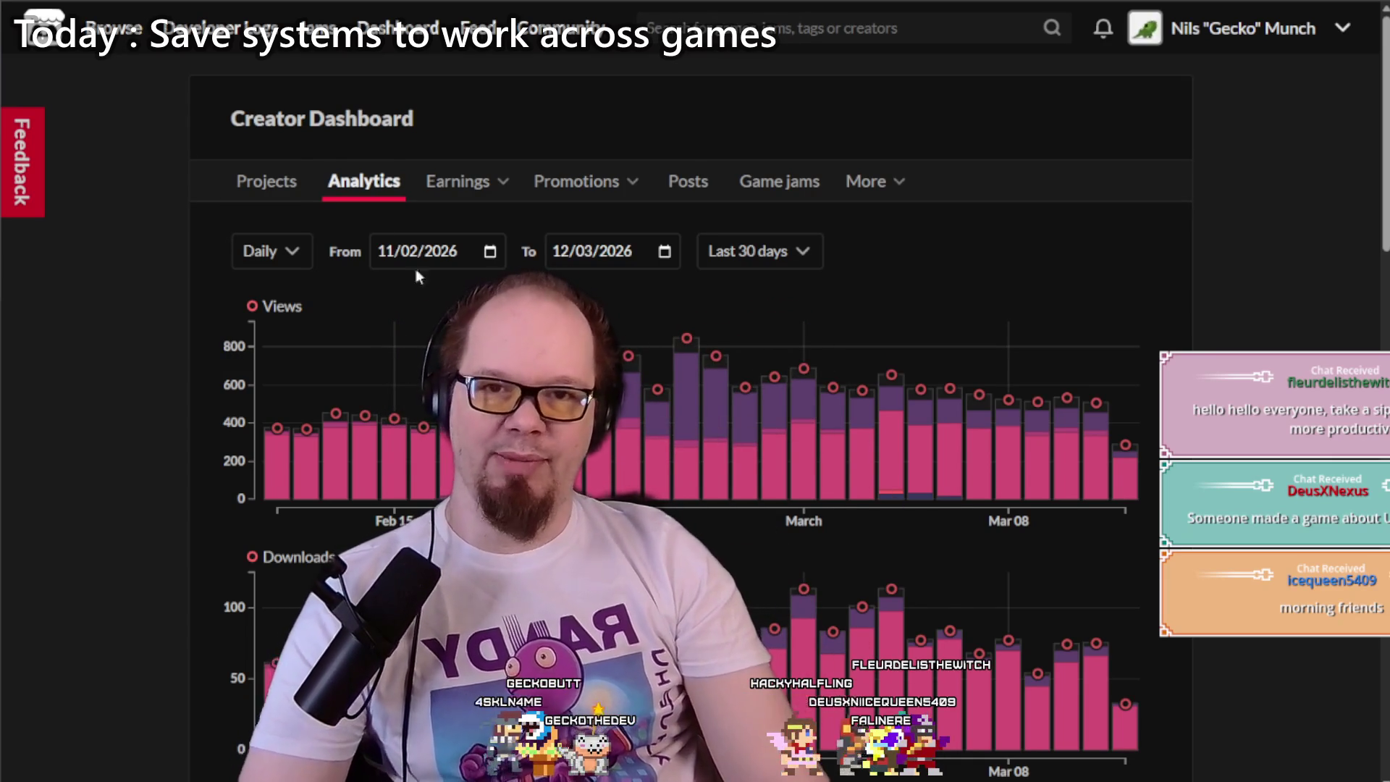
Step: Put the itch.io dashboard back on its Projects page and switch to the Unity editor
click(289, 194)
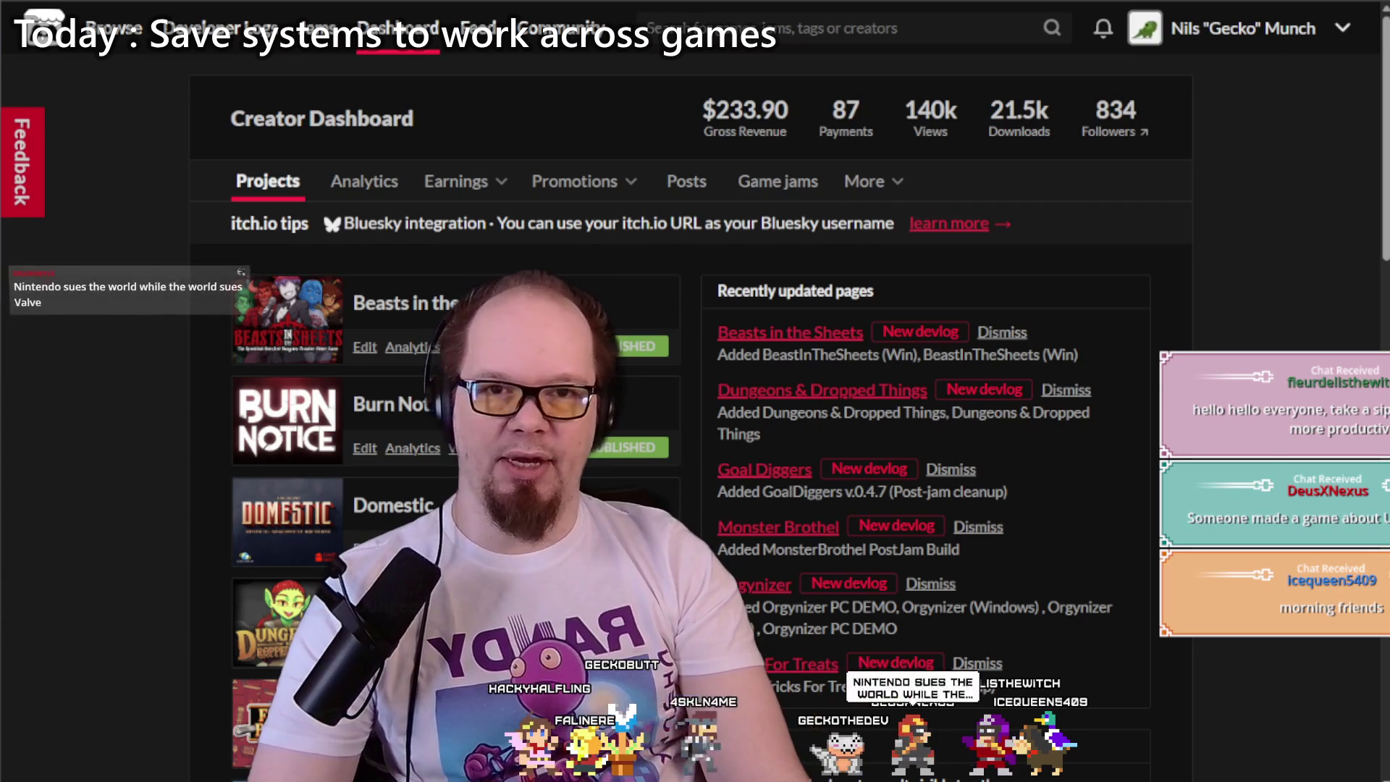
key(alt+Tab)
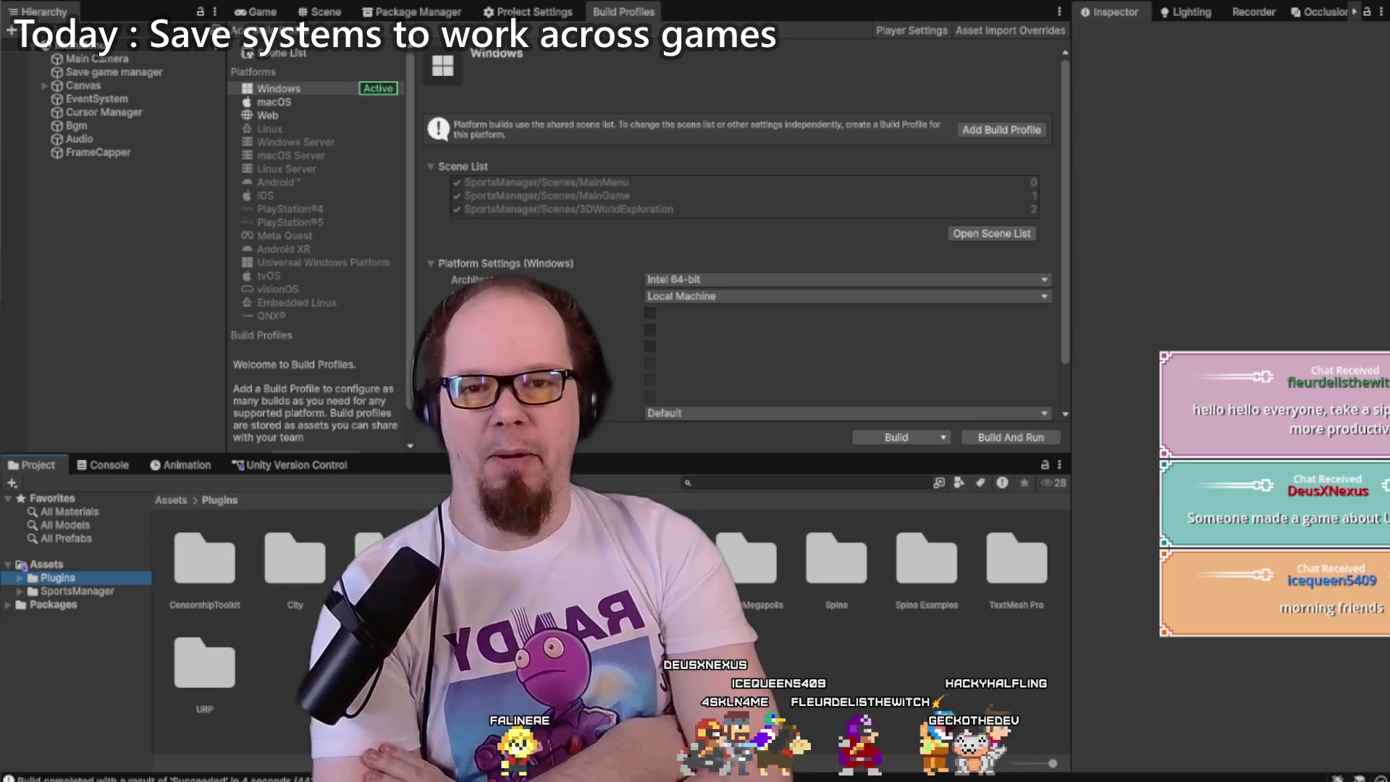
Step: Inspect the pending version-control changes, then collapse the SportsManager asset folder
click(272, 466)
click(231, 643)
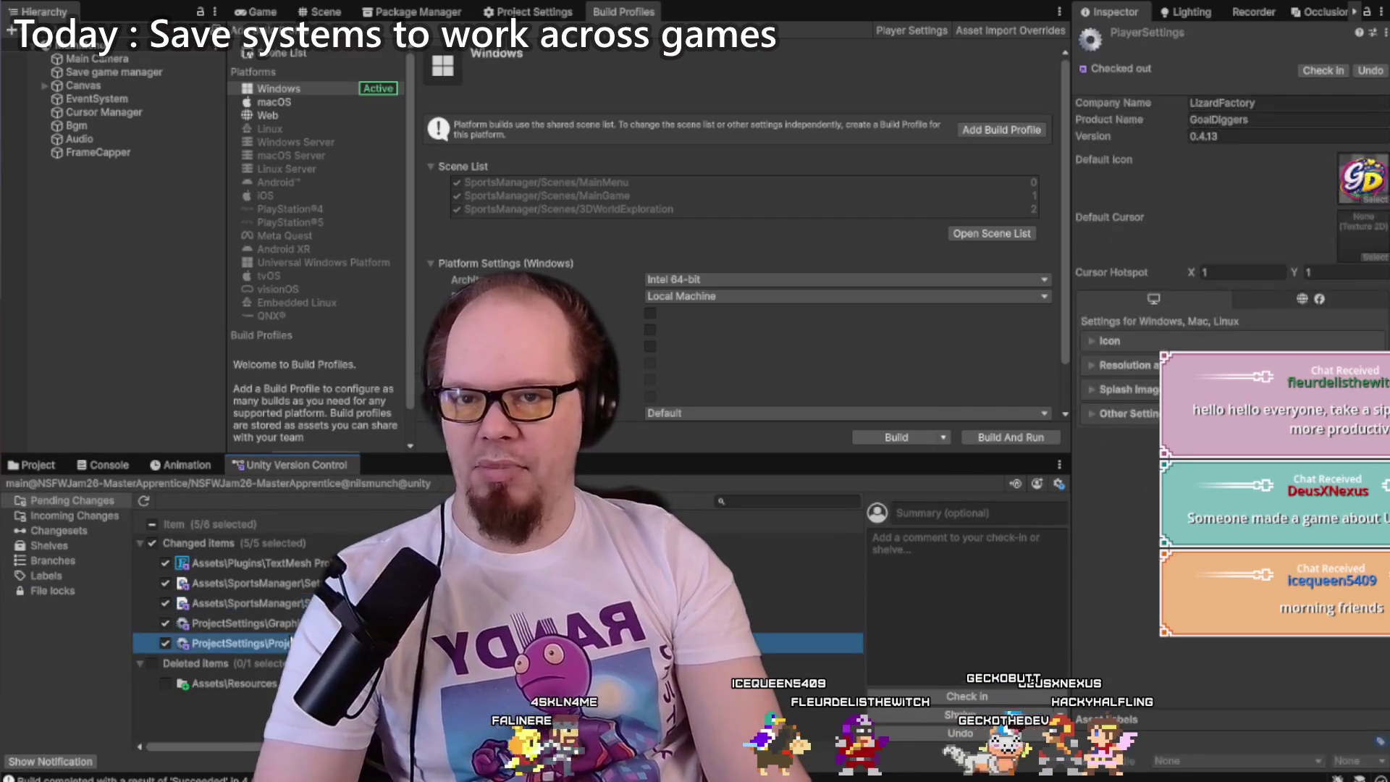
click(220, 686)
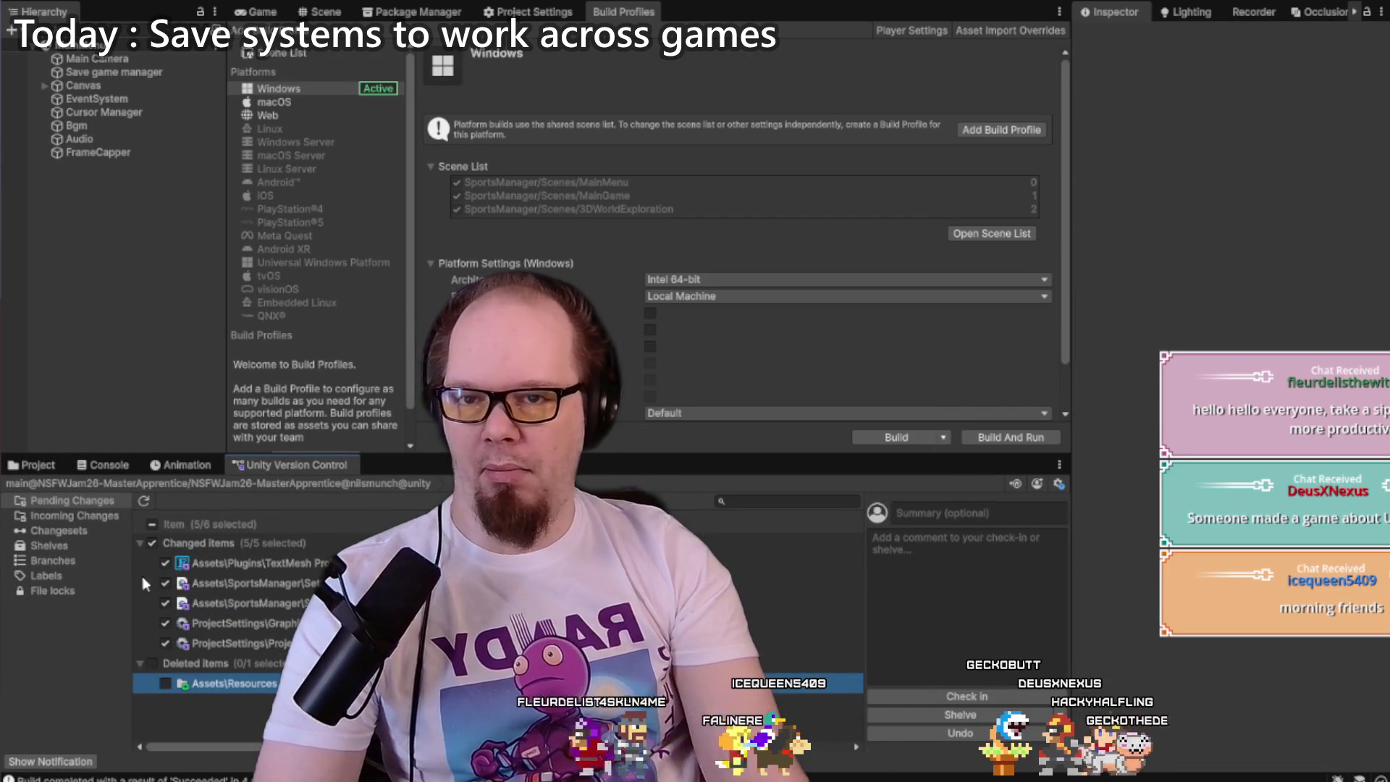
click(85, 467)
click(36, 467)
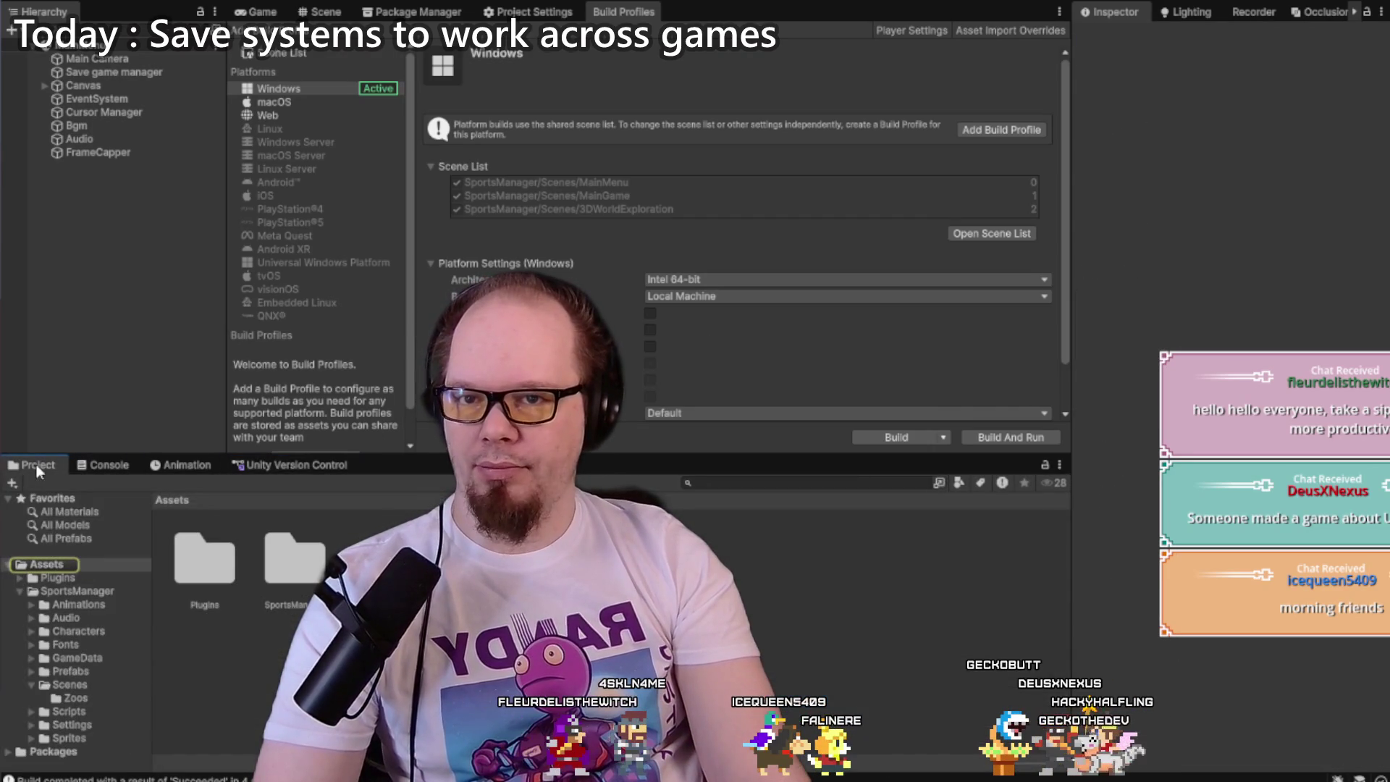
click(19, 590)
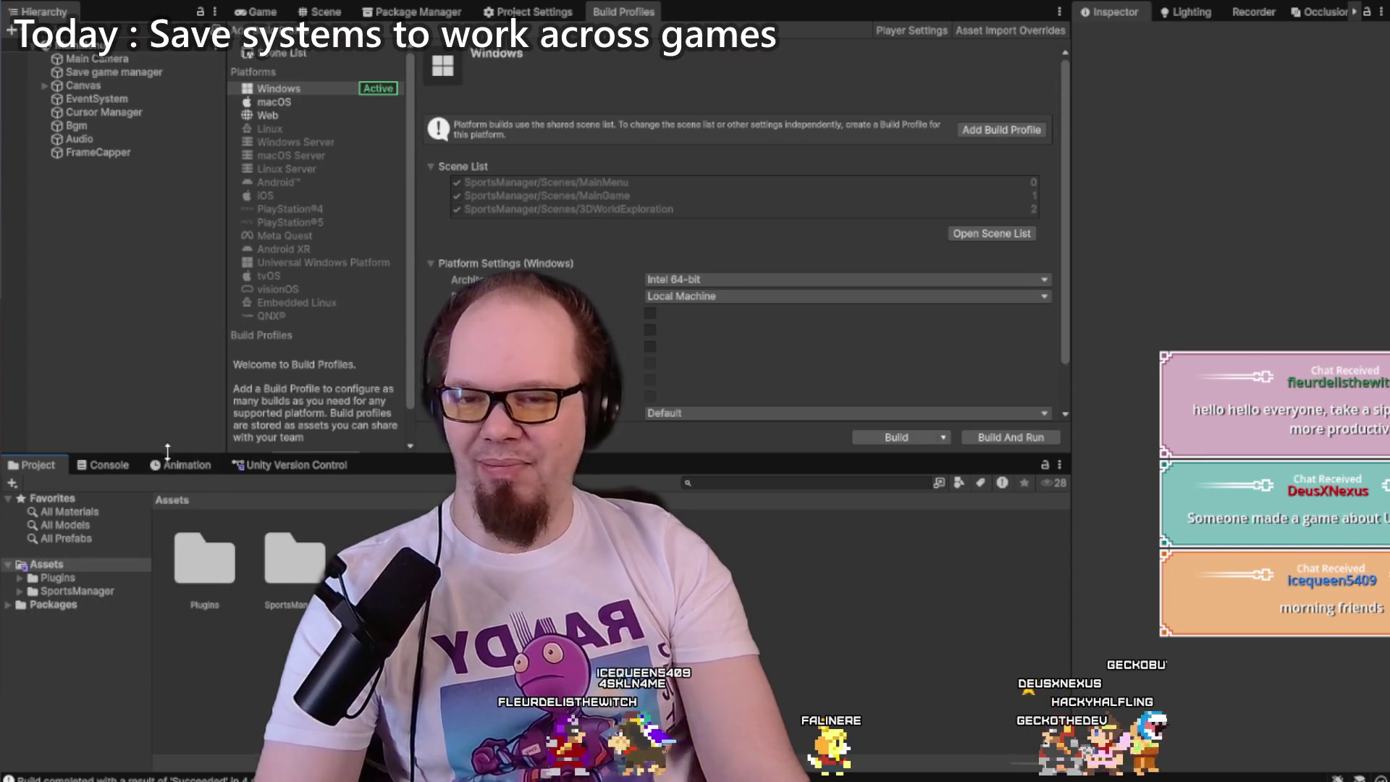
Step: Clear all console messages and enlarge the panel beside the pending changes
click(115, 464)
scroll(178, 544, up, 3)
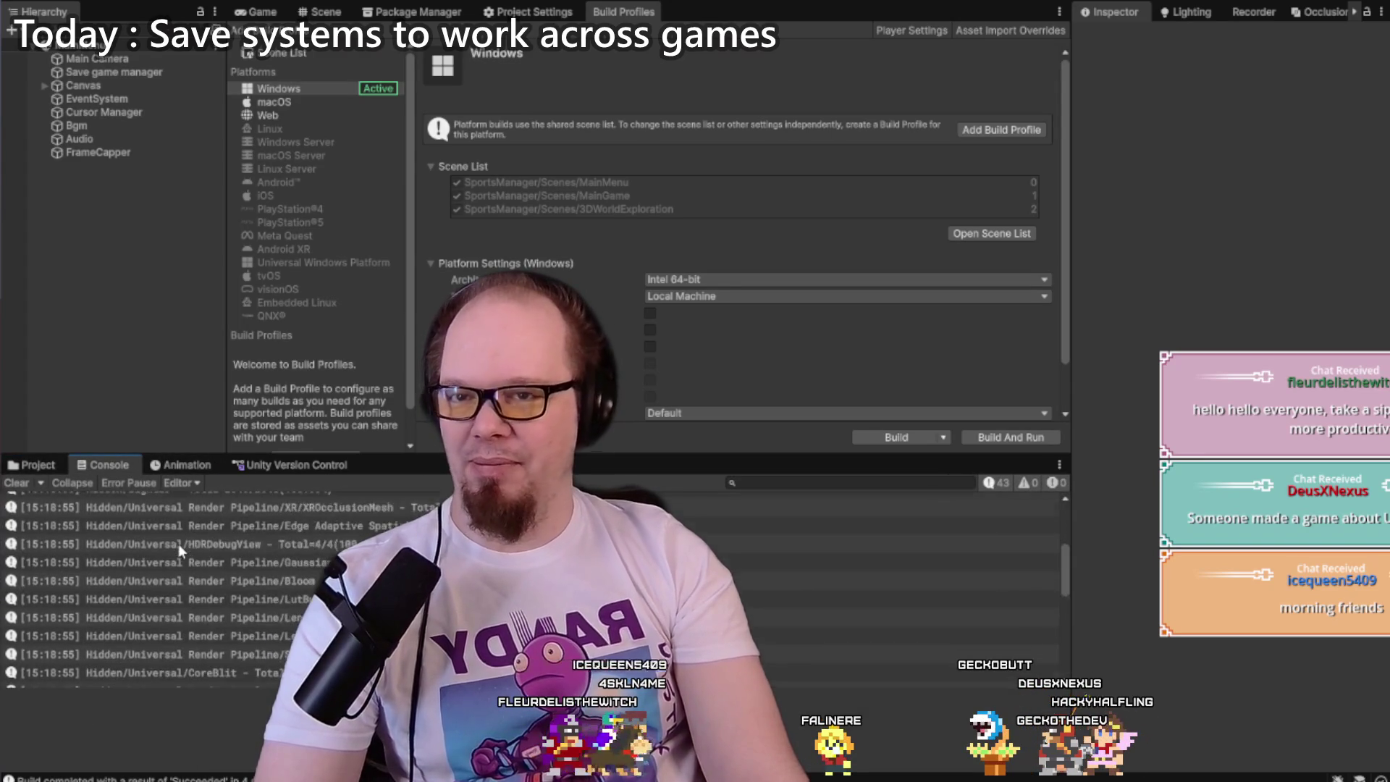
click(14, 482)
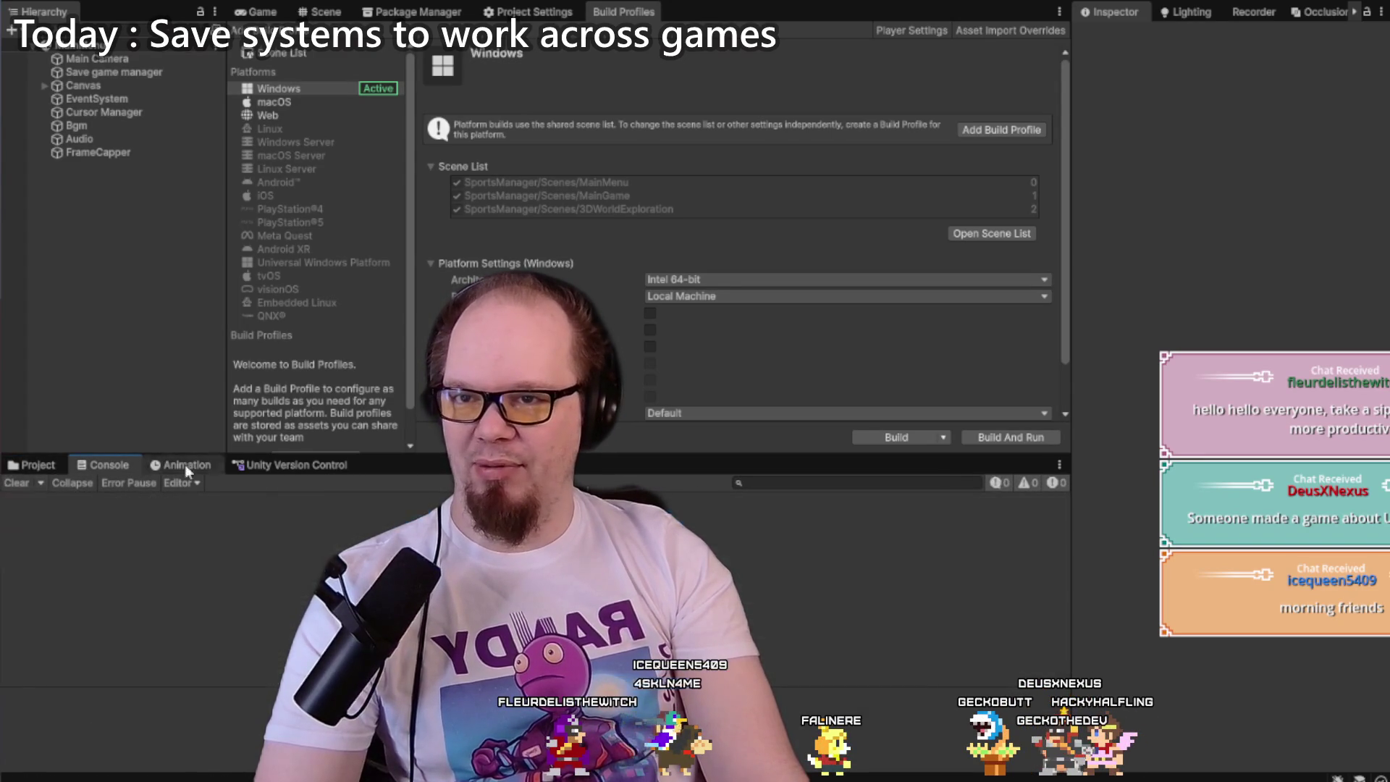
click(263, 467)
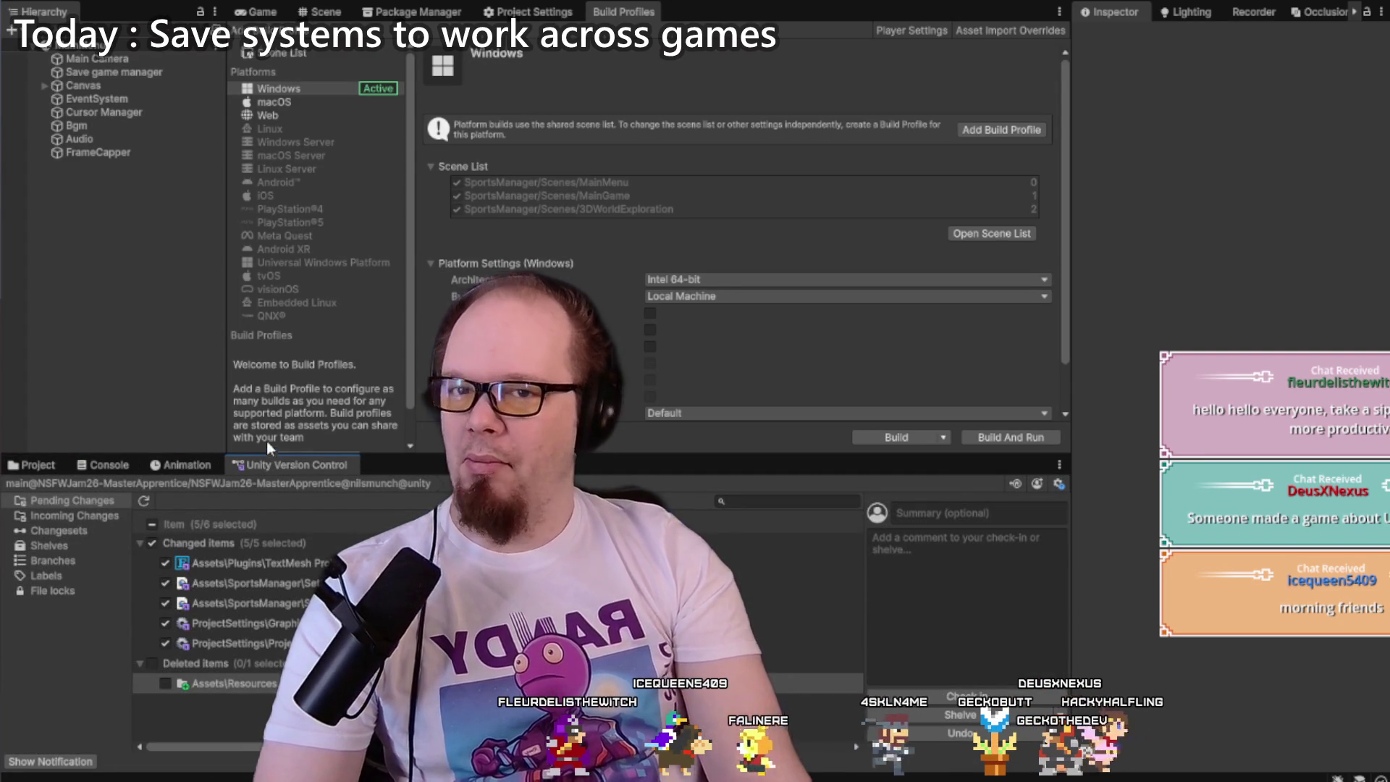
drag(266, 456, 267, 535)
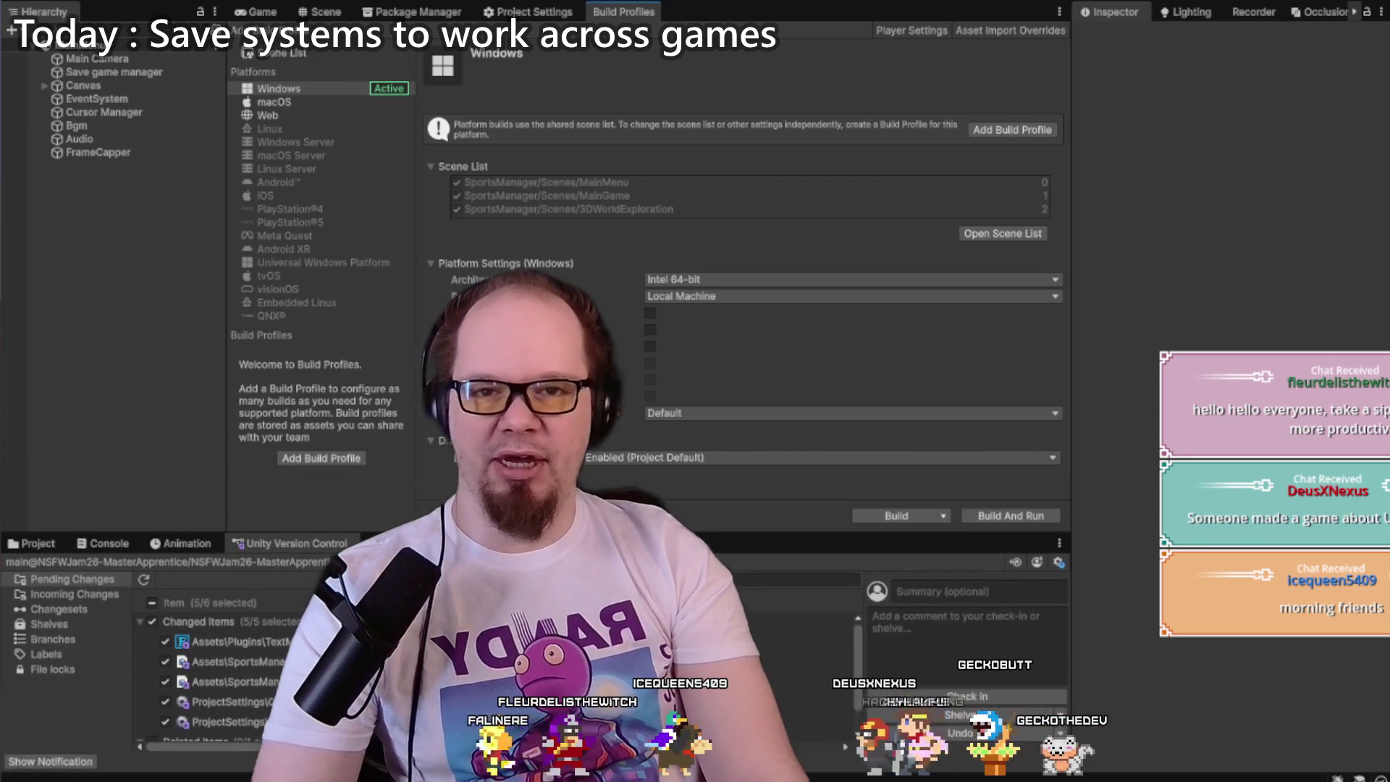
drag(1072, 384, 1125, 384)
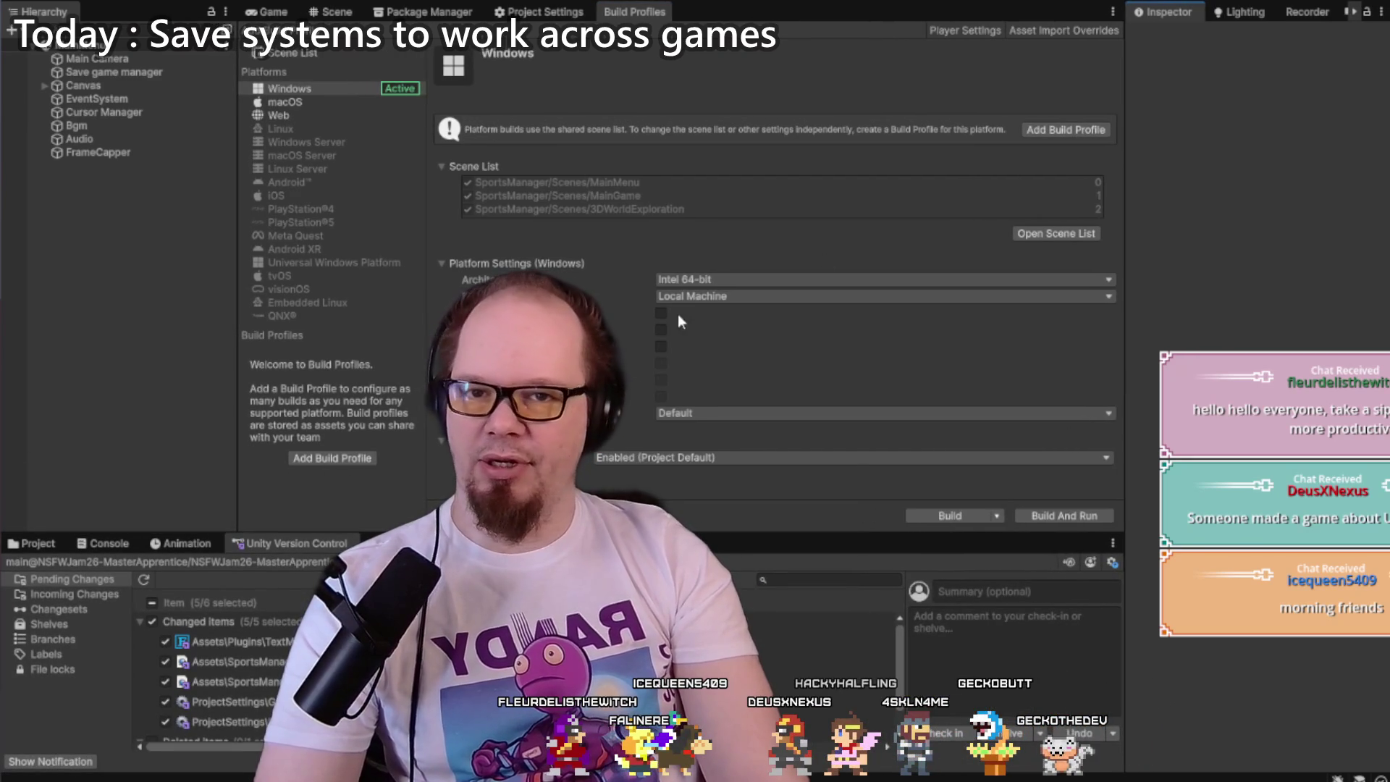
Step: Scroll through the Player project settings, then close the Builds folder window
click(519, 9)
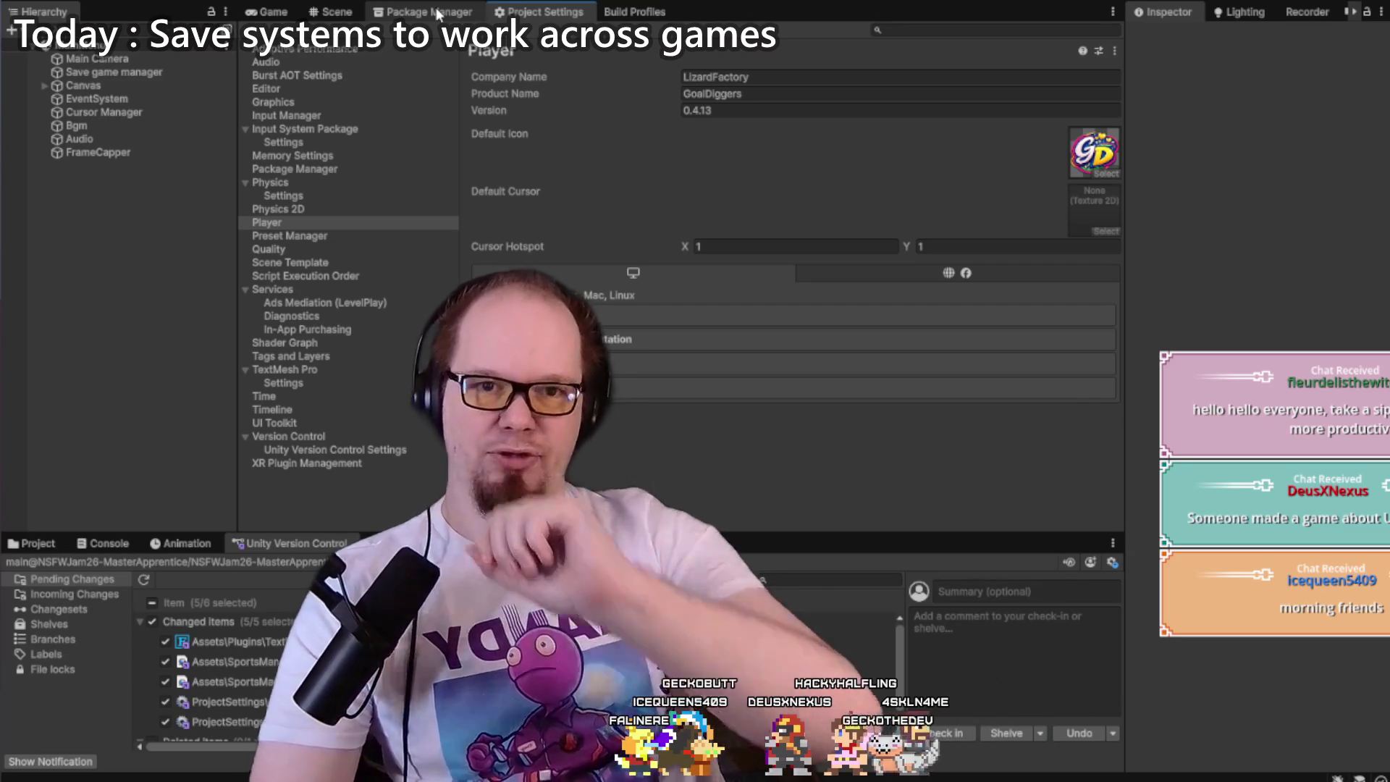
scroll(609, 293, down, 7)
scroll(610, 187, down, 10)
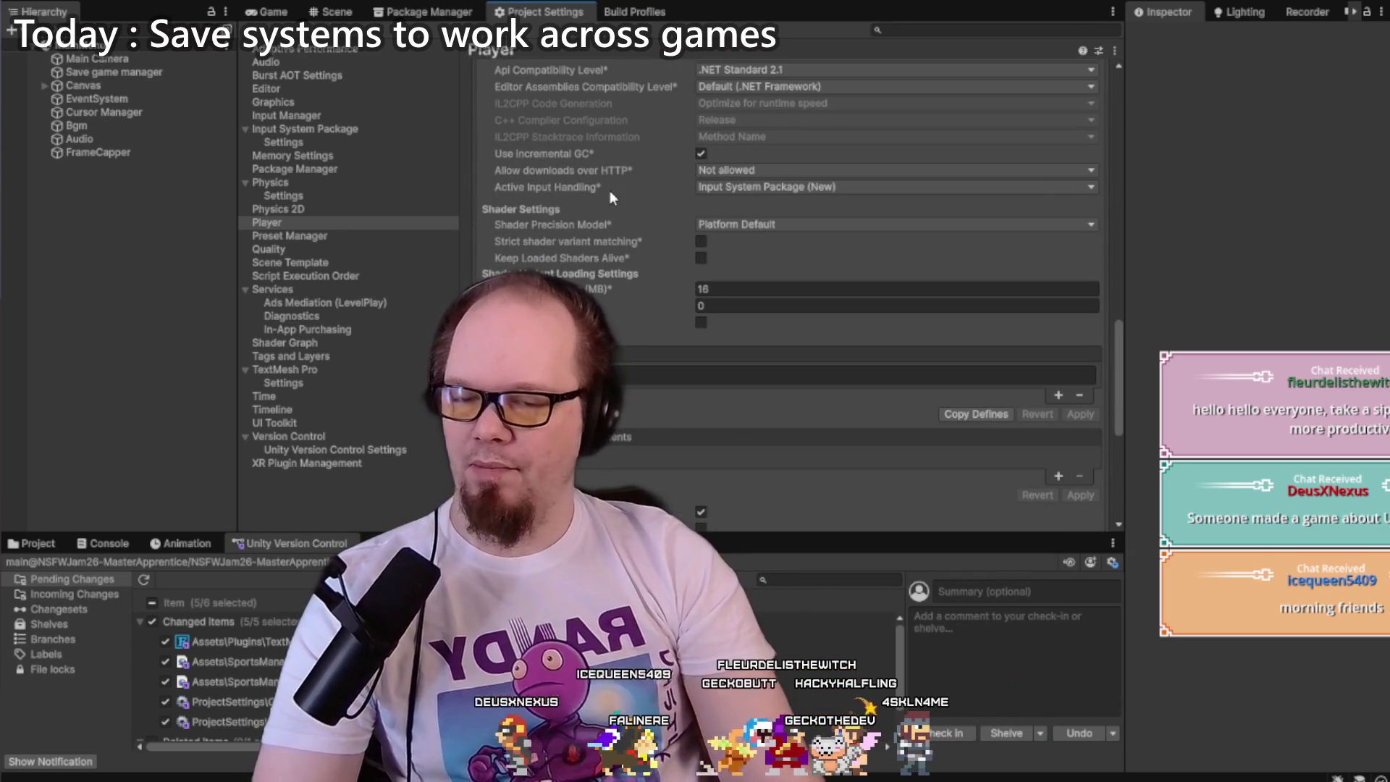
scroll(607, 190, down, 5)
scroll(606, 191, up, 10)
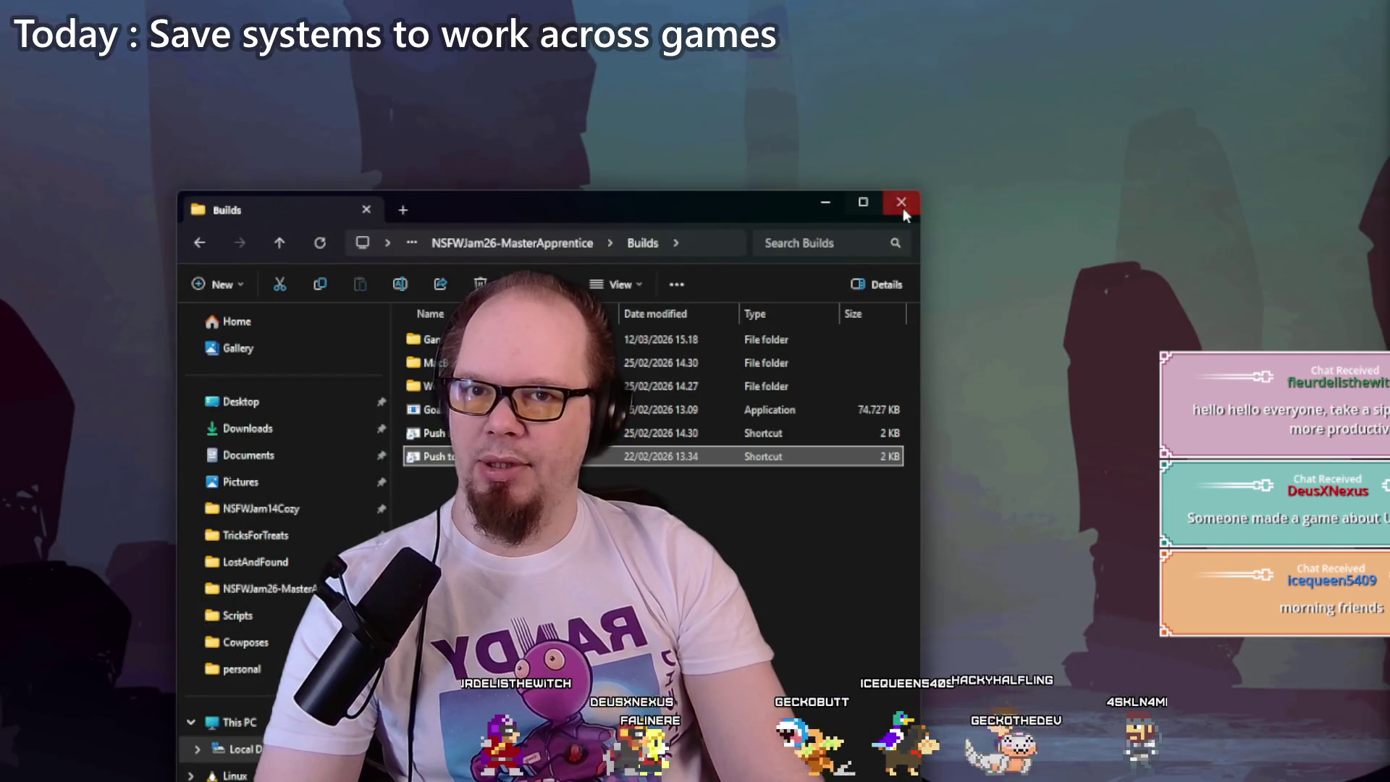
click(902, 203)
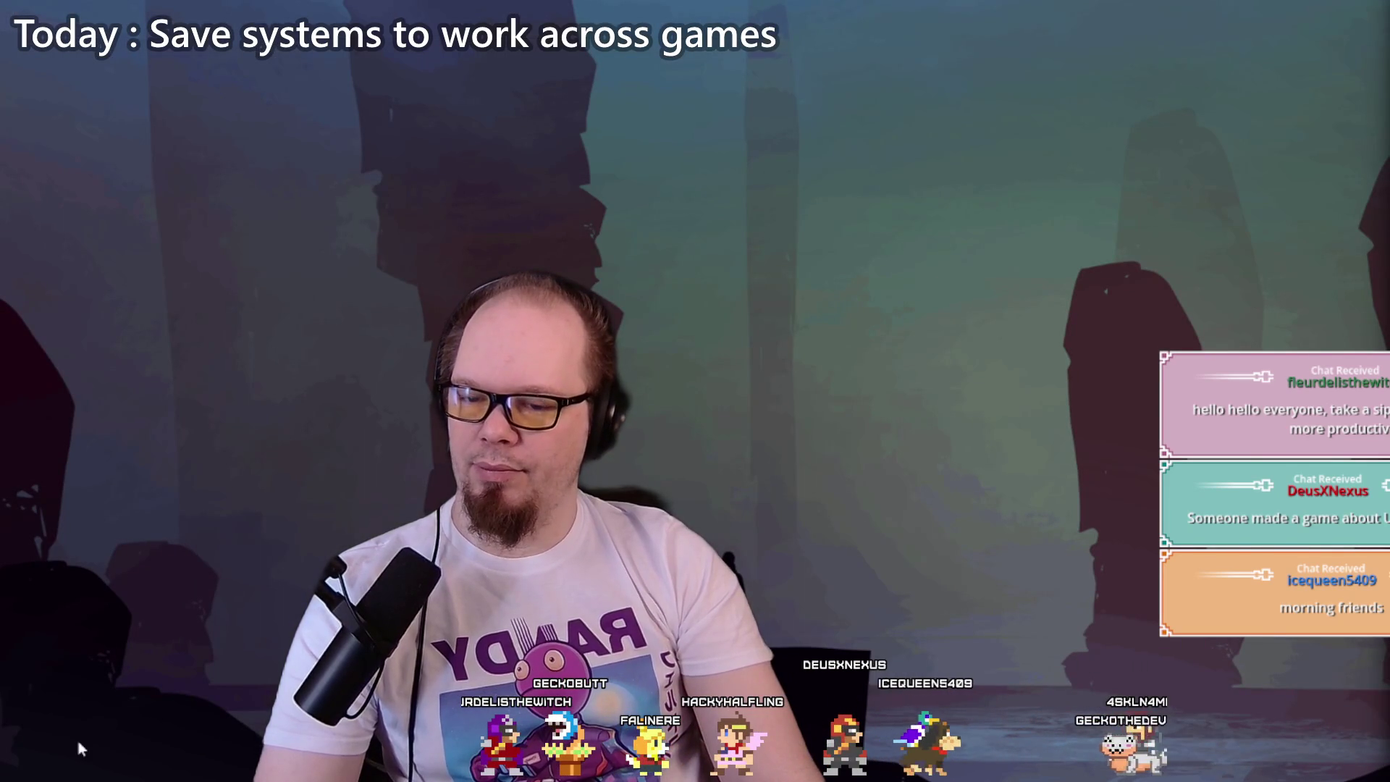
Step: Open the Monster Brothel project from the maximized Unity Hub project list
mouse_move(80, 750)
click(102, 717)
double_click(436, 240)
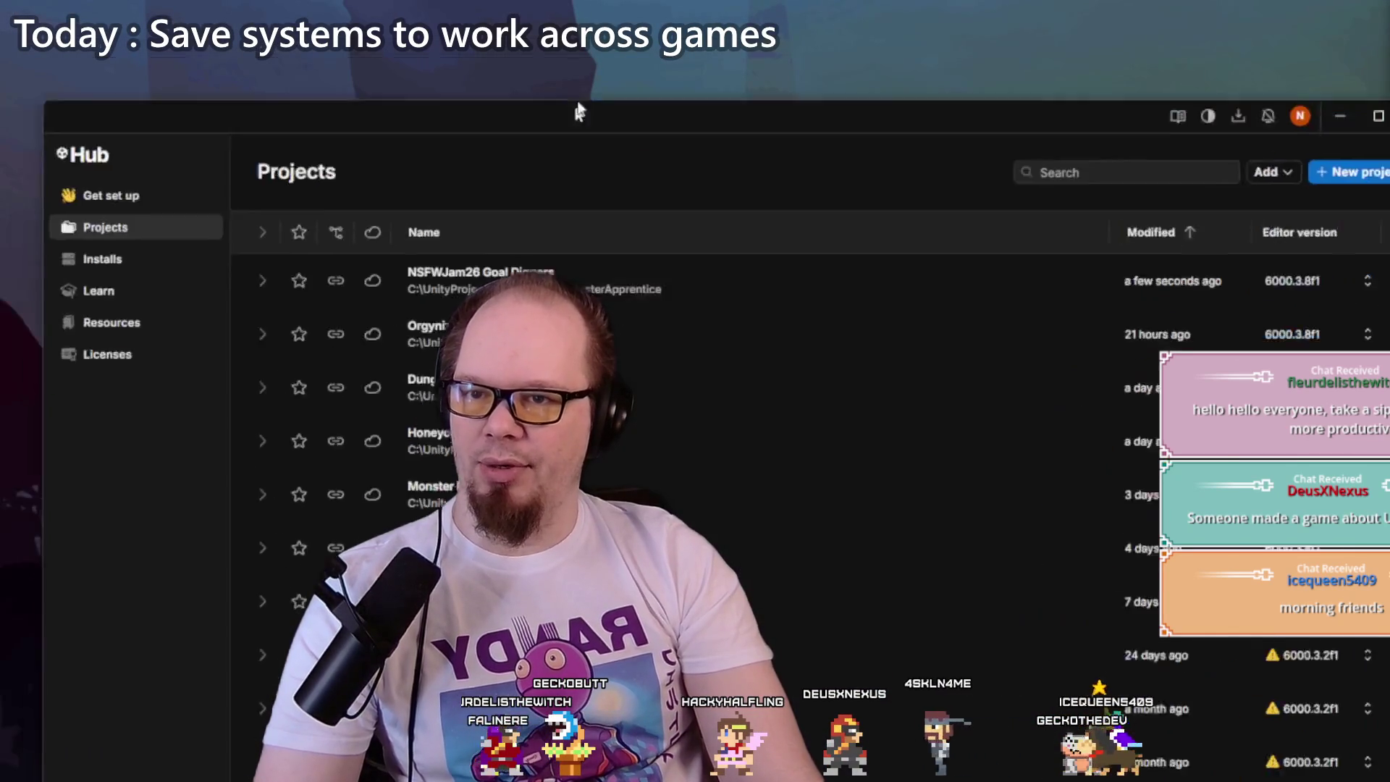
click(934, 344)
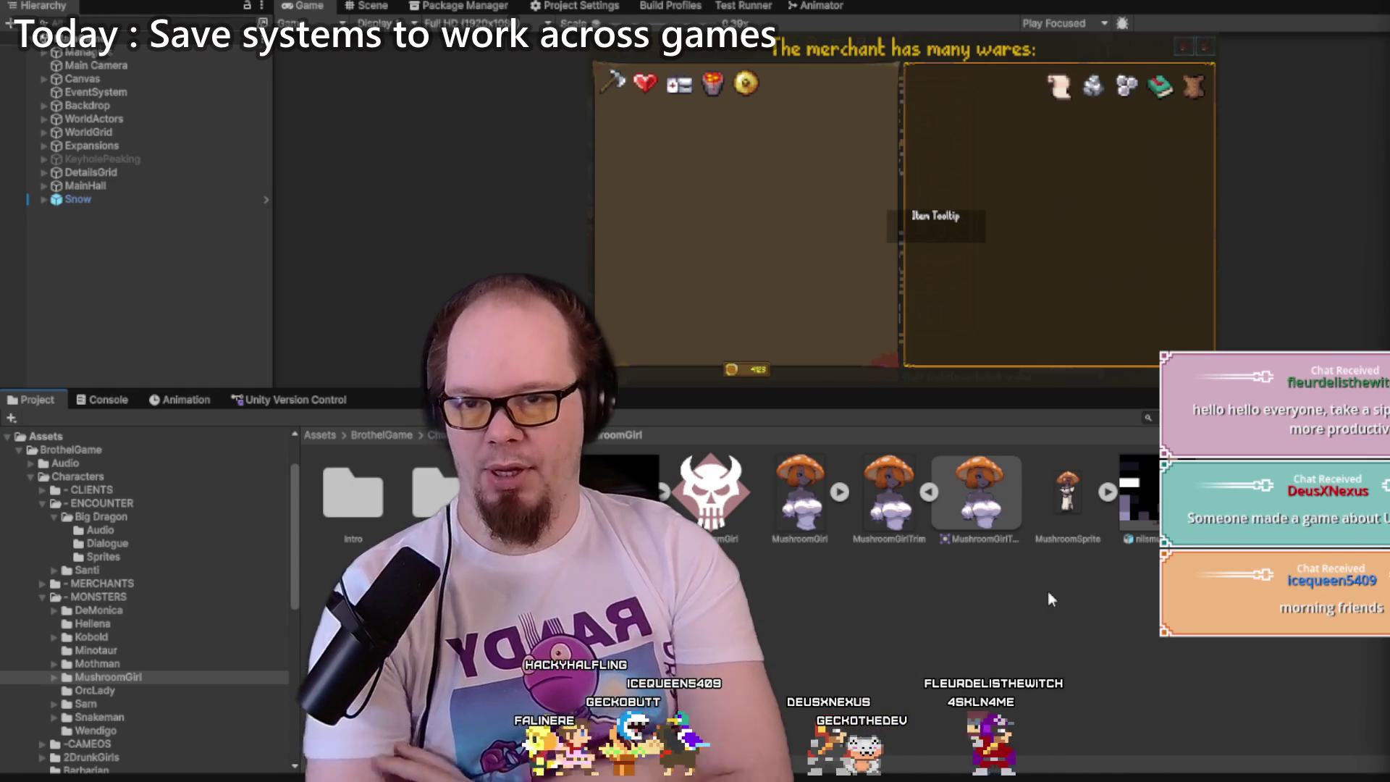
Step: Search Google in a new Chrome tab for 'target audience fnaf'
mouse_move(130, 779)
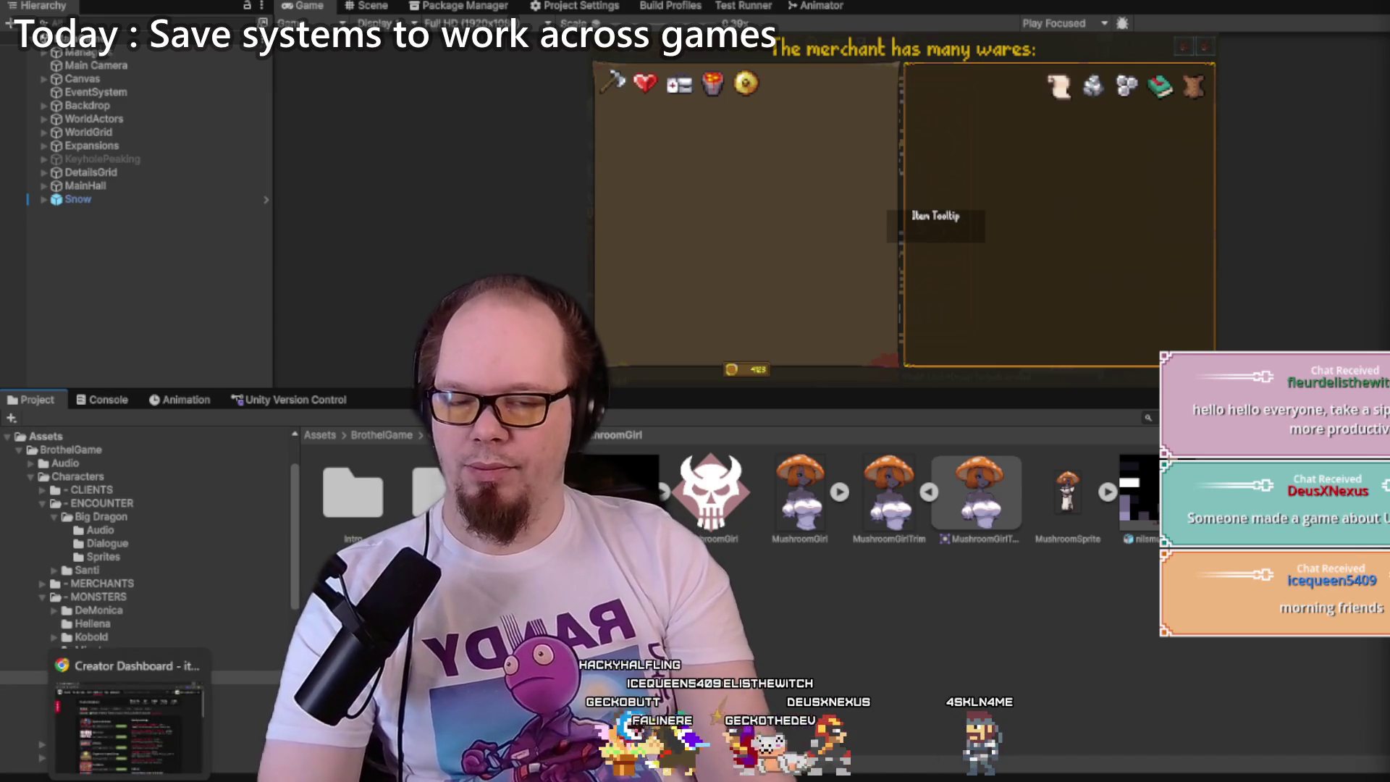
click(131, 732)
key(ctrl+t)
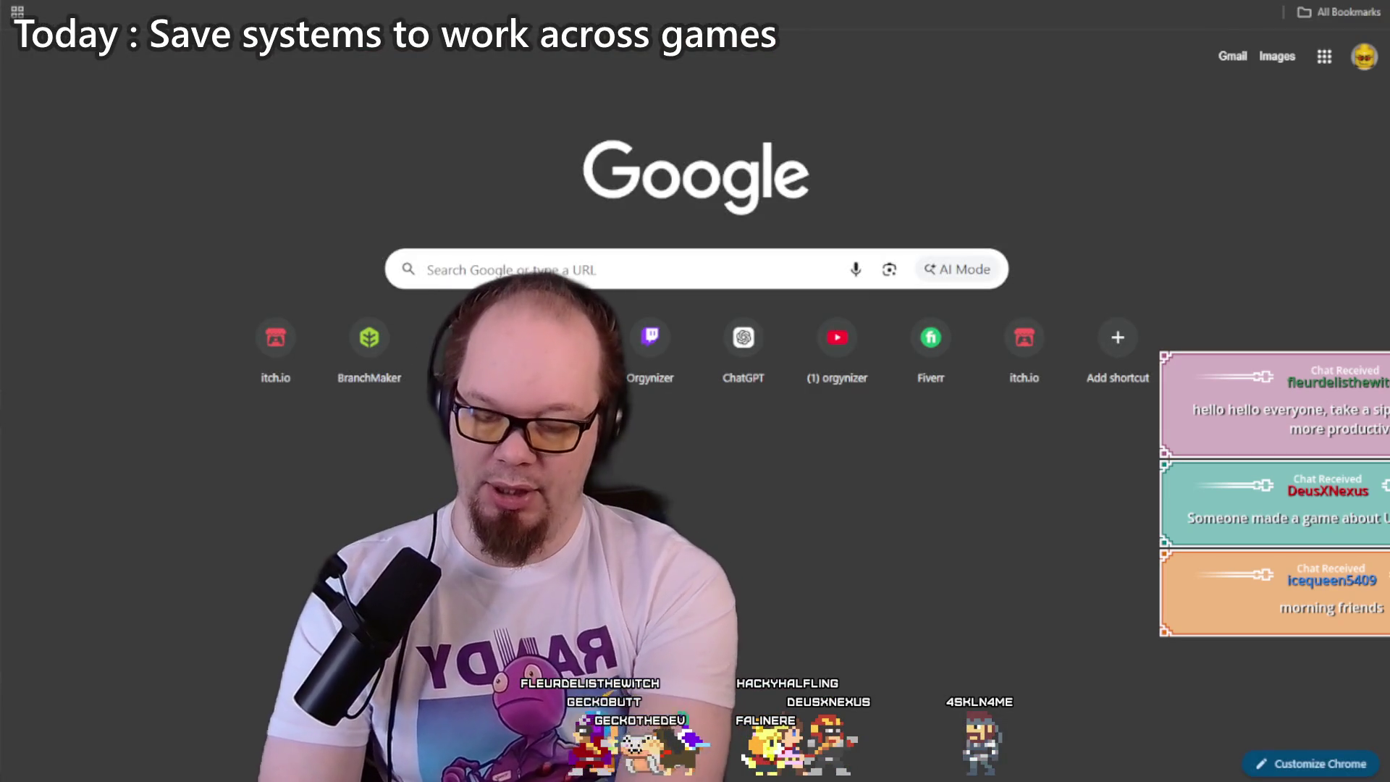
text(average)
key(Escape)
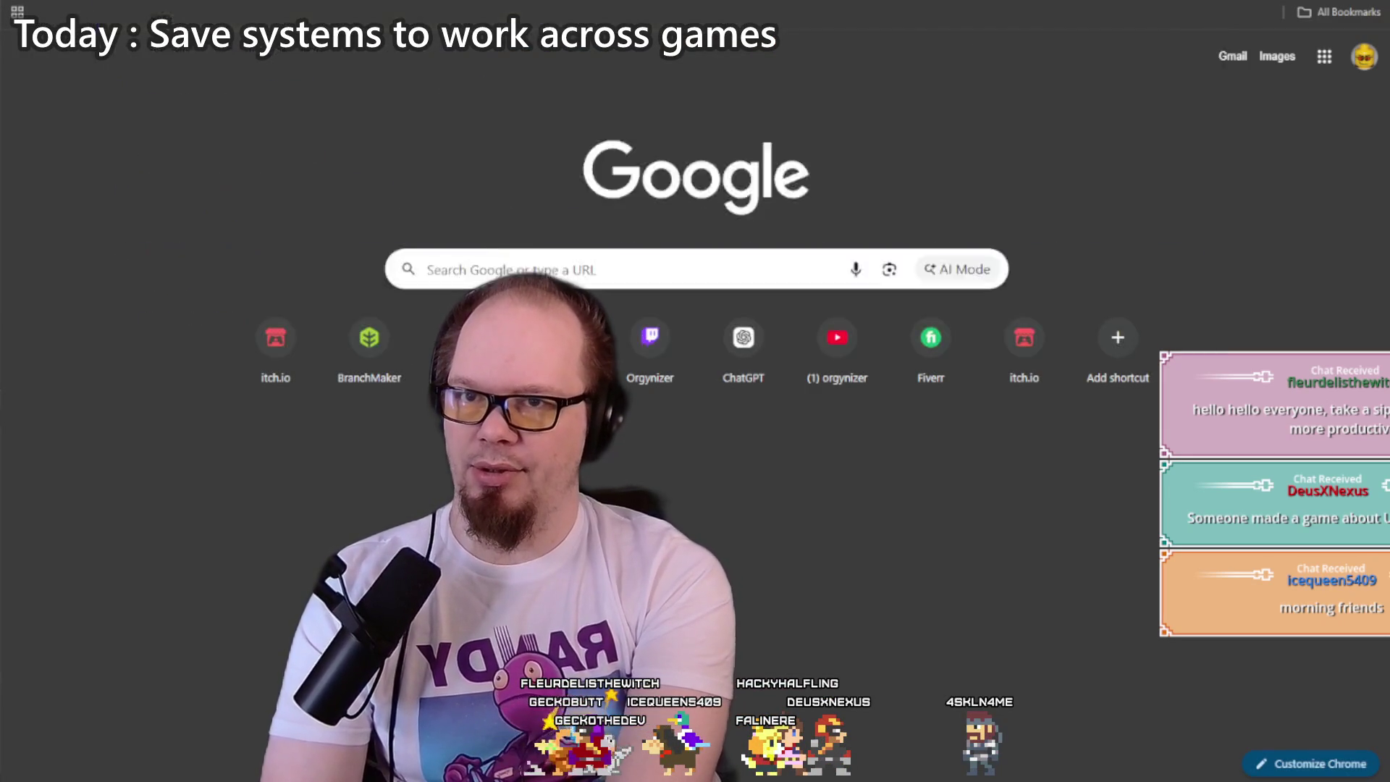
text(target auden)
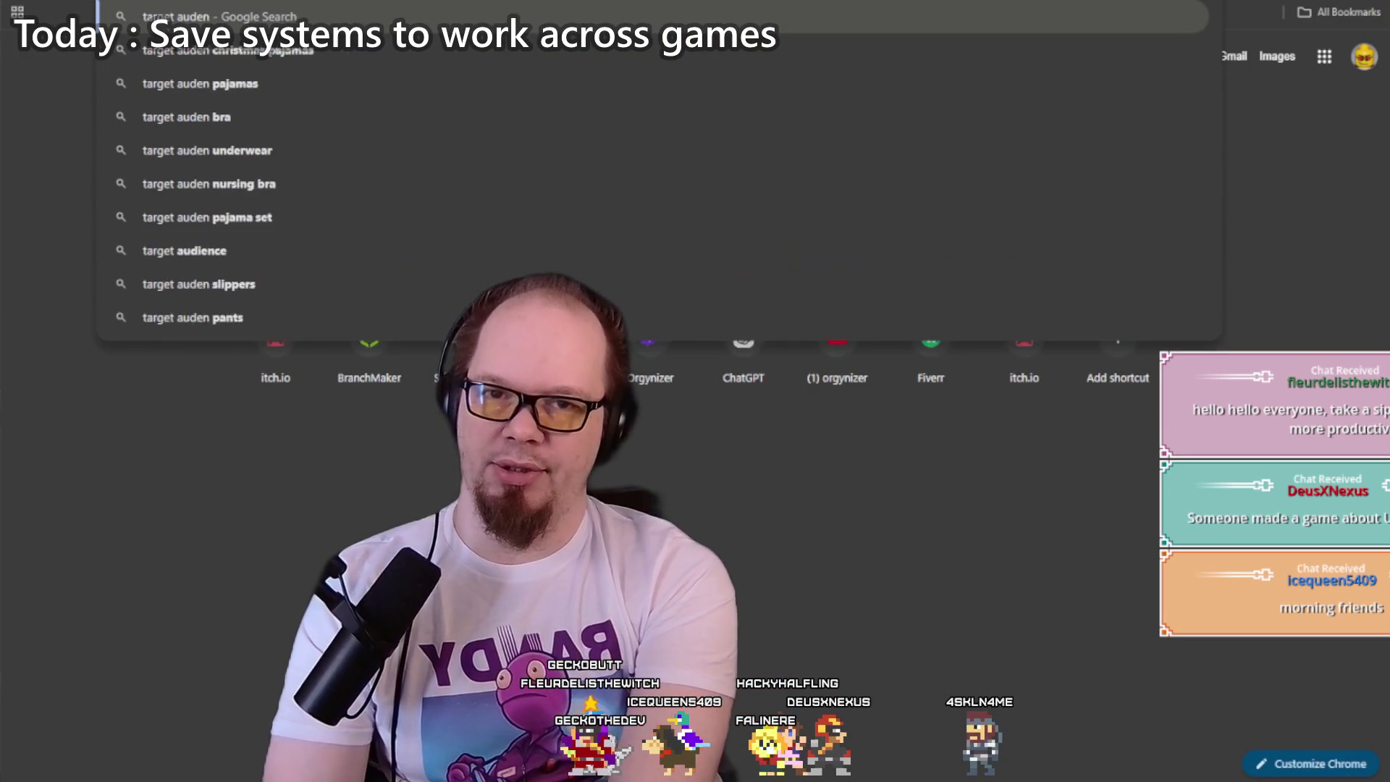
text(ience f)
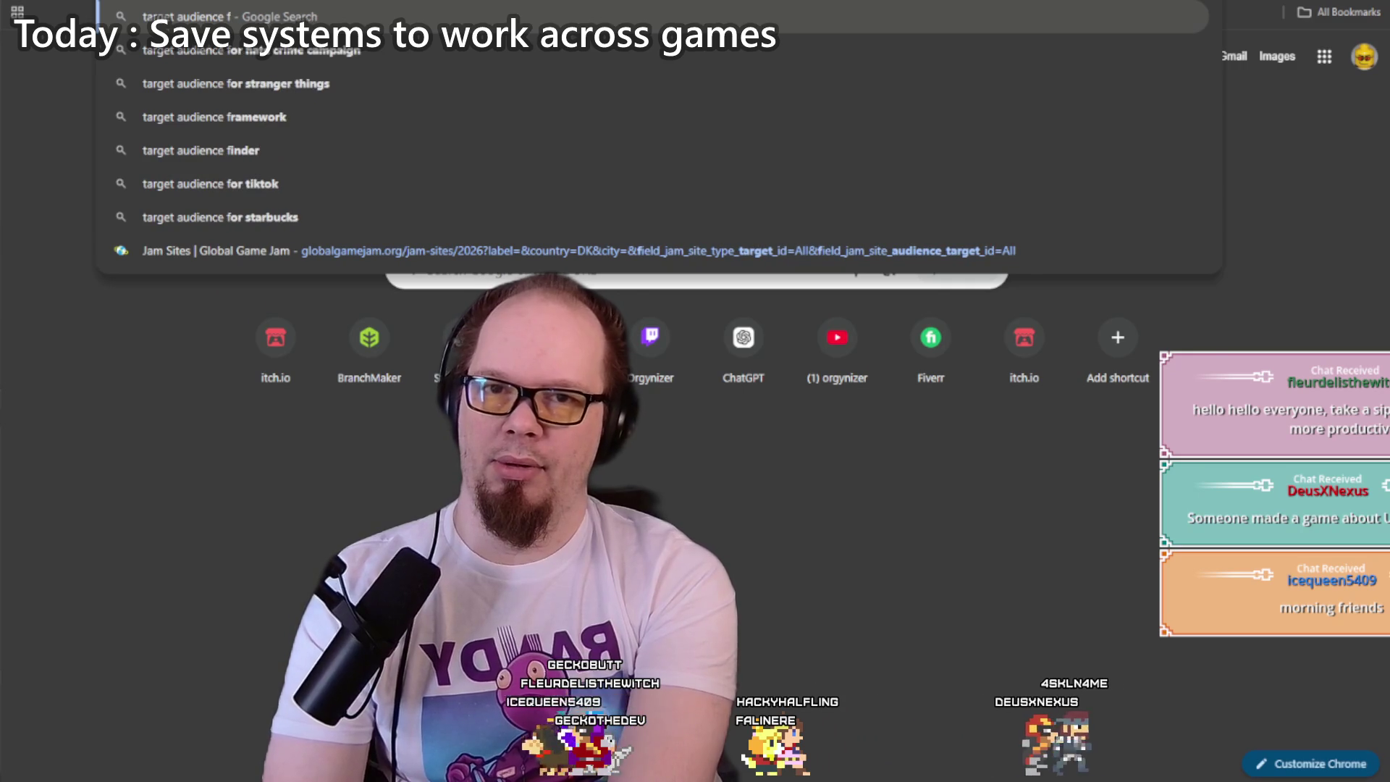
text(naf)
key(Return)
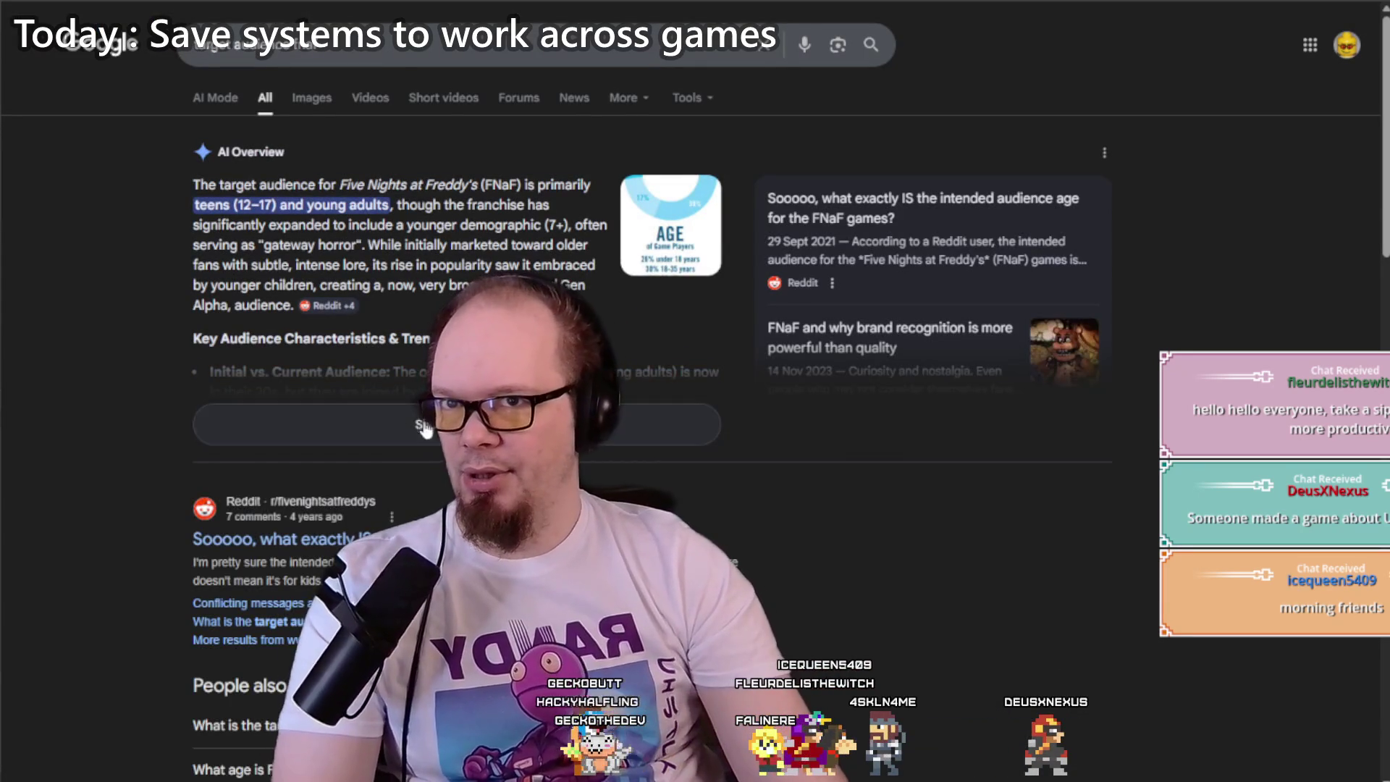
Step: Expand the full AI Overview and highlight its opening sentence up to young adults
click(424, 427)
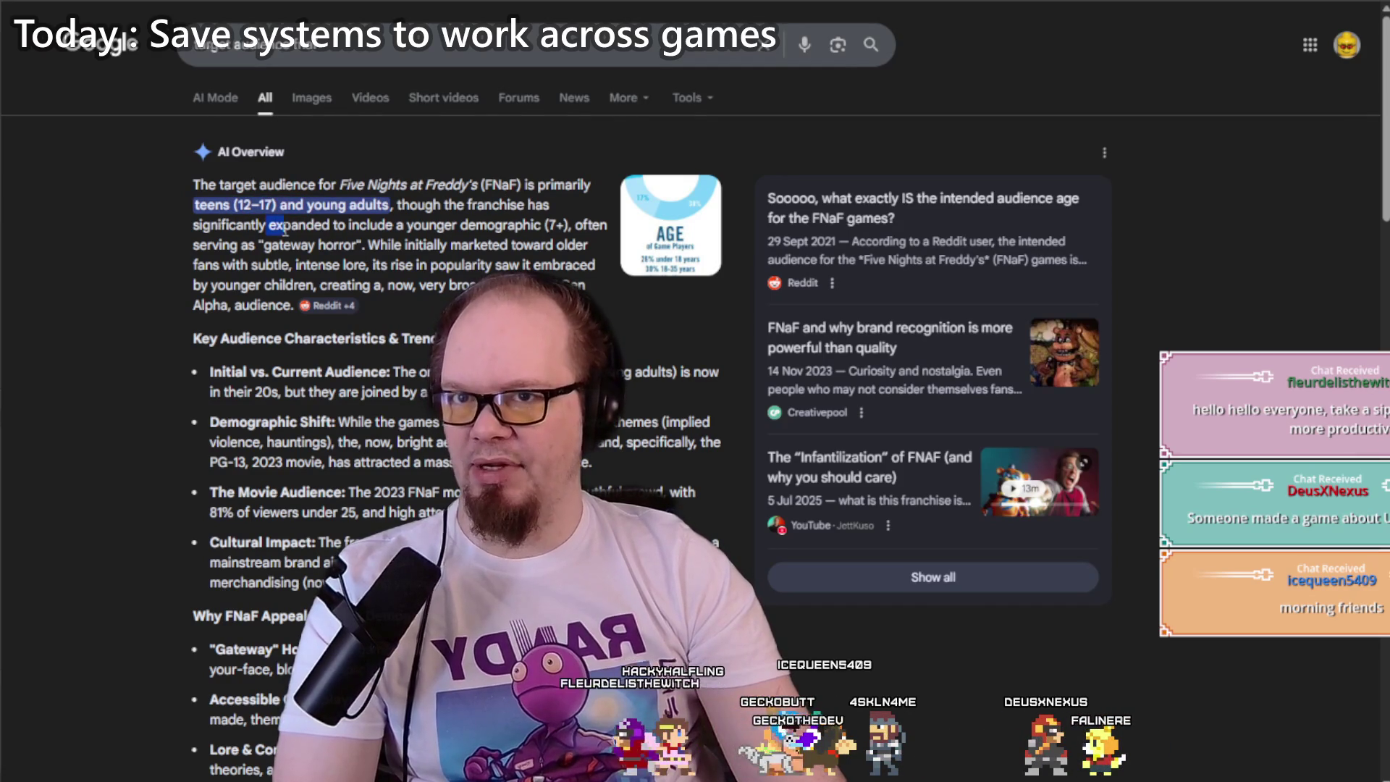
click(573, 227)
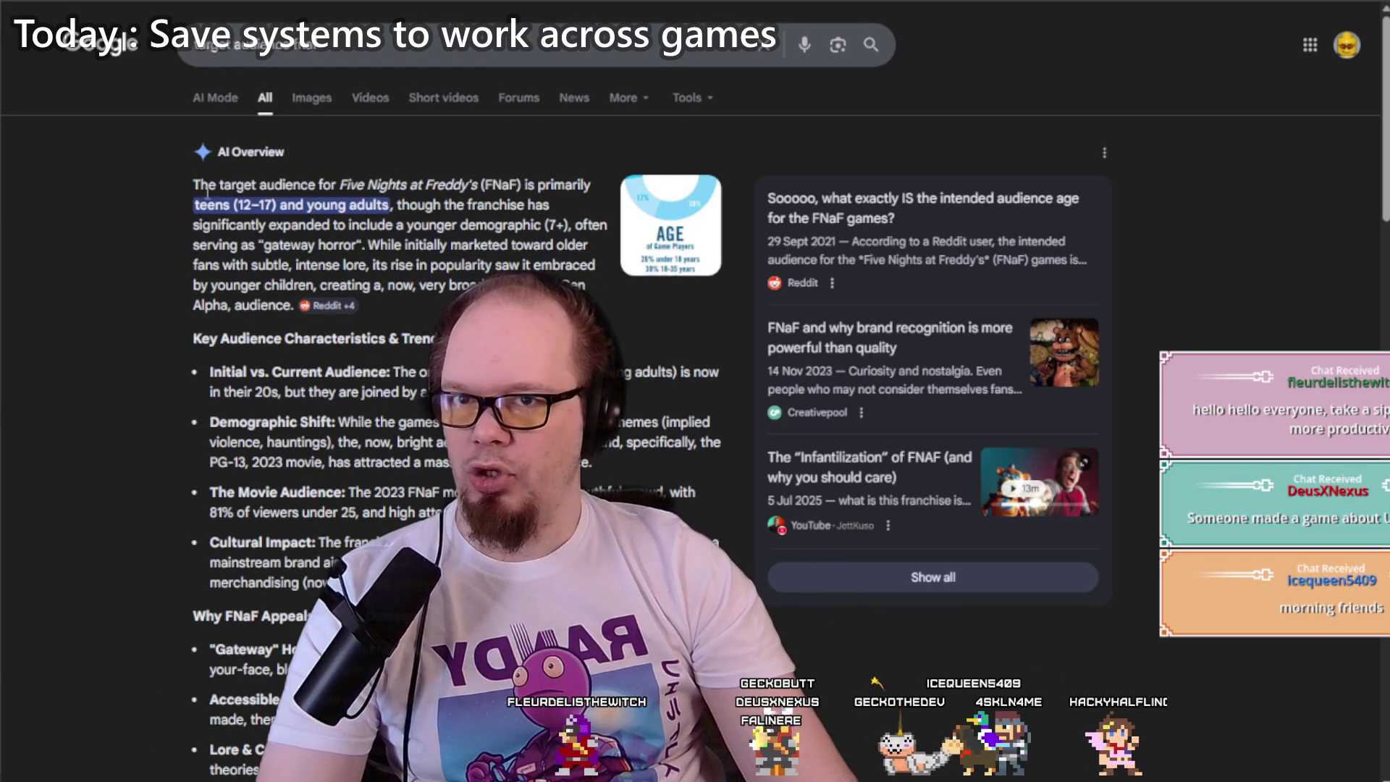
mouse_move(338, 184)
mouse_down()
mouse_move(377, 246)
mouse_move(401, 163)
mouse_move(370, 251)
mouse_up()
click(370, 251)
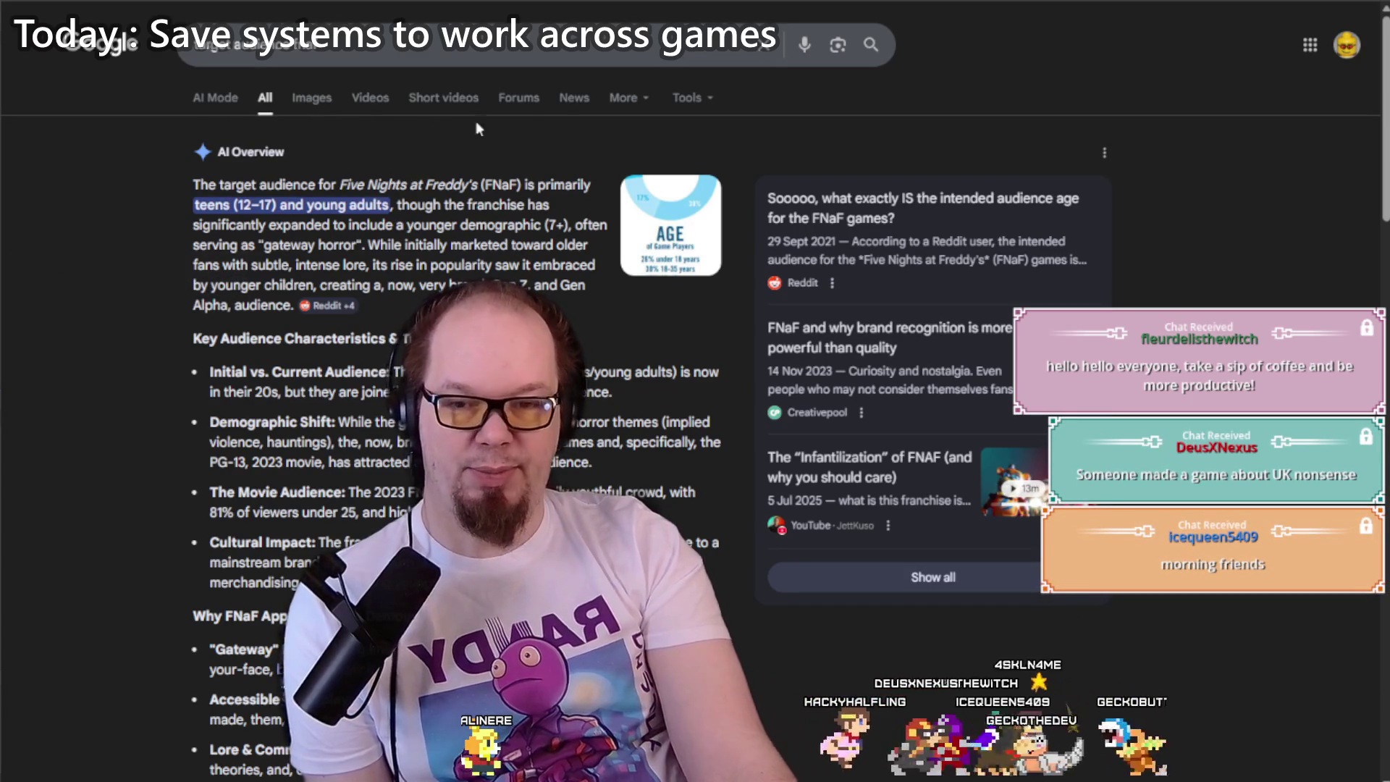
Step: Highlight 'teens (12–17) and young adults', then return via itch.io to Unity
triple_click(393, 189)
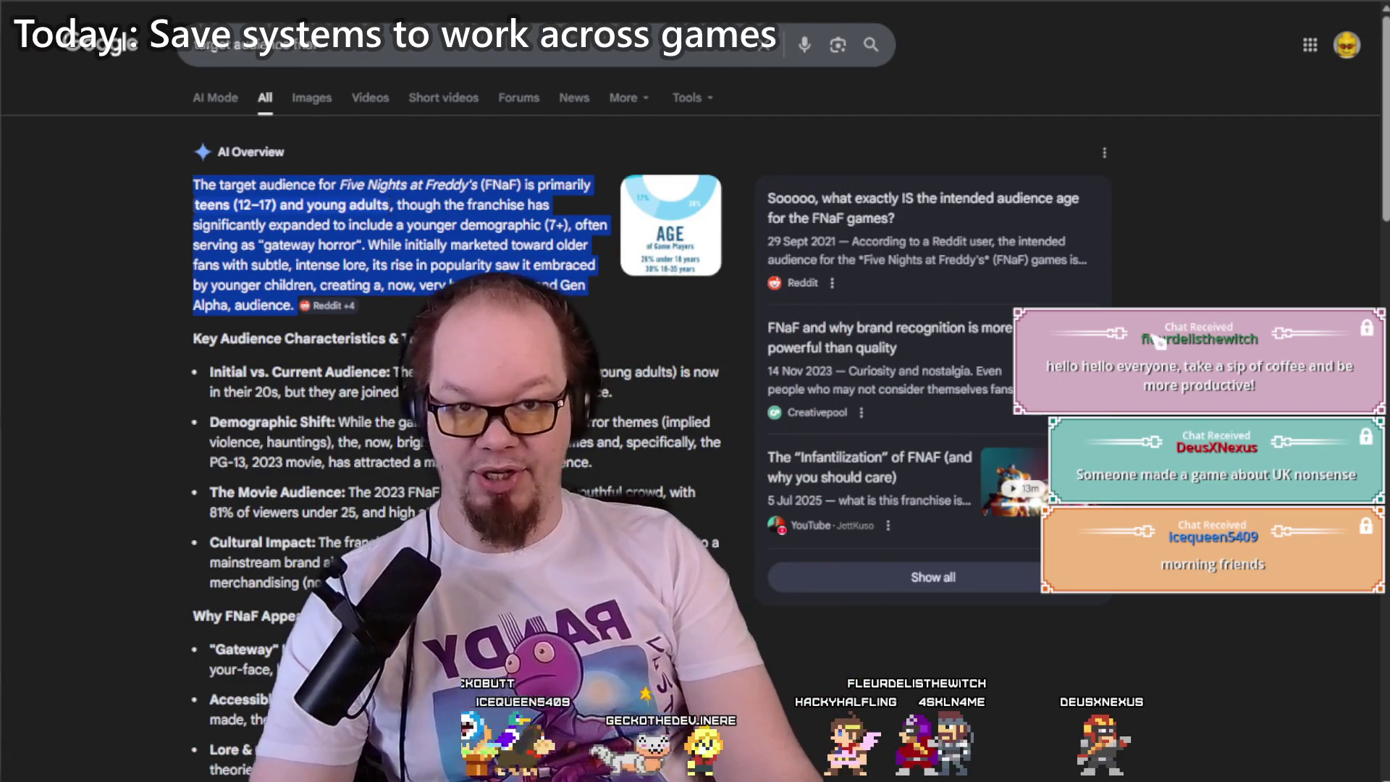
drag(194, 205, 391, 205)
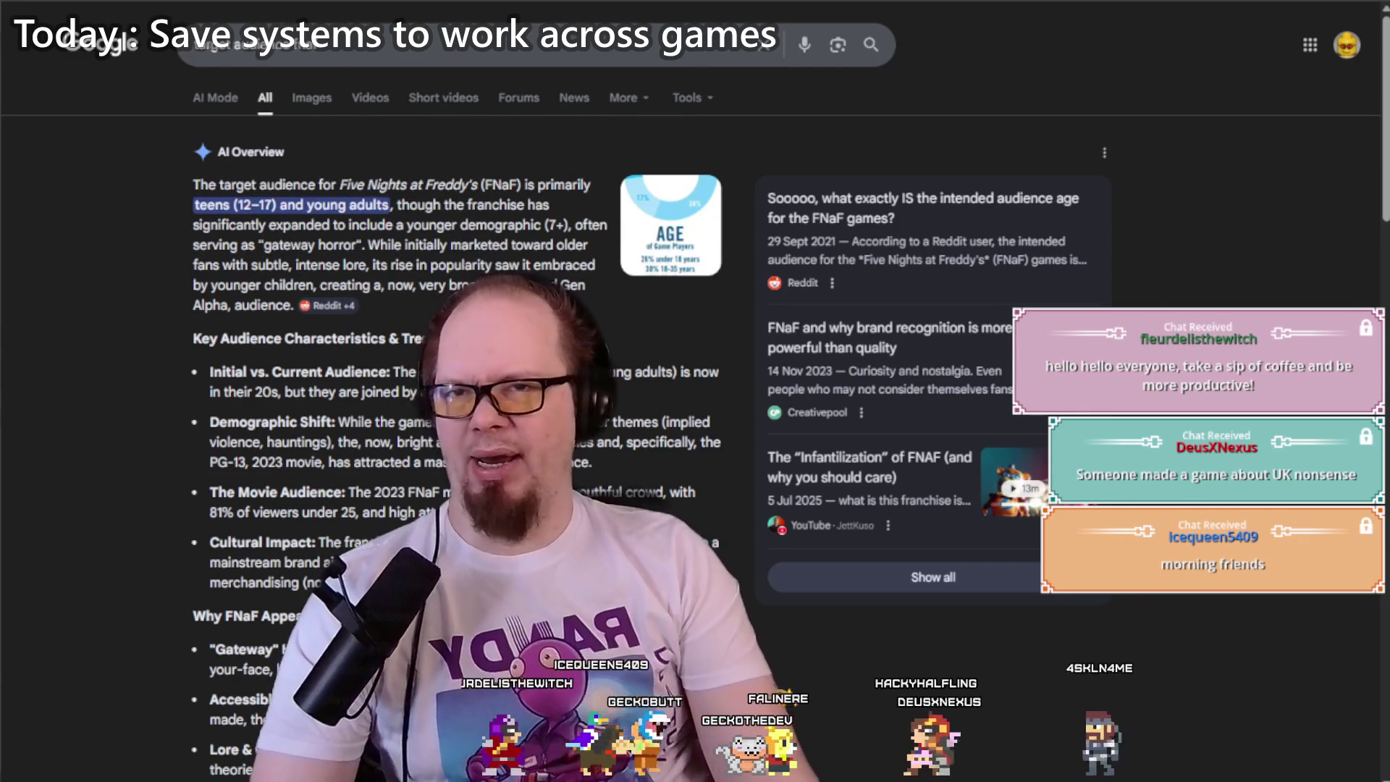
key(ctrl+Tab)
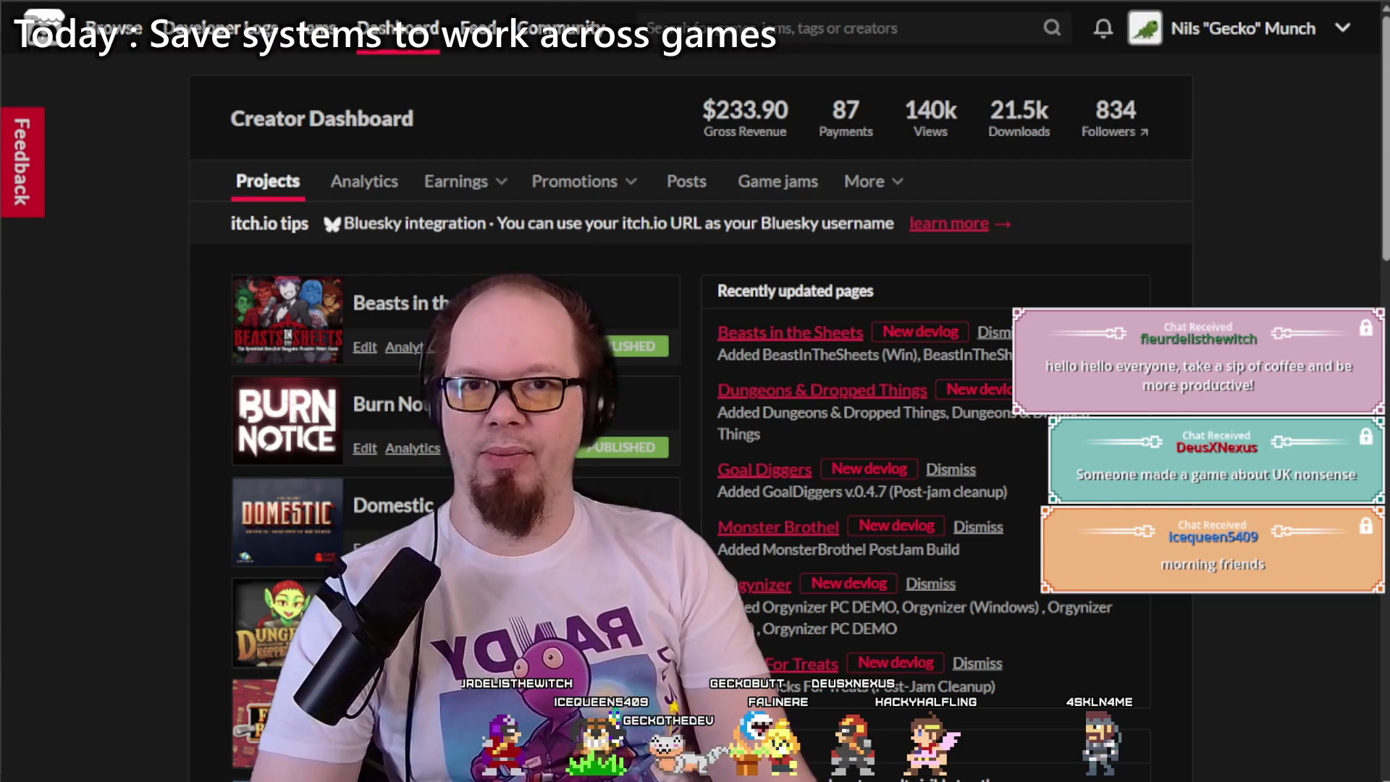
key(alt+Tab)
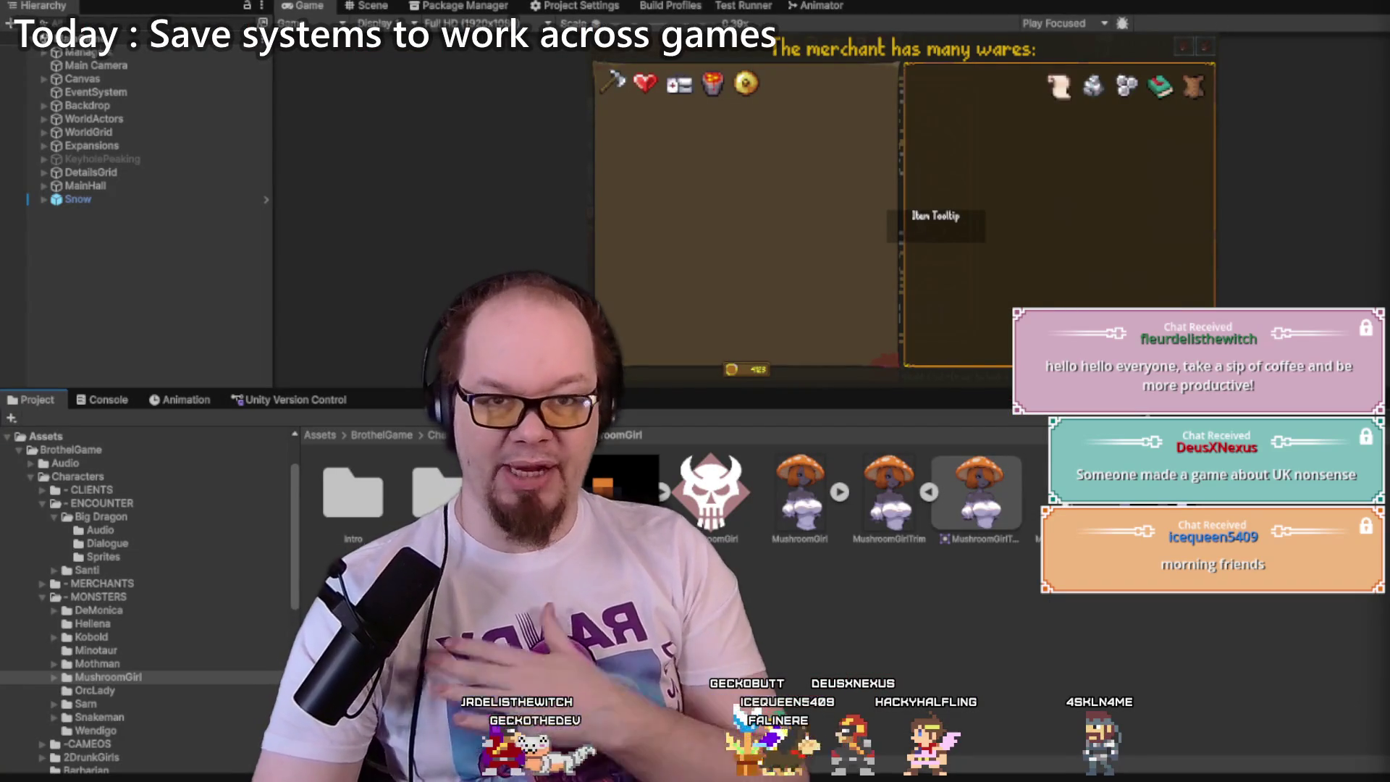